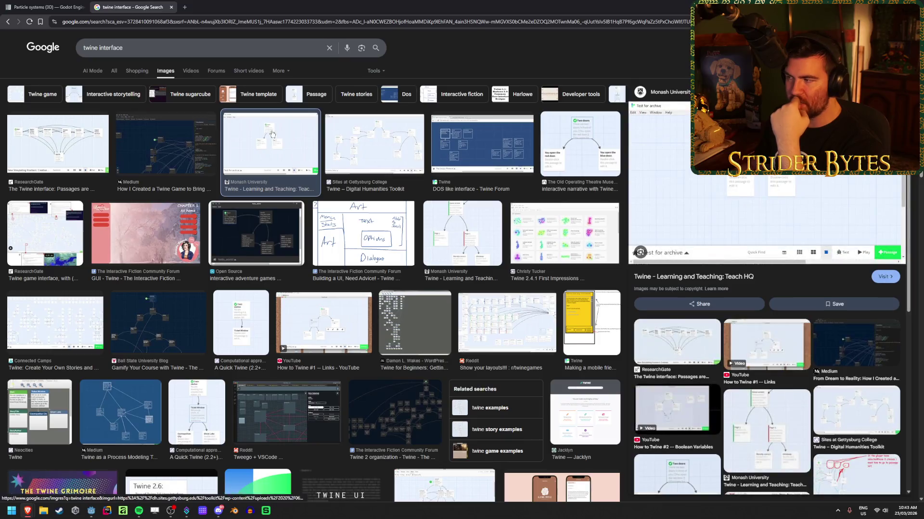
- Preview the ResearchGate Twine interface image, then close the Google Images tab
{"action": "left_click", "coordinate": [77, 156]}
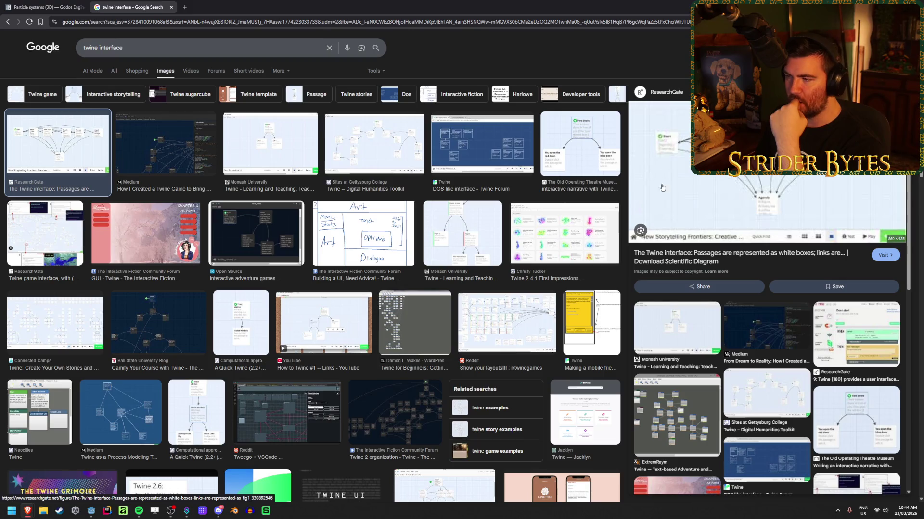
{"action": "middle_click", "coordinate": [107, 3]}
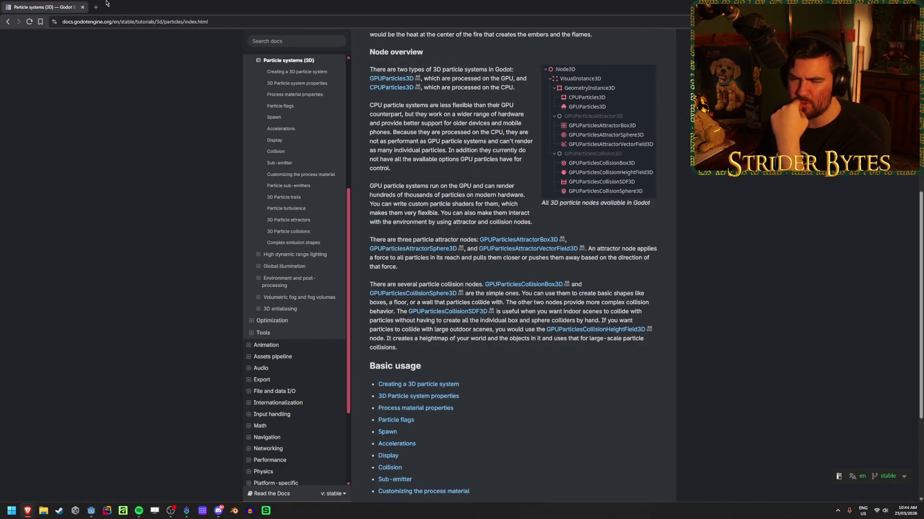
{"action": "scroll", "coordinate": [114, 144], "scroll_direction": "up", "scroll_amount": 1}
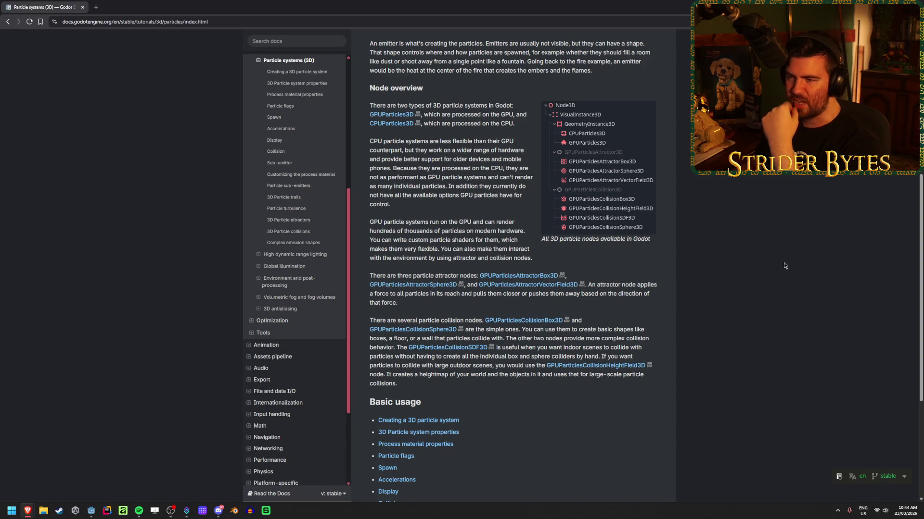
{"action": "scroll", "coordinate": [781, 263], "scroll_direction": "down", "scroll_amount": 2}
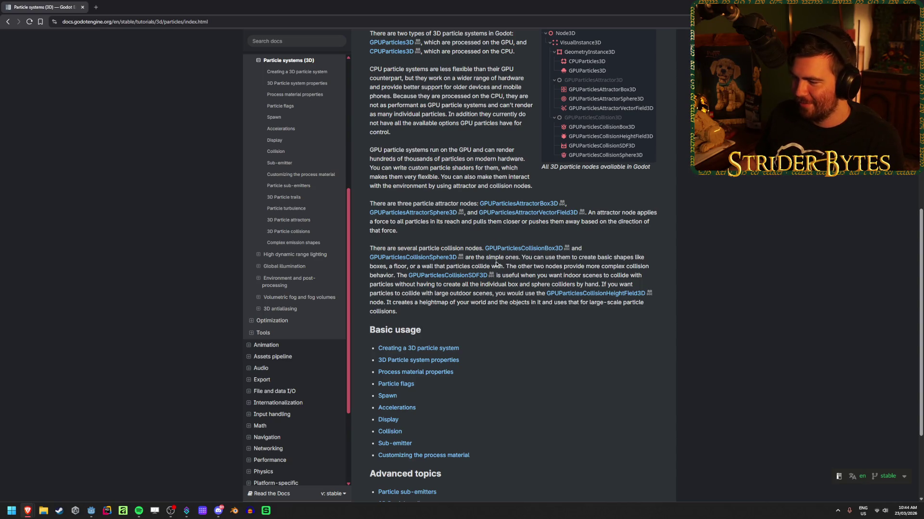
{"action": "left_click_drag", "start_coordinate": [504, 266], "coordinate": [536, 270]}
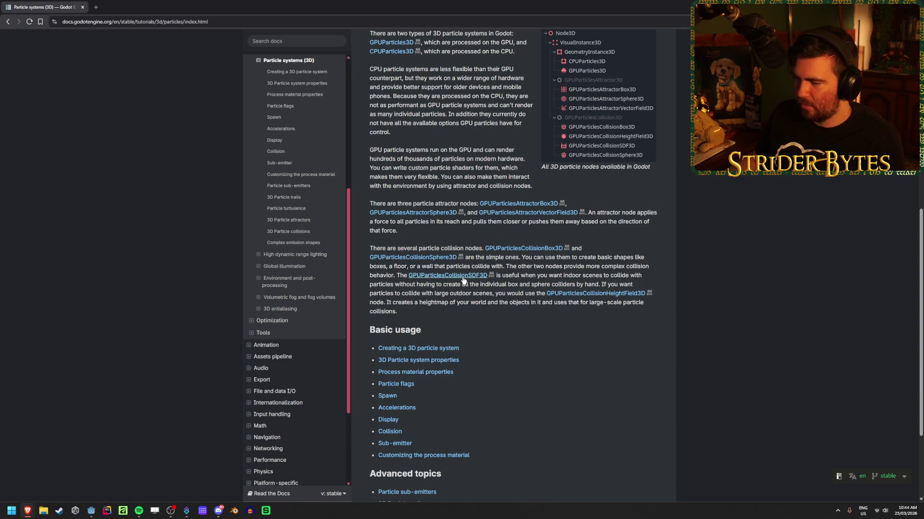
{"action": "left_click_drag", "start_coordinate": [506, 275], "coordinate": [610, 276]}
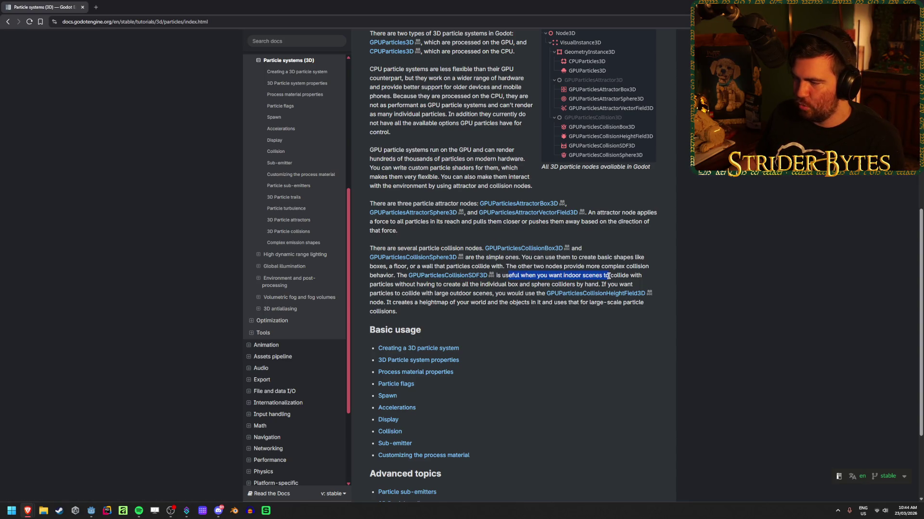
{"action": "left_click", "coordinate": [532, 285]}
{"action": "left_click_drag", "start_coordinate": [369, 286], "coordinate": [466, 284]}
{"action": "left_click", "coordinate": [466, 284]}
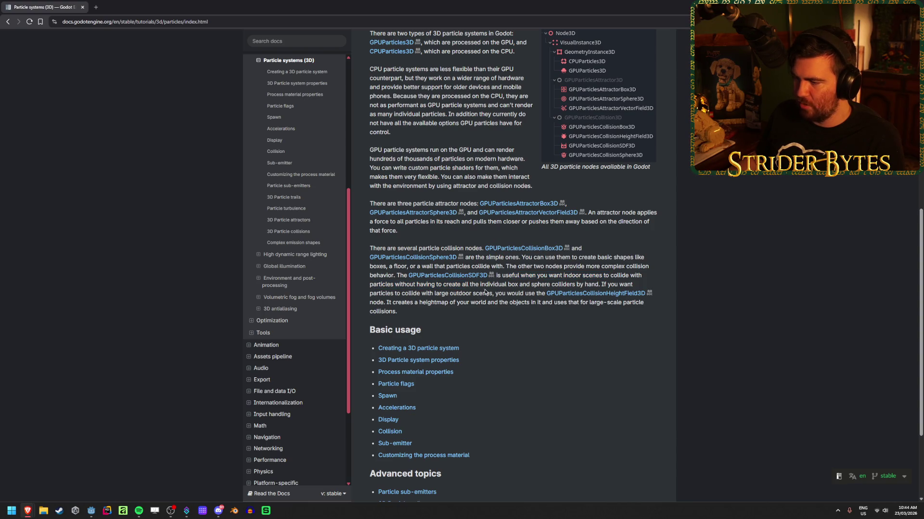
{"action": "mouse_move", "coordinate": [552, 285]}
{"action": "left_mouse_down"}
{"action": "mouse_move", "coordinate": [487, 295]}
{"action": "mouse_move", "coordinate": [590, 285]}
{"action": "left_mouse_up"}
{"action": "left_click", "coordinate": [502, 284]}
{"action": "left_click", "coordinate": [553, 285]}
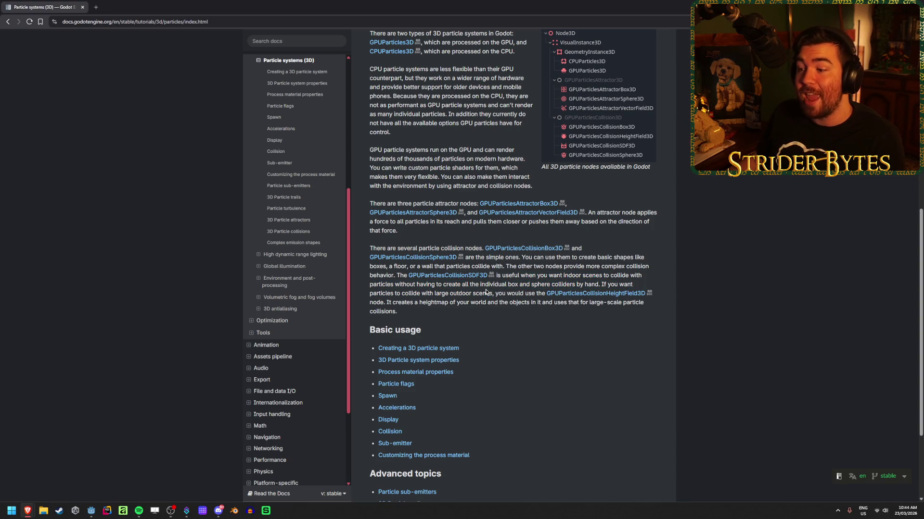
{"action": "left_click", "coordinate": [517, 287]}
{"action": "left_click_drag", "start_coordinate": [519, 285], "coordinate": [420, 293]}
{"action": "left_click", "coordinate": [416, 292]}
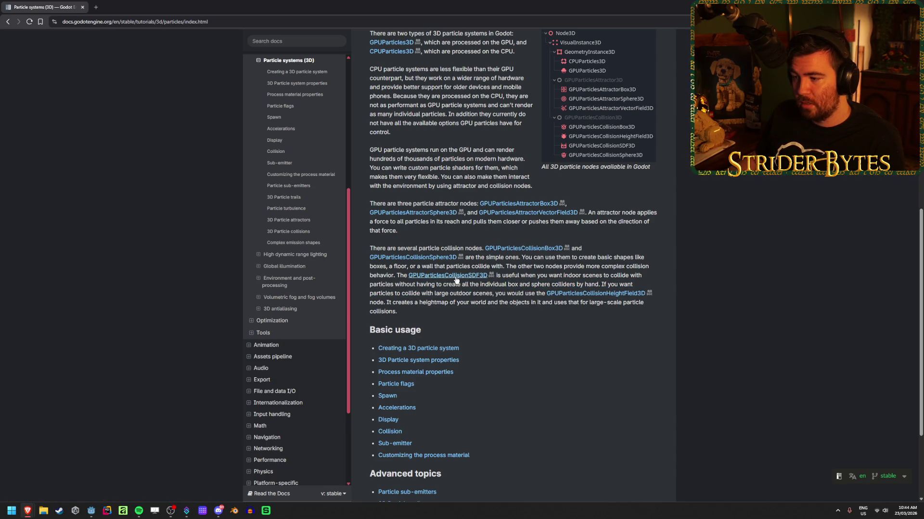
{"action": "scroll", "coordinate": [563, 277], "scroll_direction": "down", "scroll_amount": 3}
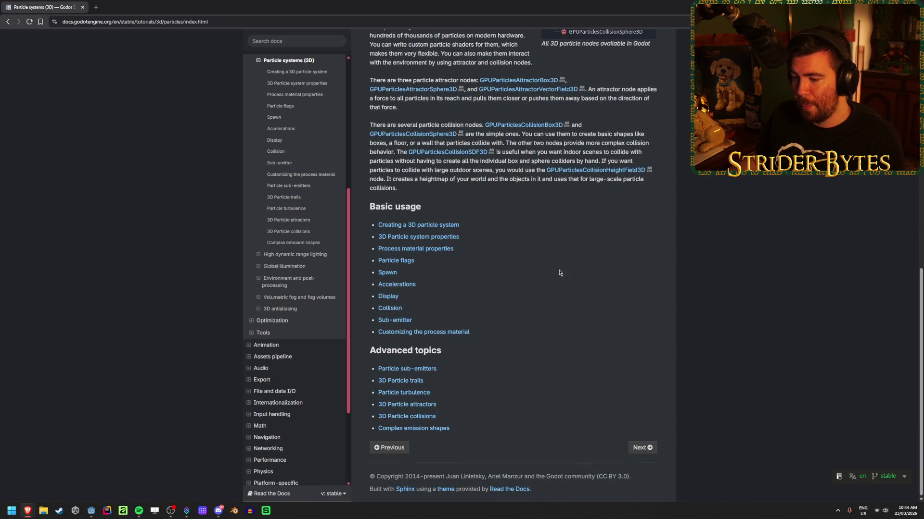
{"action": "scroll", "coordinate": [559, 273], "scroll_direction": "up", "scroll_amount": 3}
- Switch to the Godot editor showing Player.tscn and launch Blender 4.1 from the taskbar
{"action": "key", "text": "alt+Tab"}
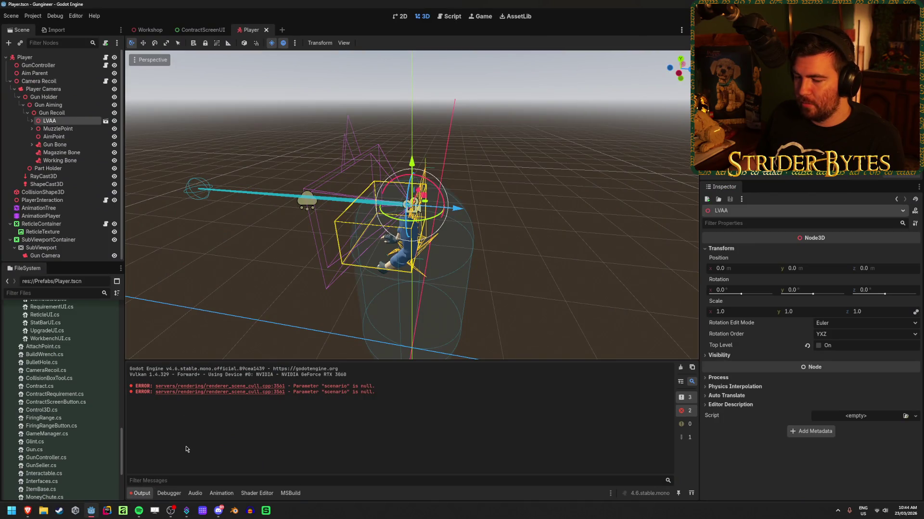
{"action": "left_click", "coordinate": [234, 511]}
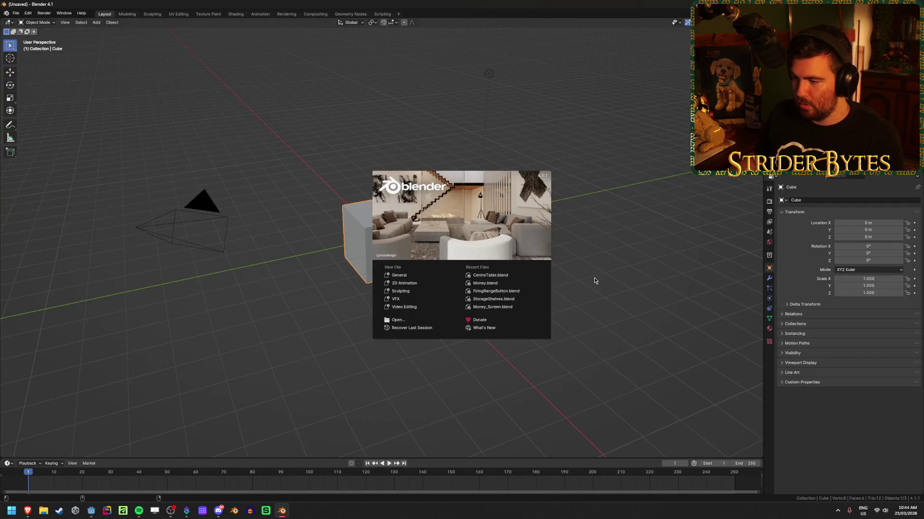
- Dismiss the splash screen and delete all default objects from the scene
{"action": "left_click", "coordinate": [594, 278]}
{"action": "key", "text": "a"}
{"action": "key", "text": "x"}
{"action": "left_click", "coordinate": [594, 278]}
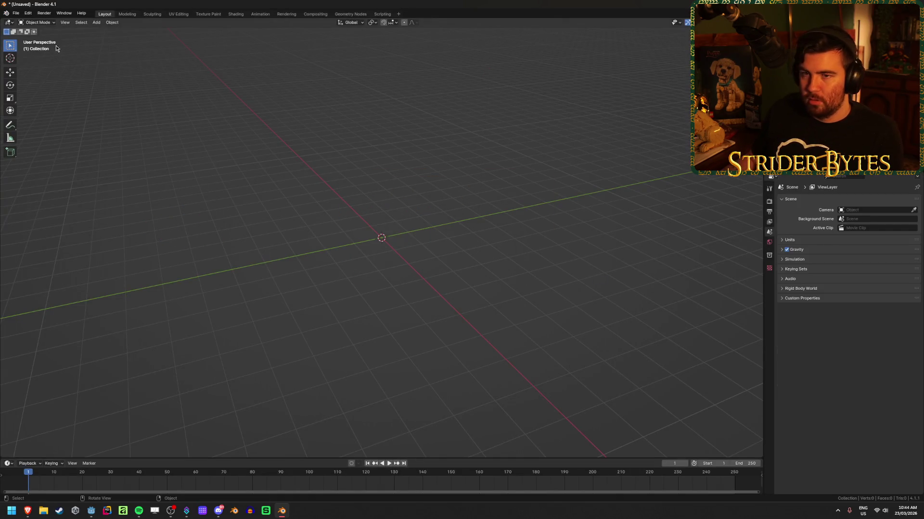
- Start an Append and browse to Gungineer/Raw/Gun Models/Rifles/M4A1.blend
{"action": "left_click", "coordinate": [20, 15]}
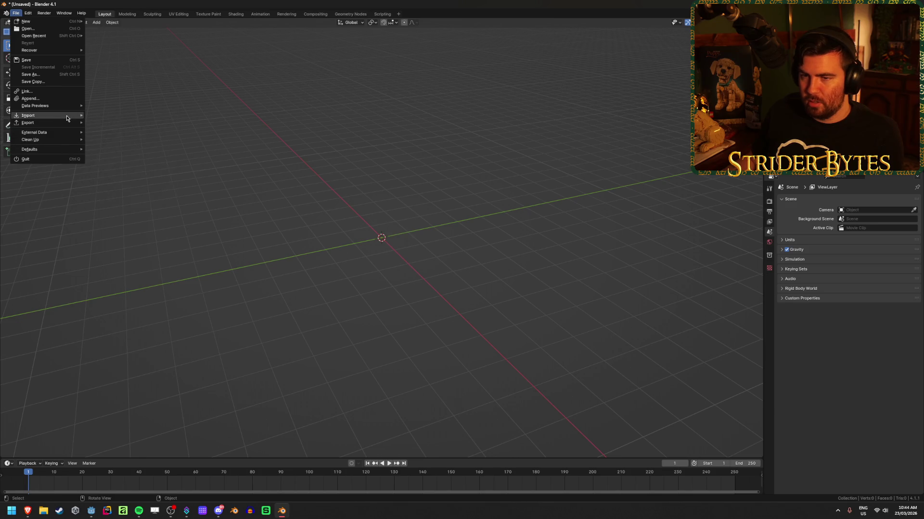
{"action": "mouse_move", "coordinate": [67, 119]}
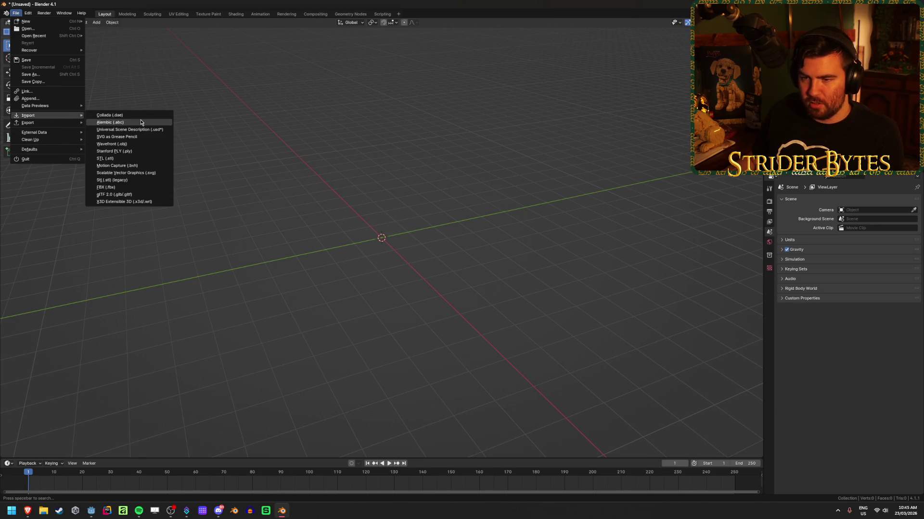
{"action": "left_click", "coordinate": [39, 99]}
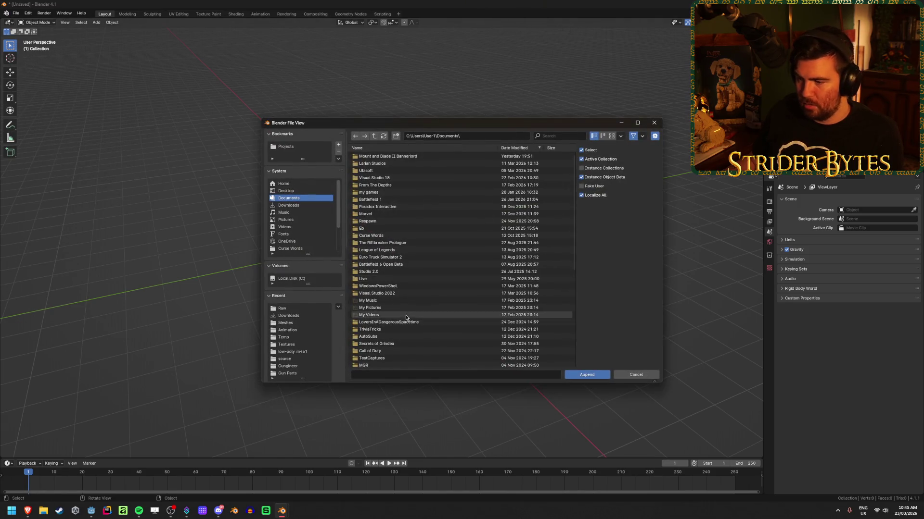
{"action": "scroll", "coordinate": [305, 217], "scroll_direction": "down", "scroll_amount": 3}
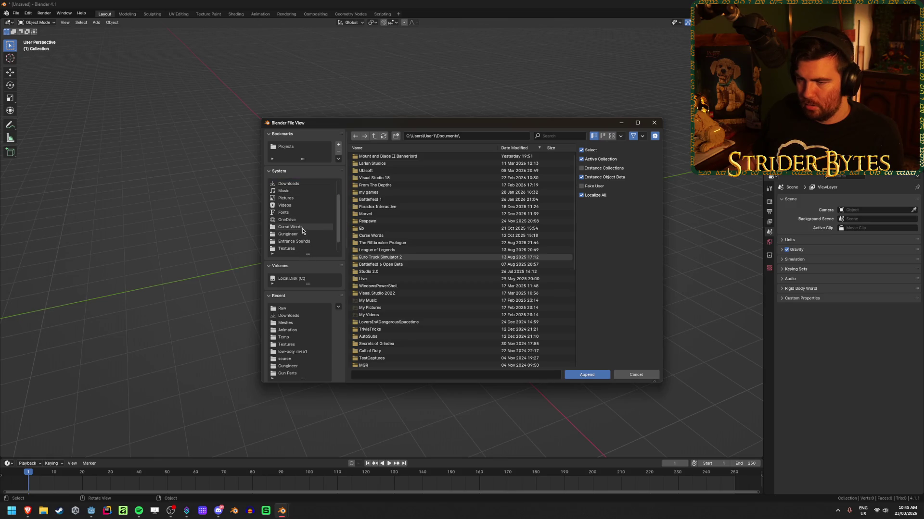
{"action": "left_click", "coordinate": [305, 235]}
{"action": "double_click", "coordinate": [365, 213]}
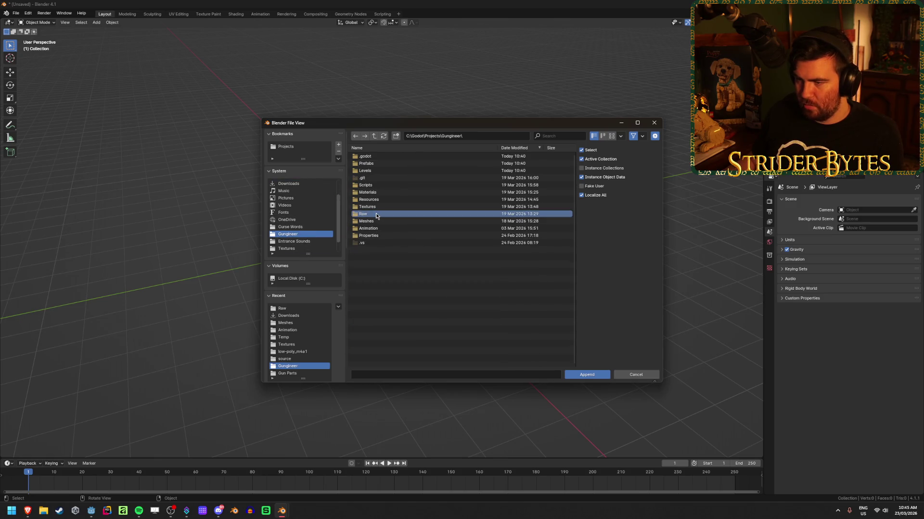
{"action": "double_click", "coordinate": [390, 164]}
{"action": "double_click", "coordinate": [390, 164]}
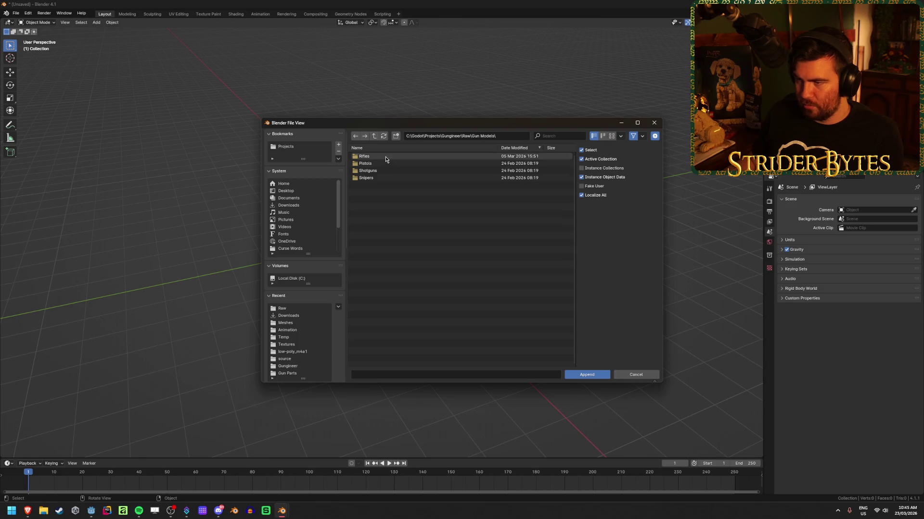
{"action": "left_click", "coordinate": [389, 164]}
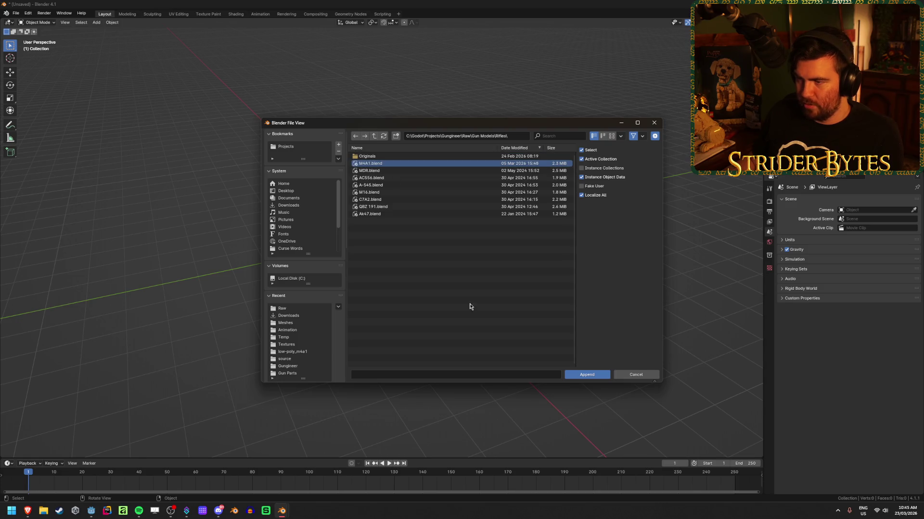
- Look through M4A1.blend's Mesh data, then cancel the append without adding anything
{"action": "left_click", "coordinate": [591, 376]}
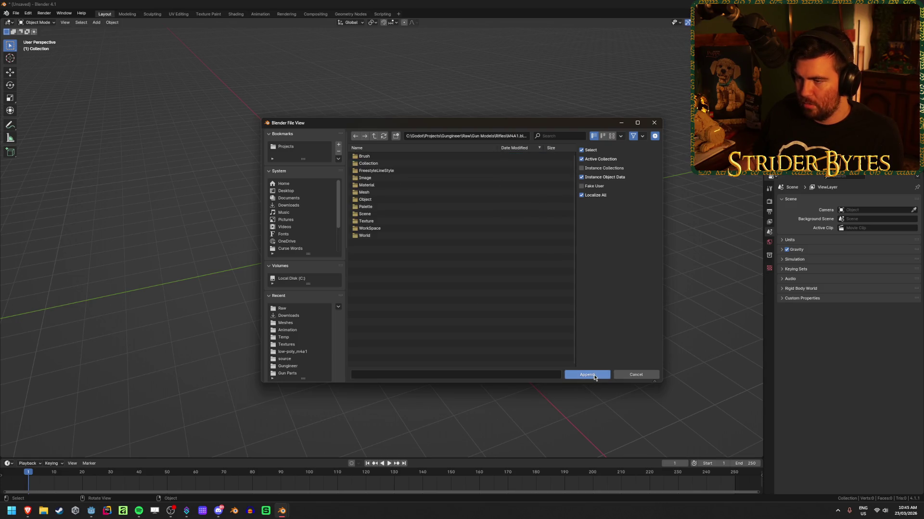
{"action": "double_click", "coordinate": [375, 192]}
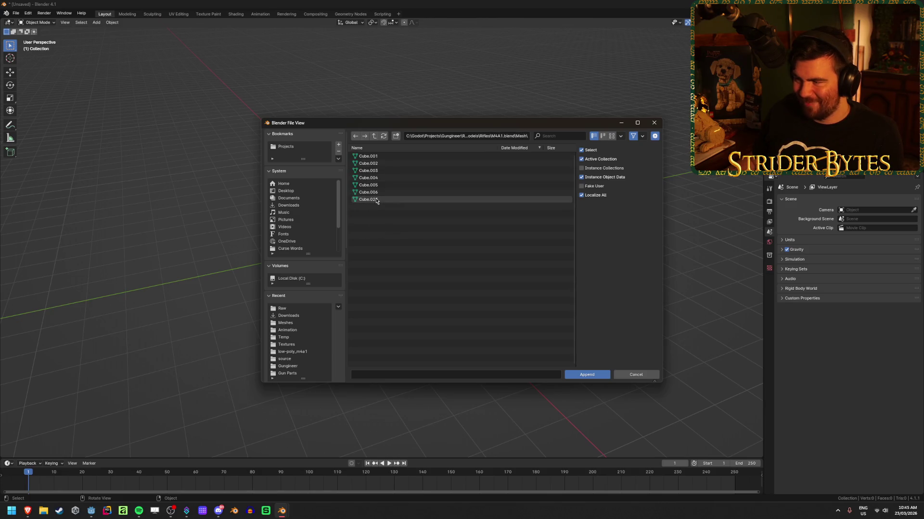
{"action": "key", "text": "Up"}
{"action": "key", "text": "Up"}
{"action": "key", "text": "Up"}
{"action": "left_click", "coordinate": [635, 375]}
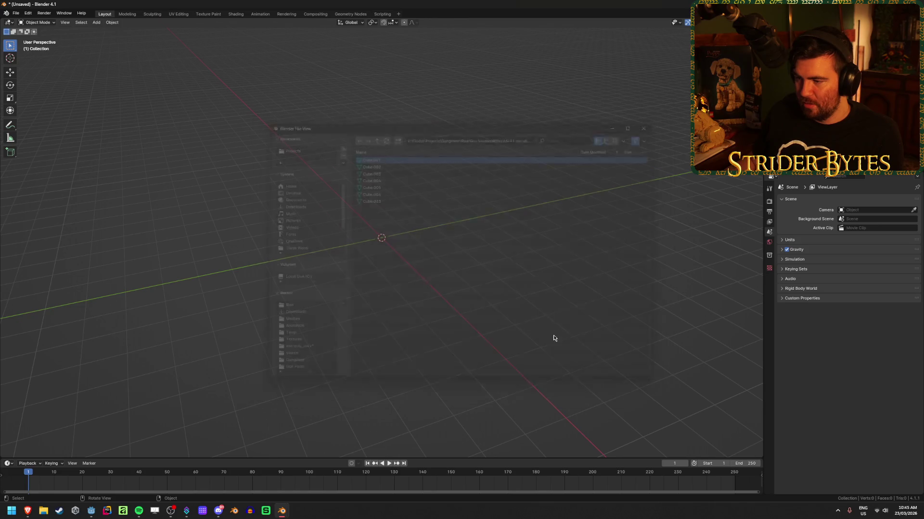
{"action": "left_click", "coordinate": [16, 13]}
- Open the recent M4A1.blend without saving the empty scene
{"action": "mouse_move", "coordinate": [36, 35]}
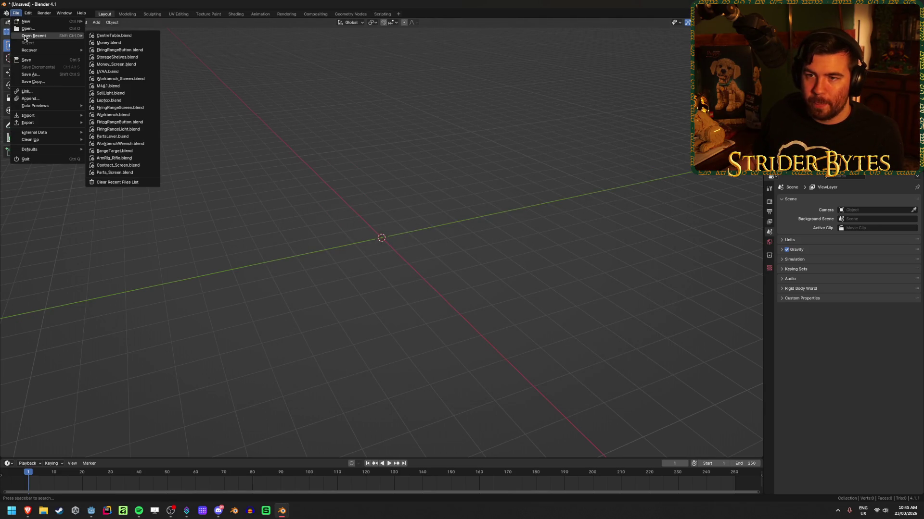
{"action": "left_click", "coordinate": [123, 86]}
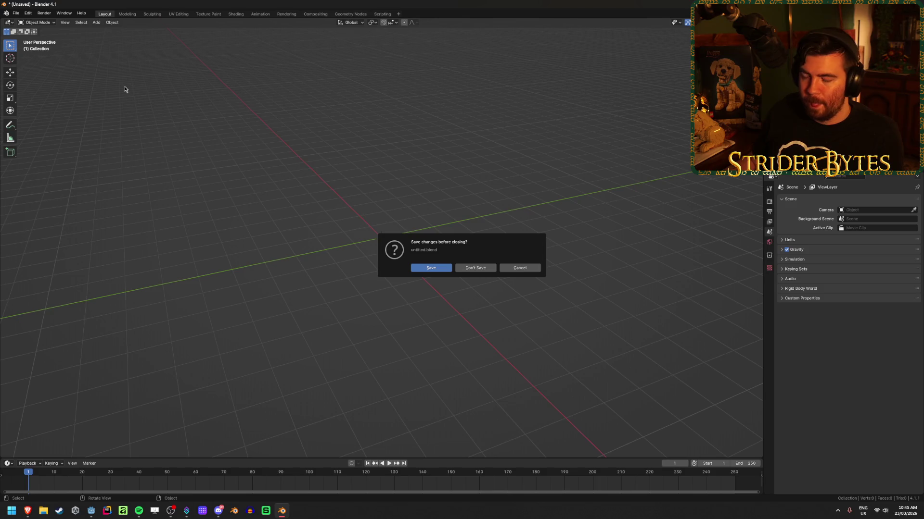
{"action": "left_click", "coordinate": [475, 267]}
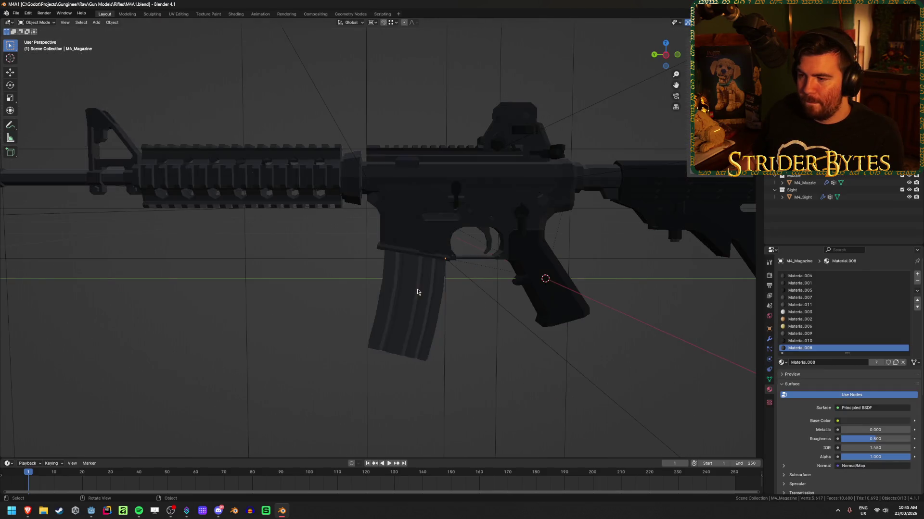
- Inspect the rifle's magazine mesh in Edit Mode with the wireframe view
{"action": "left_click", "coordinate": [417, 292]}
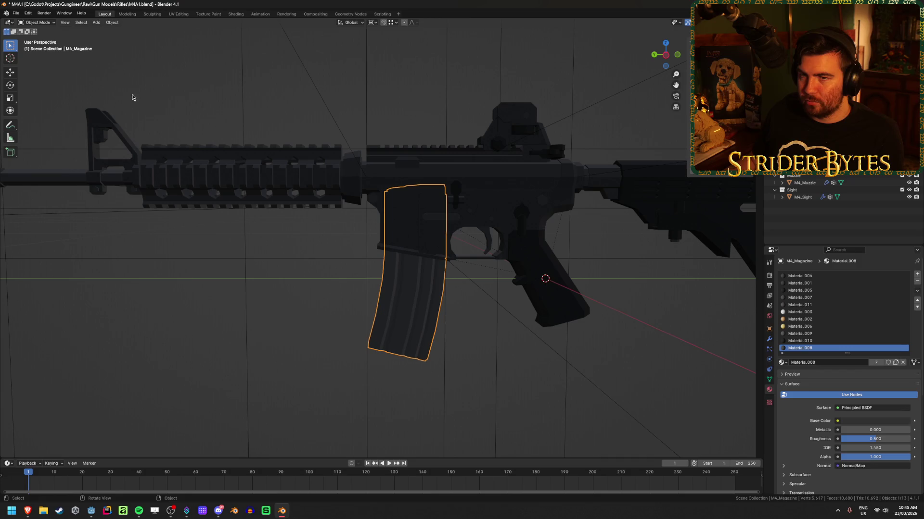
{"action": "left_click", "coordinate": [16, 12]}
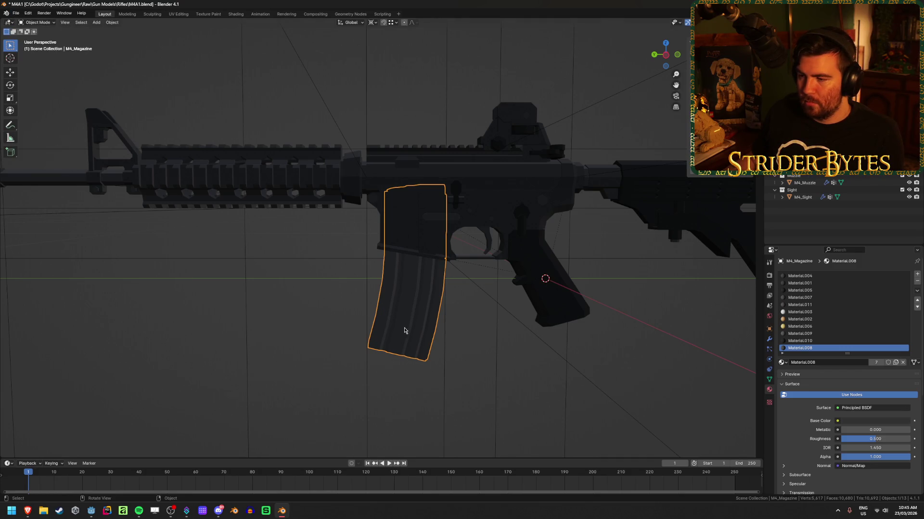
{"action": "left_click", "coordinate": [402, 283], "text": "shift"}
{"action": "left_click", "coordinate": [402, 283]}
{"action": "scroll", "coordinate": [423, 241], "scroll_direction": "up", "scroll_amount": 3}
{"action": "key", "text": "Tab"}
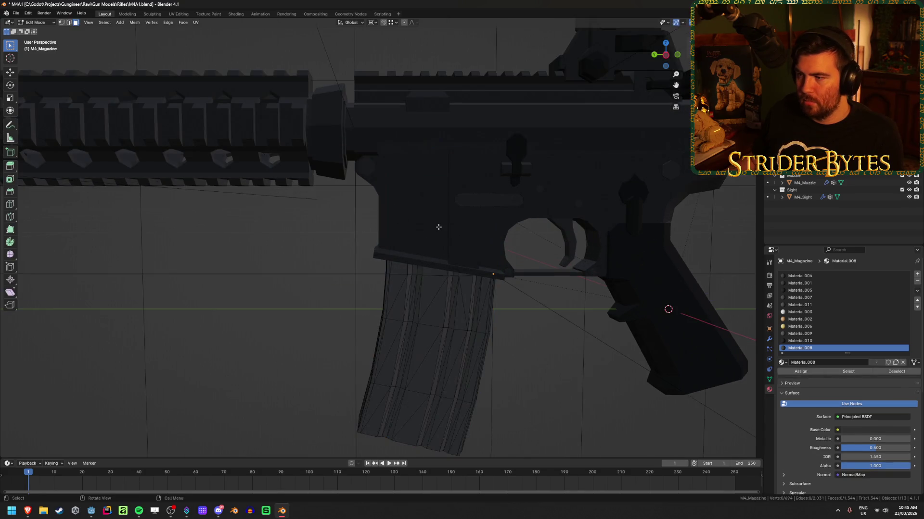
{"action": "key", "text": "shift+z"}
{"action": "key", "text": "Tab"}
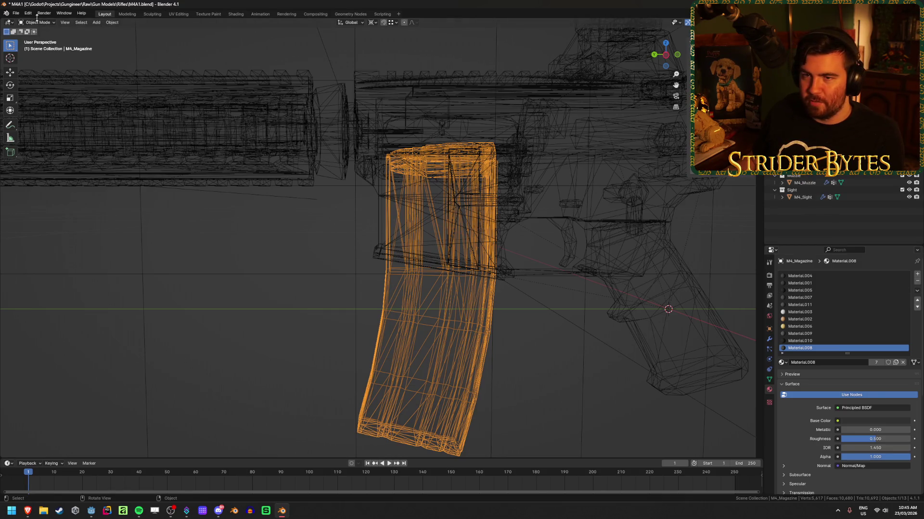
- Create a new General file and answer the save-changes prompt
{"action": "left_click", "coordinate": [16, 13]}
{"action": "mouse_move", "coordinate": [28, 21]}
{"action": "left_click", "coordinate": [123, 23]}
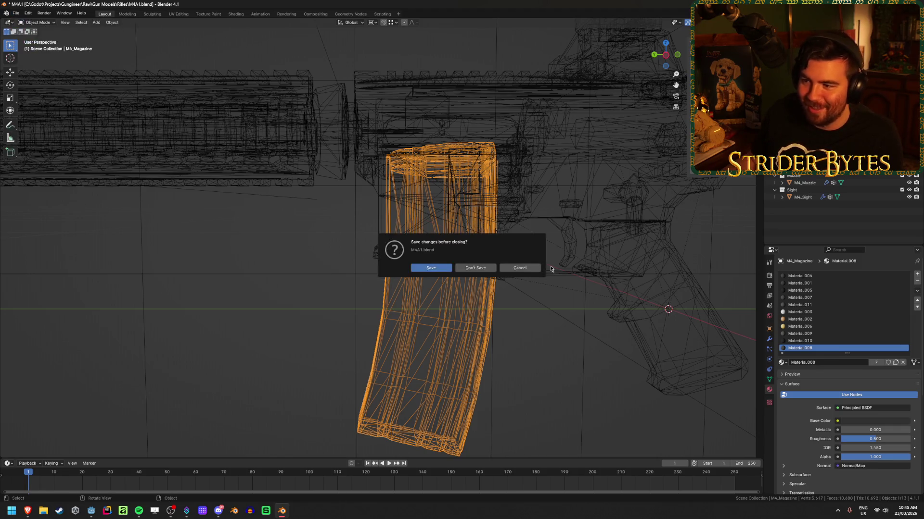
{"action": "left_click", "coordinate": [475, 270]}
- Delete all default objects in the new scene
{"action": "key", "text": "a"}
{"action": "key", "text": "x"}
{"action": "left_click", "coordinate": [300, 270]}
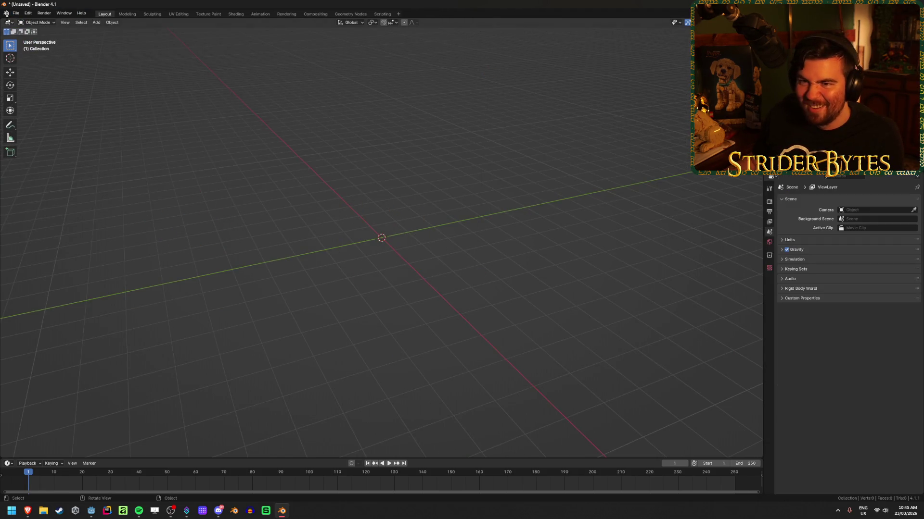
- Append the Cube.003 mesh from Gungineer/Raw/Gun Models/Rifles/M4A1.blend
{"action": "left_click", "coordinate": [16, 13]}
{"action": "left_click", "coordinate": [37, 98]}
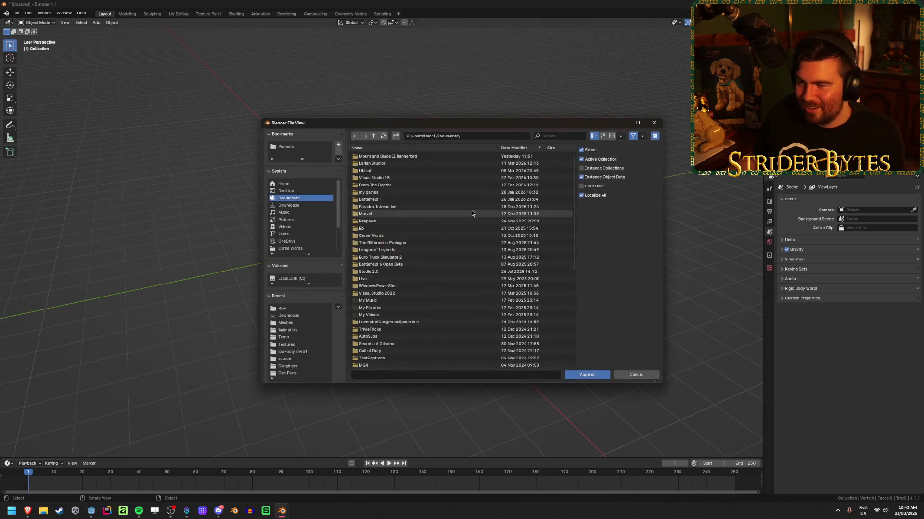
{"action": "scroll", "coordinate": [295, 236], "scroll_direction": "down", "scroll_amount": 2}
{"action": "left_click", "coordinate": [297, 241]}
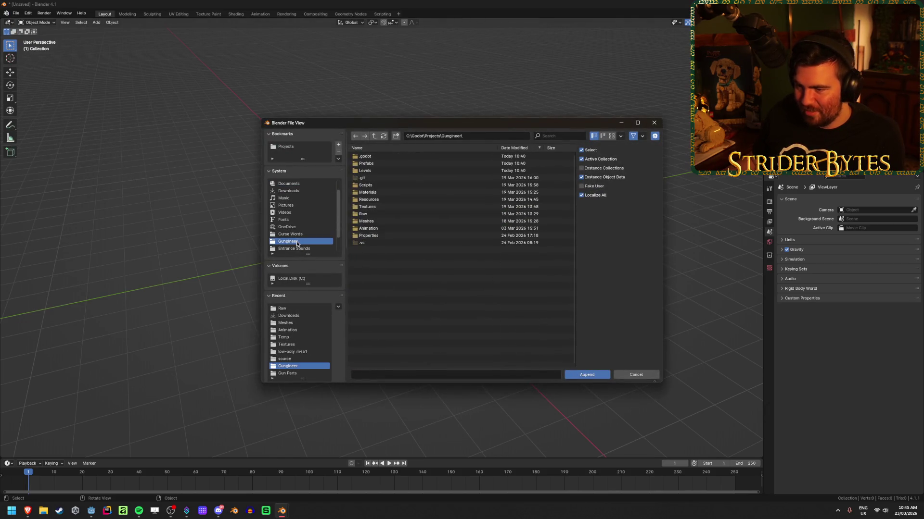
{"action": "double_click", "coordinate": [388, 214]}
{"action": "double_click", "coordinate": [376, 166]}
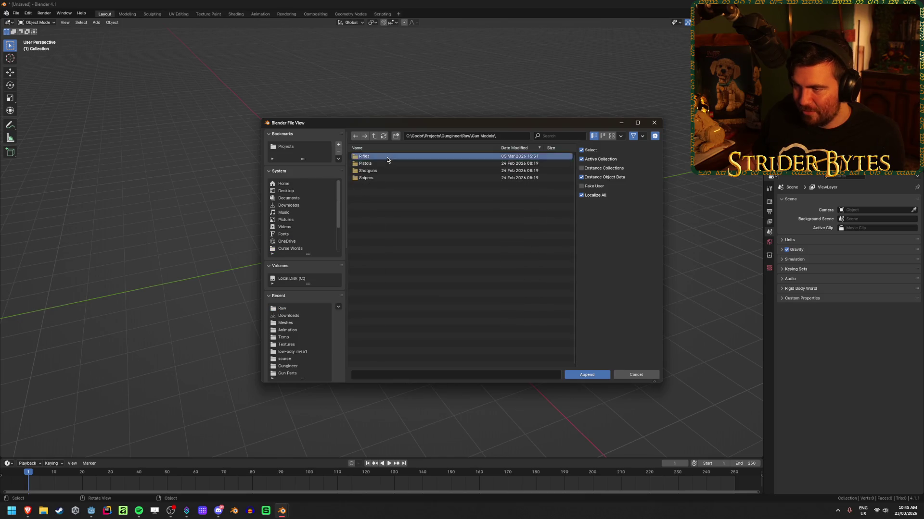
{"action": "double_click", "coordinate": [364, 156]}
{"action": "double_click", "coordinate": [370, 163]}
{"action": "double_click", "coordinate": [383, 192]}
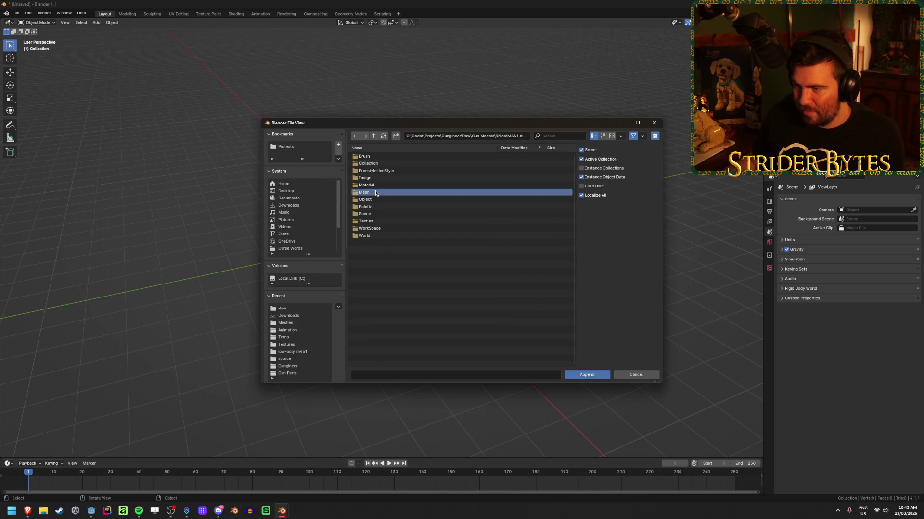
{"action": "left_click", "coordinate": [385, 171]}
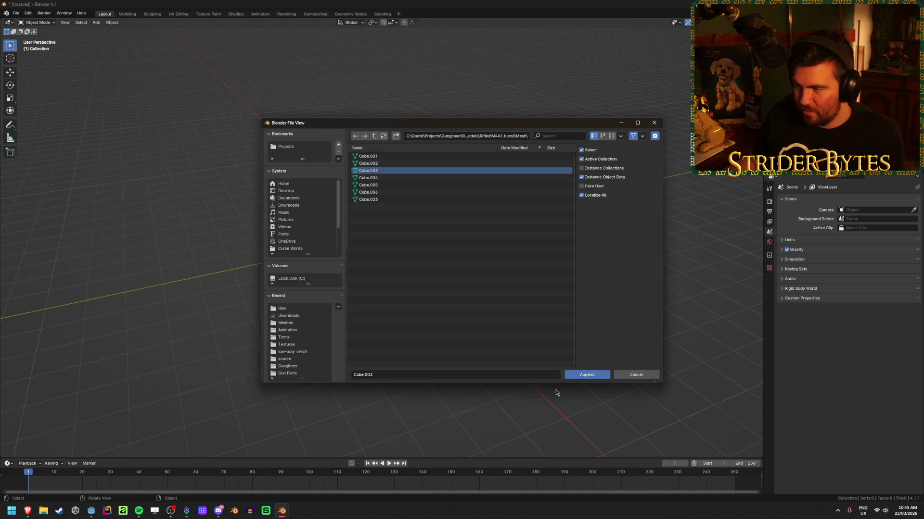
{"action": "left_click", "coordinate": [583, 375]}
- In Edit Mode, delete the magazine body of Cube.003, keeping the bullets
{"action": "left_click", "coordinate": [425, 227]}
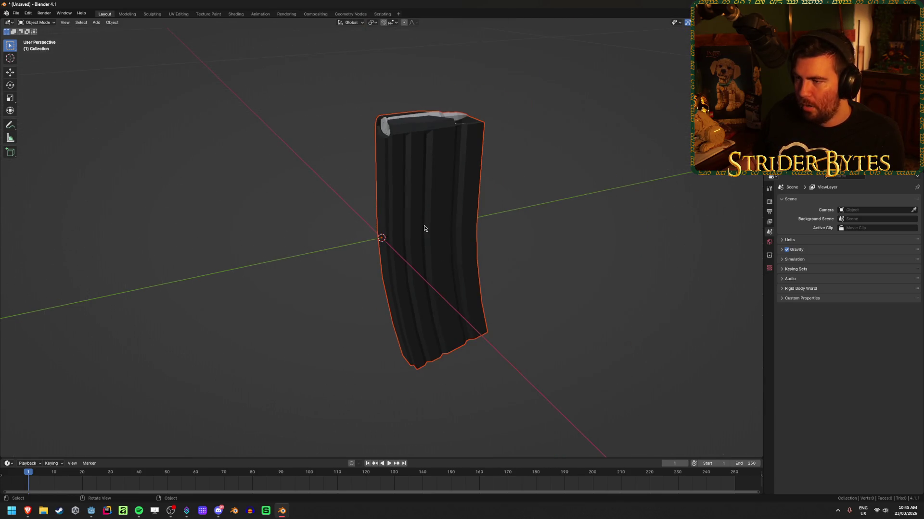
{"action": "key", "text": "Tab"}
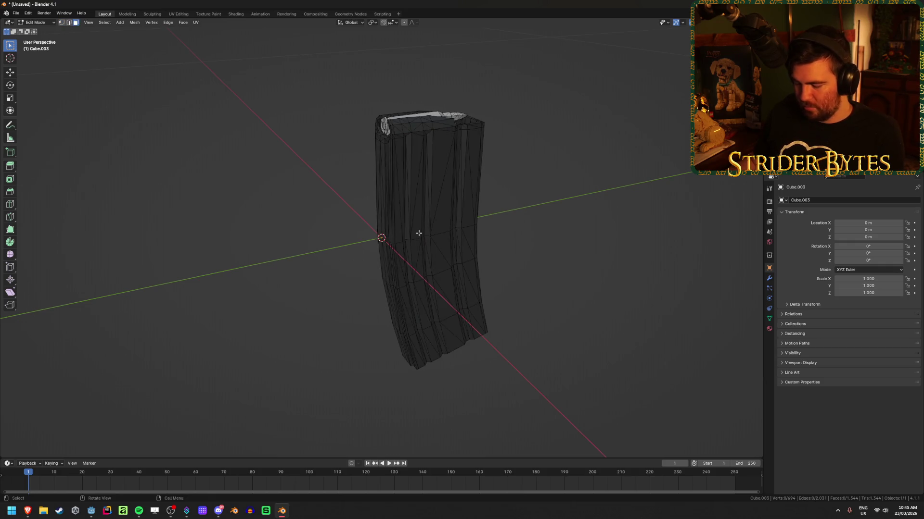
{"action": "key", "text": "l"}
{"action": "key", "text": "x"}
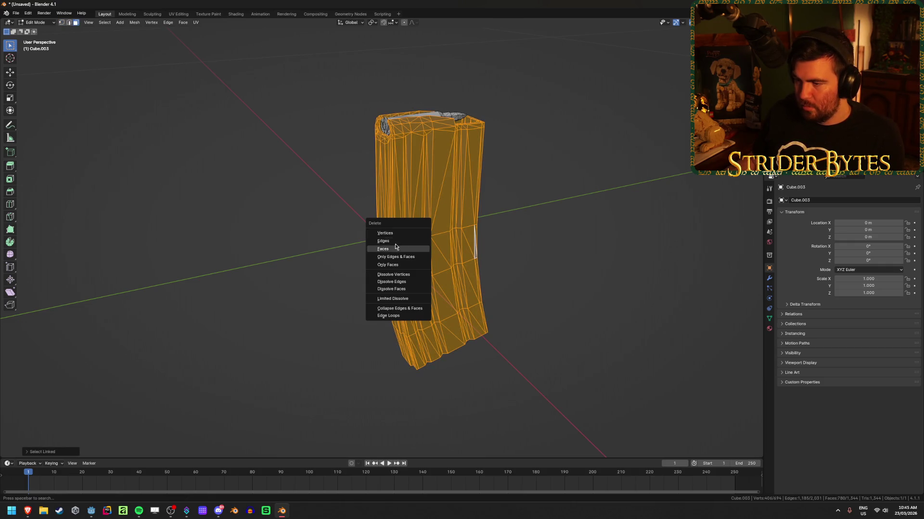
{"action": "left_click", "coordinate": [397, 249]}
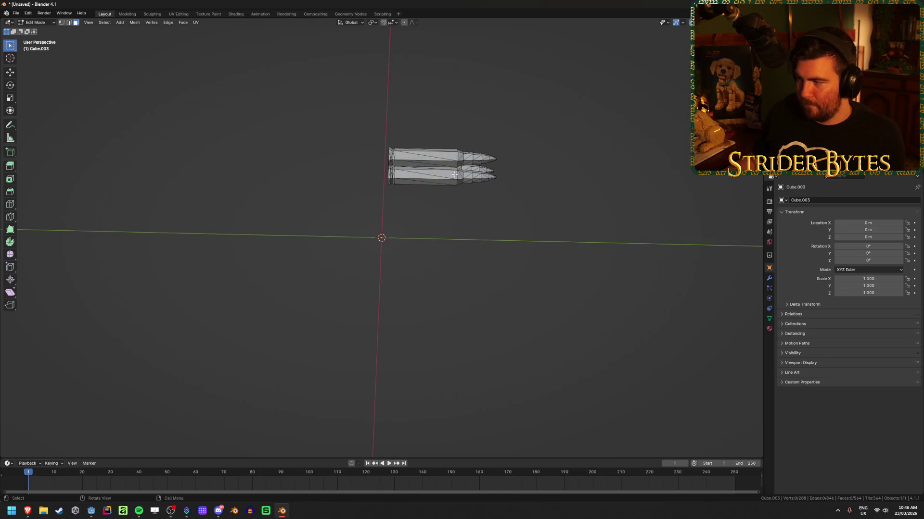
- Delete the extra bullets, leaving just a single bullet
{"action": "left_click", "coordinate": [454, 175]}
{"action": "scroll", "coordinate": [454, 175], "scroll_direction": "up", "scroll_amount": 3}
{"action": "mouse_move", "coordinate": [453, 174]}
{"action": "left_mouse_down"}
{"action": "mouse_move", "coordinate": [561, 219]}
{"action": "mouse_move", "coordinate": [533, 218]}
{"action": "left_mouse_up"}
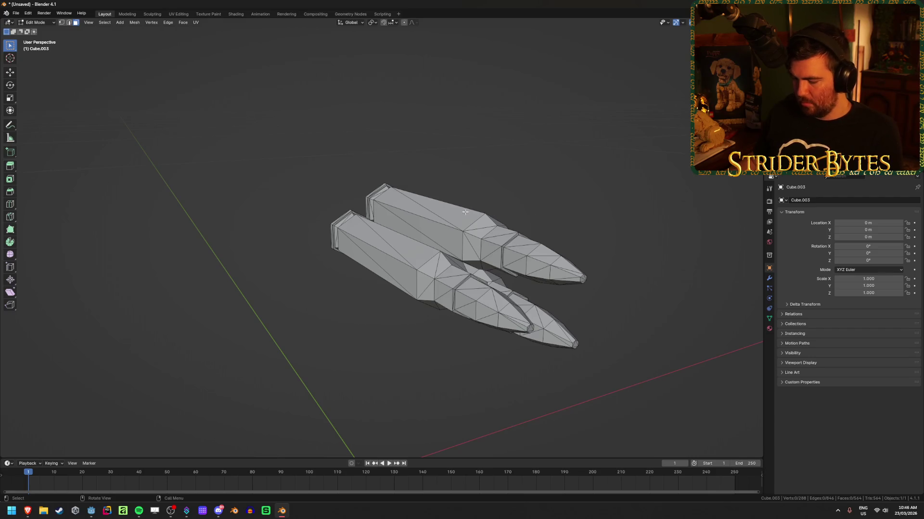
{"action": "key", "text": "l"}
{"action": "key", "text": "x"}
{"action": "left_click", "coordinate": [452, 227]}
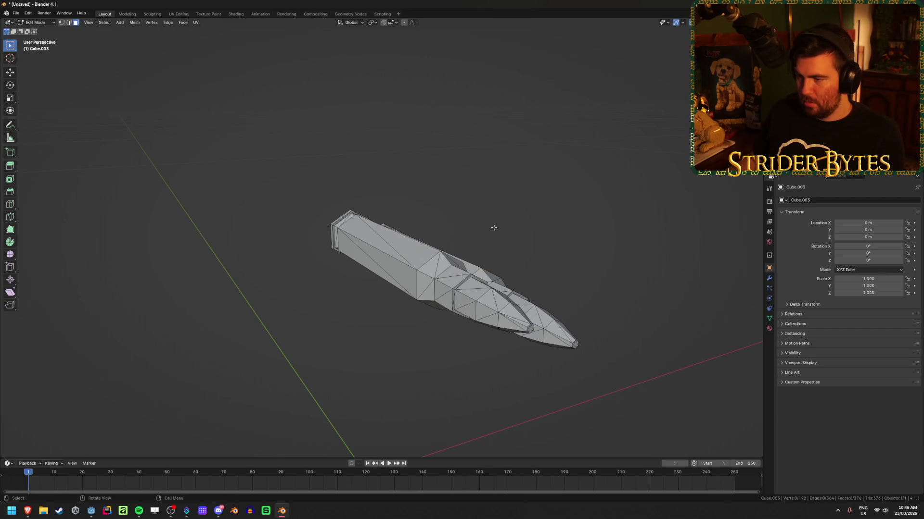
{"action": "mouse_move", "coordinate": [492, 227]}
{"action": "left_mouse_down"}
{"action": "mouse_move", "coordinate": [460, 218]}
{"action": "mouse_move", "coordinate": [443, 301]}
{"action": "left_mouse_up"}
{"action": "key", "text": "l"}
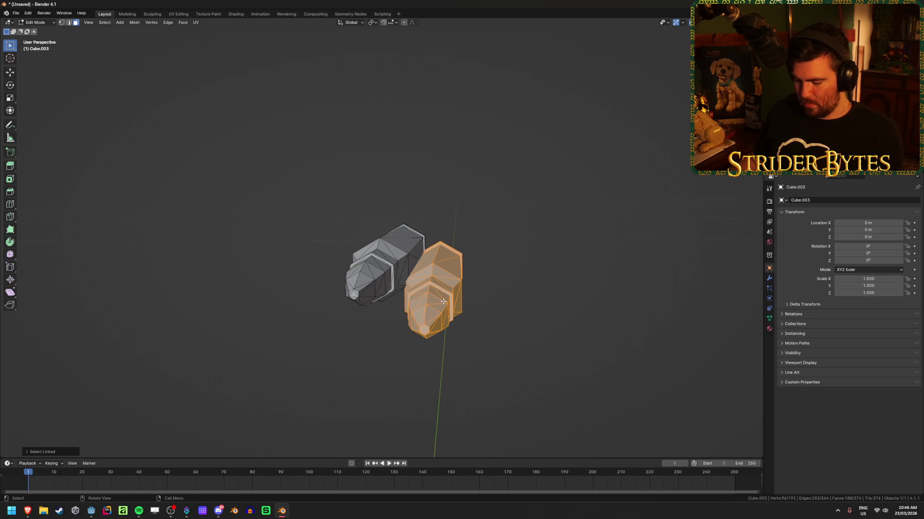
{"action": "key", "text": "x"}
{"action": "key", "text": "Escape"}
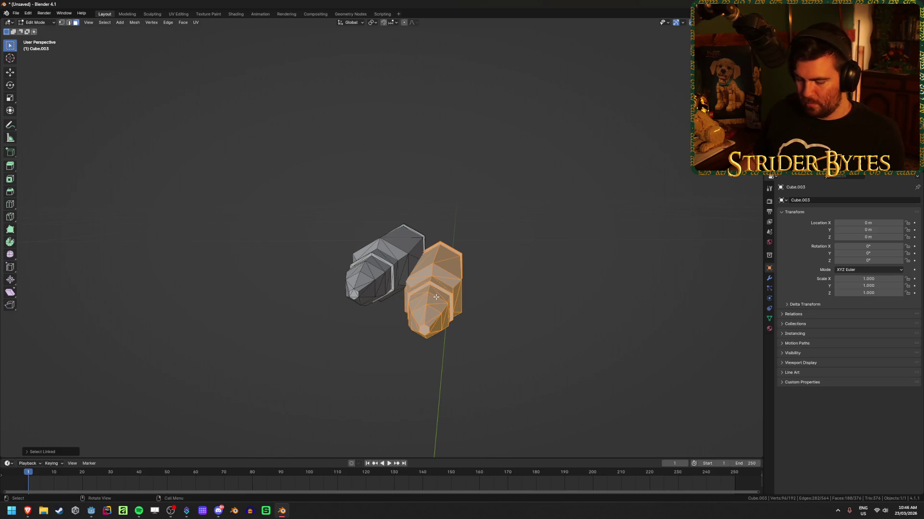
{"action": "key", "text": "x"}
{"action": "left_click", "coordinate": [436, 297]}
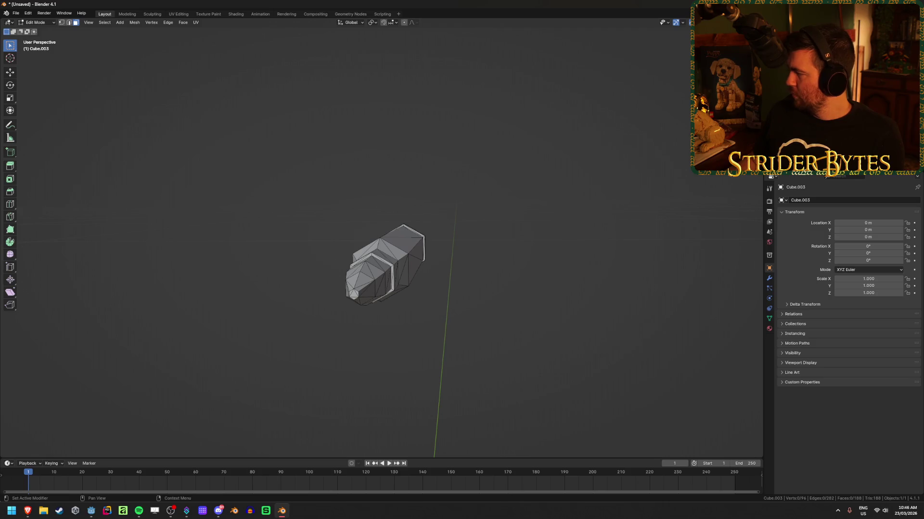
- View the remaining bullet straight from the right side
{"action": "key", "text": "alt+Tab"}
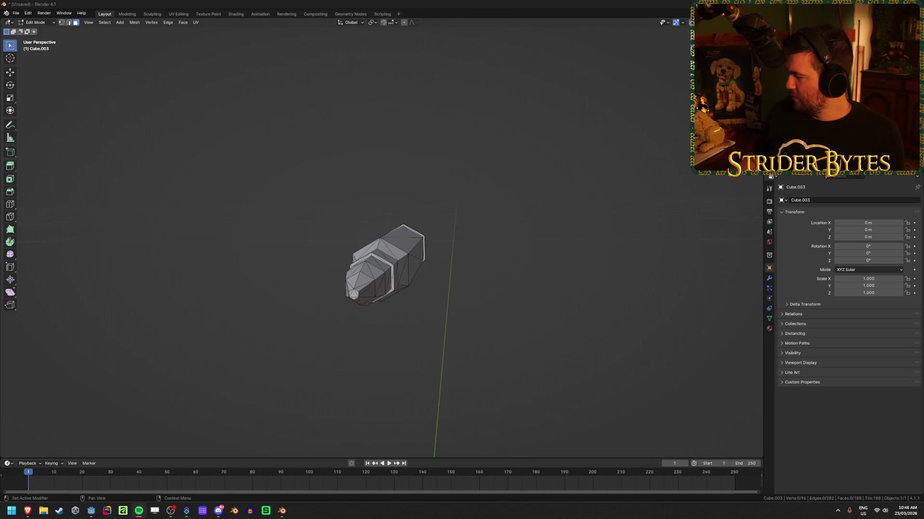
{"action": "mouse_move", "coordinate": [539, 235]}
{"action": "left_mouse_down"}
{"action": "mouse_move", "coordinate": [528, 247]}
{"action": "mouse_move", "coordinate": [478, 247]}
{"action": "mouse_move", "coordinate": [509, 240]}
{"action": "mouse_move", "coordinate": [488, 237]}
{"action": "left_mouse_up"}
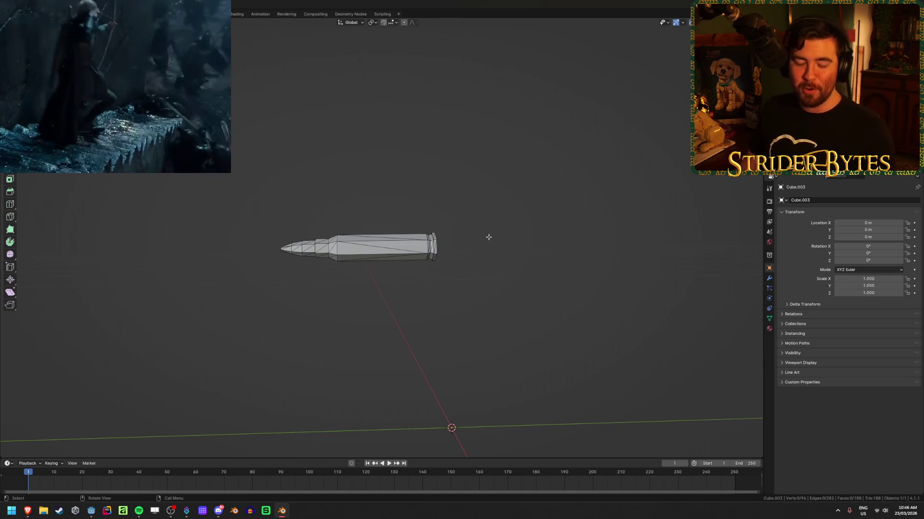
{"action": "key", "text": "KP_3"}
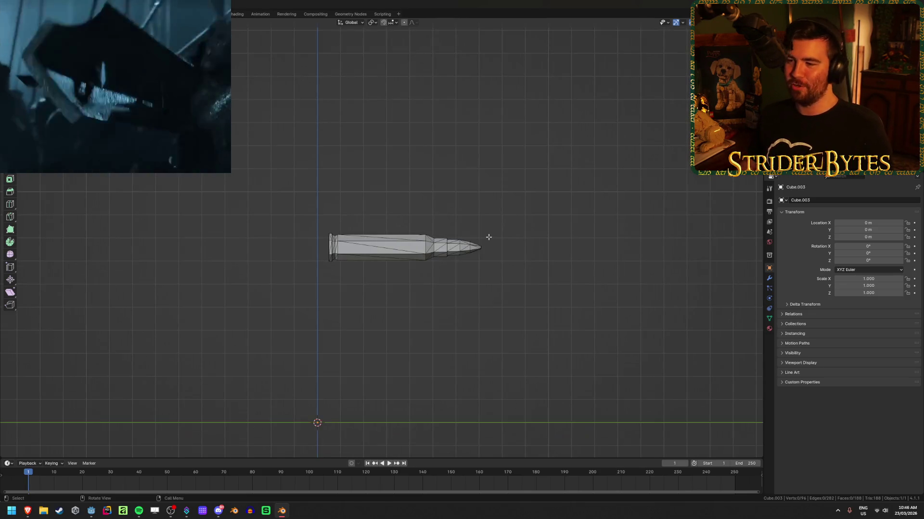
{"action": "scroll", "coordinate": [505, 250], "scroll_direction": "down", "scroll_amount": 1}
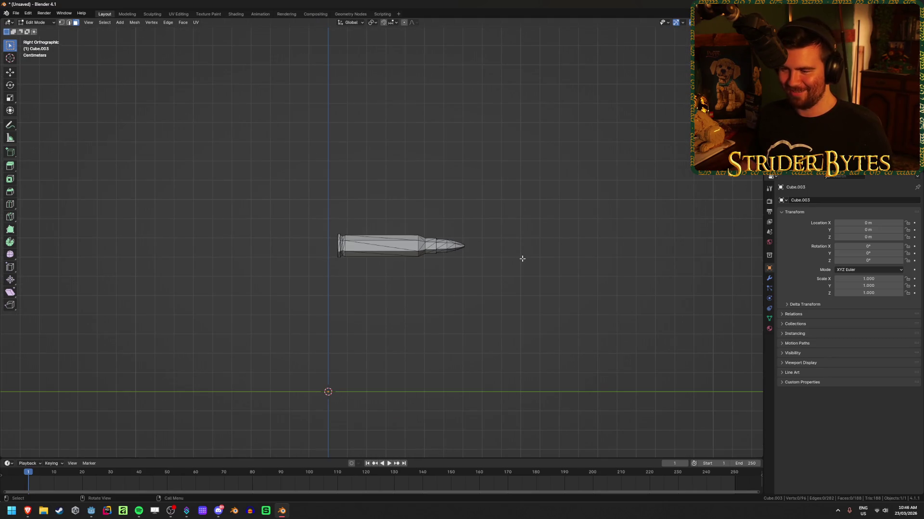
{"action": "mouse_move", "coordinate": [429, 266]}
{"action": "left_mouse_down"}
{"action": "mouse_move", "coordinate": [480, 268]}
{"action": "mouse_move", "coordinate": [471, 277]}
{"action": "mouse_move", "coordinate": [386, 283]}
{"action": "mouse_move", "coordinate": [513, 303]}
{"action": "mouse_move", "coordinate": [490, 299]}
{"action": "left_mouse_up"}
{"action": "key", "text": "Tab"}
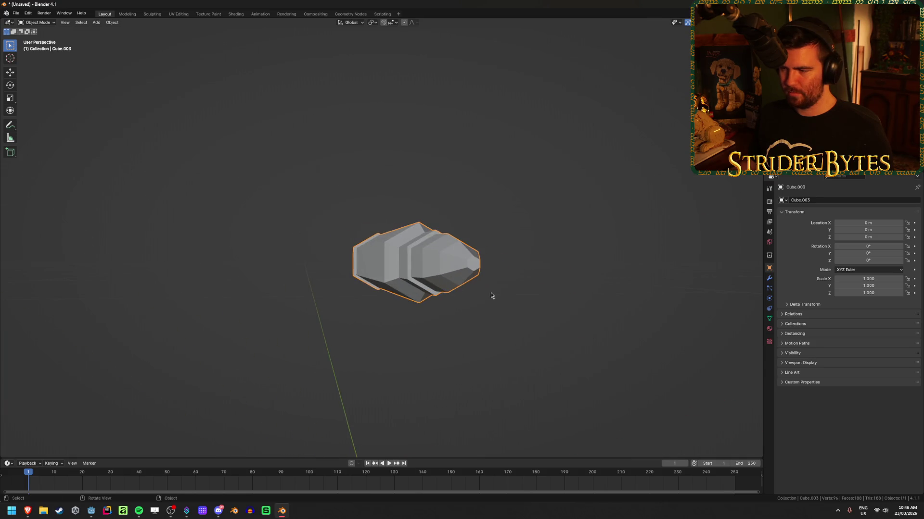
- Select the bullet tip and delete its faces, opening the casing end
{"action": "key", "text": "Tab"}
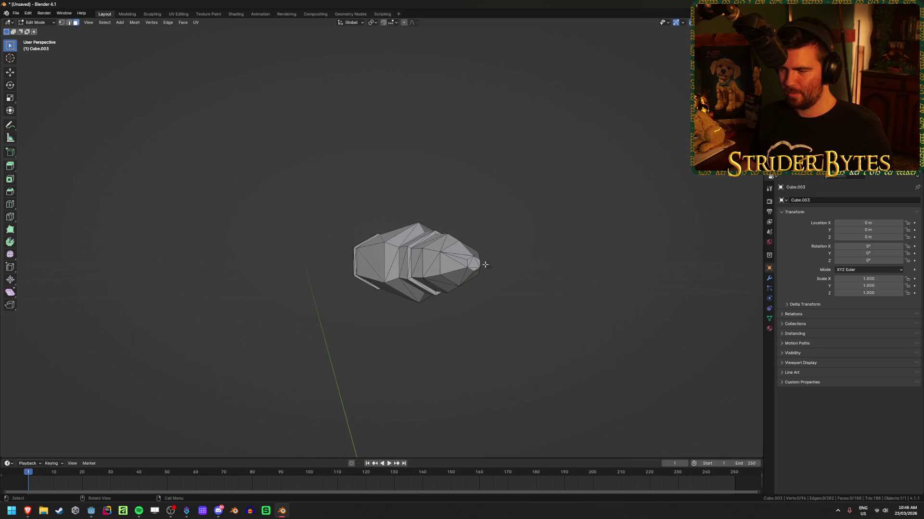
{"action": "key", "text": "ctrl+KP_Add"}
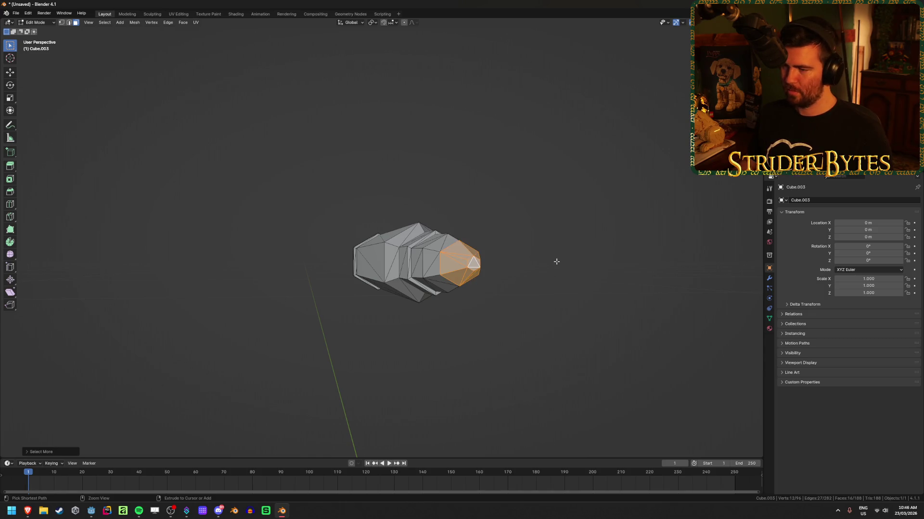
{"action": "key", "text": "ctrl+KP_Add"}
{"action": "key", "text": "ctrl+KP_Add"}
{"action": "mouse_move", "coordinate": [557, 261]}
{"action": "left_mouse_down"}
{"action": "mouse_move", "coordinate": [590, 269]}
{"action": "mouse_move", "coordinate": [577, 297]}
{"action": "mouse_move", "coordinate": [633, 294]}
{"action": "mouse_move", "coordinate": [529, 308]}
{"action": "left_mouse_up"}
{"action": "key", "text": "x"}
{"action": "left_click", "coordinate": [565, 288]}
{"action": "key", "text": "Tab"}
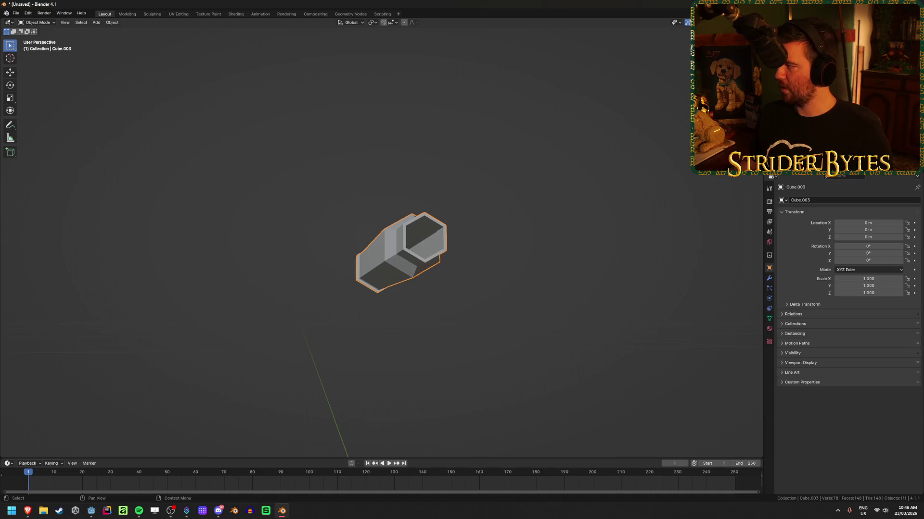
{"action": "key", "text": "alt+Tab"}
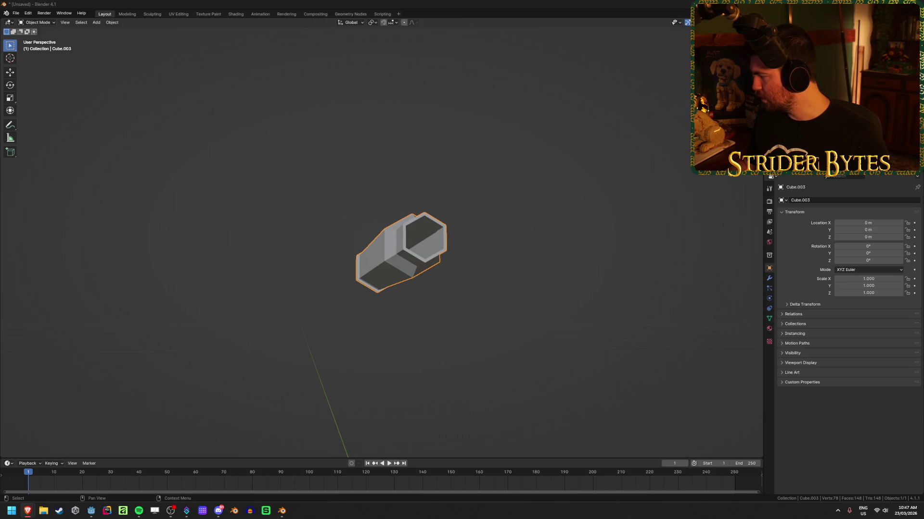
- Deselect, enter Edit Mode on the casing, and use right orthographic view with X-ray
{"action": "left_click", "coordinate": [542, 241]}
{"action": "mouse_move", "coordinate": [542, 241]}
{"action": "left_mouse_down"}
{"action": "mouse_move", "coordinate": [501, 273]}
{"action": "mouse_move", "coordinate": [430, 298]}
{"action": "mouse_move", "coordinate": [395, 290]}
{"action": "mouse_move", "coordinate": [289, 306]}
{"action": "mouse_move", "coordinate": [313, 308]}
{"action": "mouse_move", "coordinate": [332, 271]}
{"action": "mouse_move", "coordinate": [385, 278]}
{"action": "left_mouse_up"}
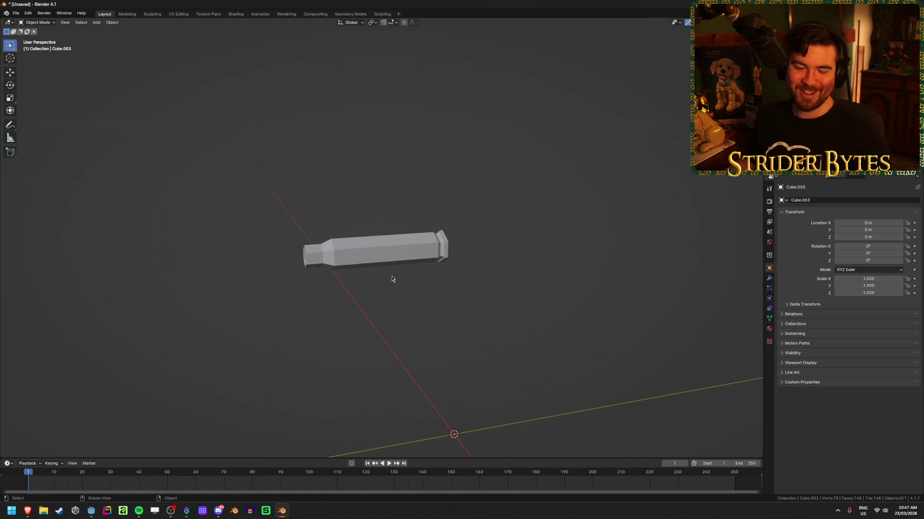
{"action": "key", "text": "Tab"}
{"action": "scroll", "coordinate": [426, 267], "scroll_direction": "up", "scroll_amount": 2}
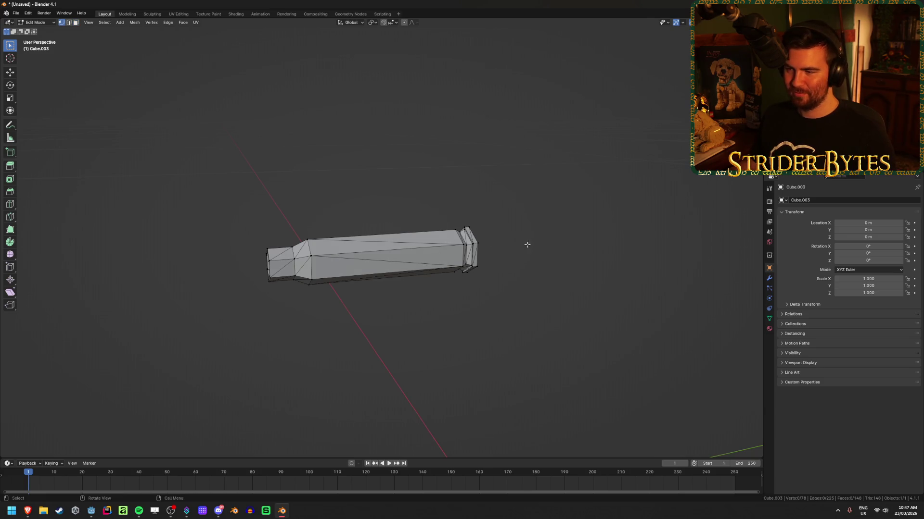
{"action": "mouse_move", "coordinate": [528, 245]}
{"action": "left_mouse_down"}
{"action": "mouse_move", "coordinate": [534, 249]}
{"action": "mouse_move", "coordinate": [512, 216]}
{"action": "mouse_move", "coordinate": [519, 212]}
{"action": "mouse_move", "coordinate": [515, 264]}
{"action": "mouse_move", "coordinate": [360, 251]}
{"action": "left_mouse_up"}
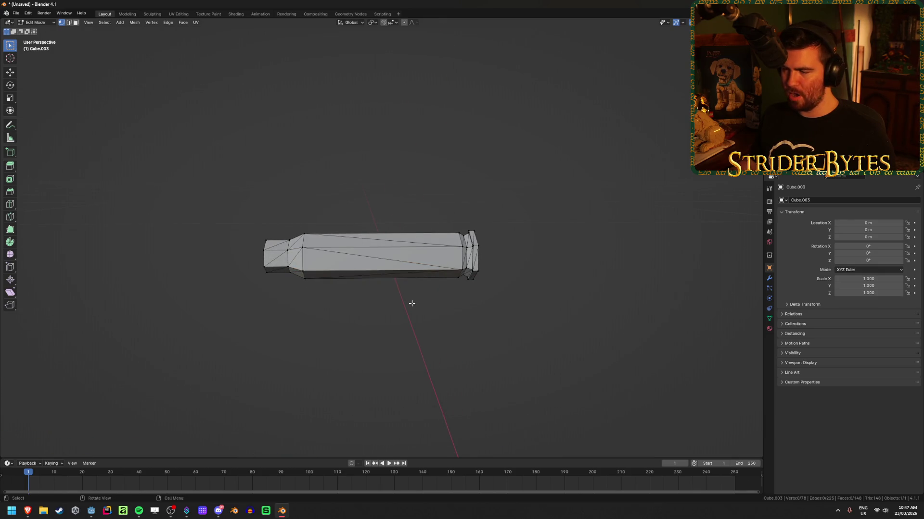
{"action": "key", "text": "KP_1"}
{"action": "key", "text": "KP_3"}
{"action": "key", "text": "alt+z"}
- Select the casing body's end vertices and snap the 3D cursor to their centre
{"action": "scroll", "coordinate": [411, 304], "scroll_direction": "up", "scroll_amount": 2}
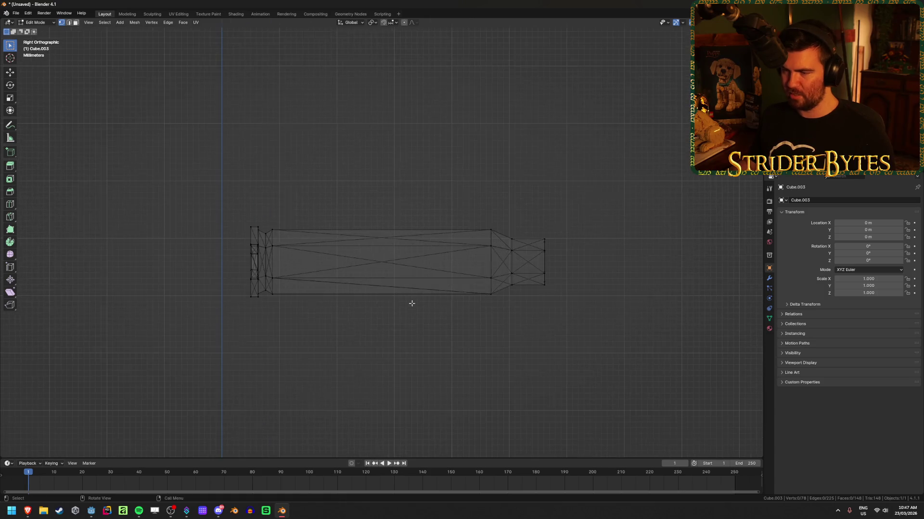
{"action": "left_click_drag", "start_coordinate": [476, 203], "coordinate": [504, 313]}
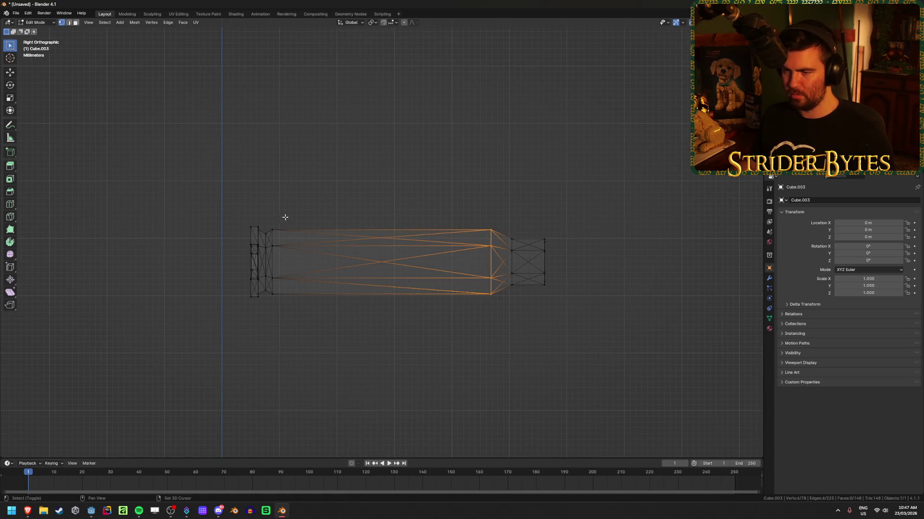
{"action": "left_click_drag", "start_coordinate": [297, 209], "coordinate": [267, 321]}
{"action": "key", "text": "shift+s"}
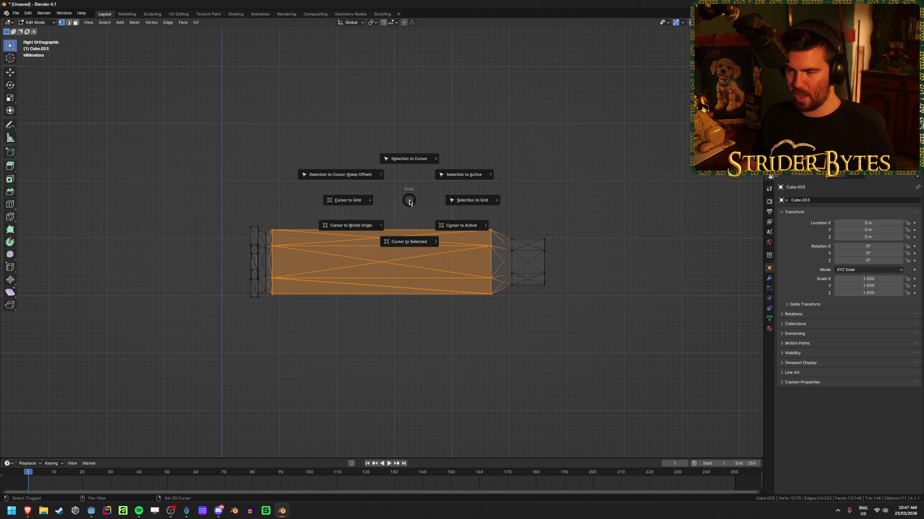
{"action": "left_click", "coordinate": [410, 241]}
- In Object Mode, set the casing's origin to the 3D cursor
{"action": "key", "text": "Tab"}
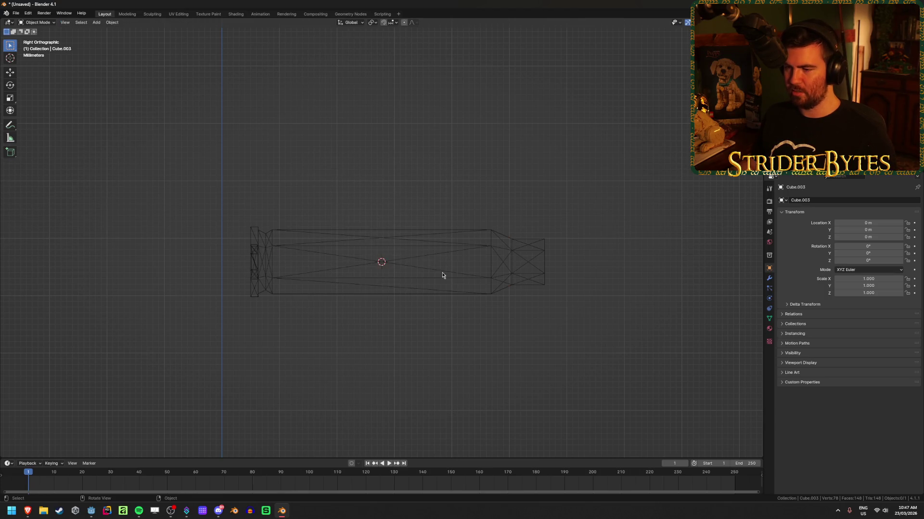
{"action": "right_click", "coordinate": [442, 274]}
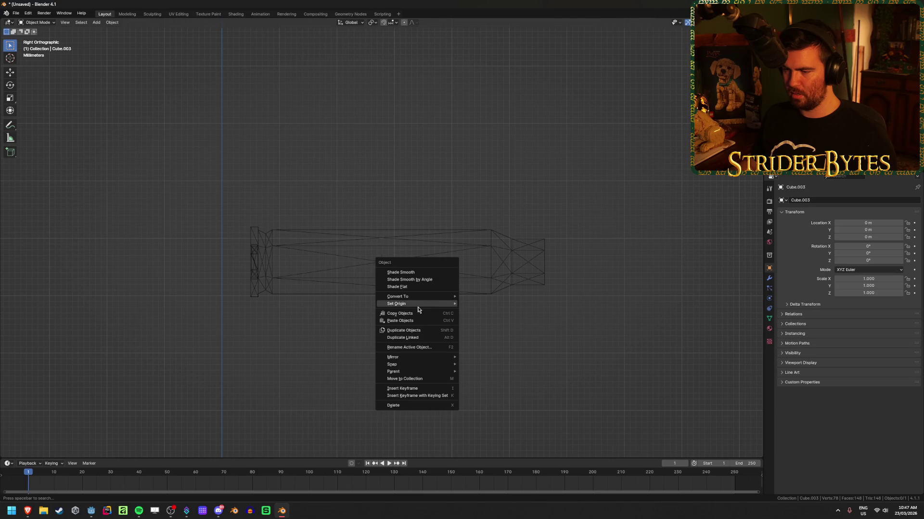
{"action": "mouse_move", "coordinate": [452, 304]}
{"action": "left_click", "coordinate": [481, 320]}
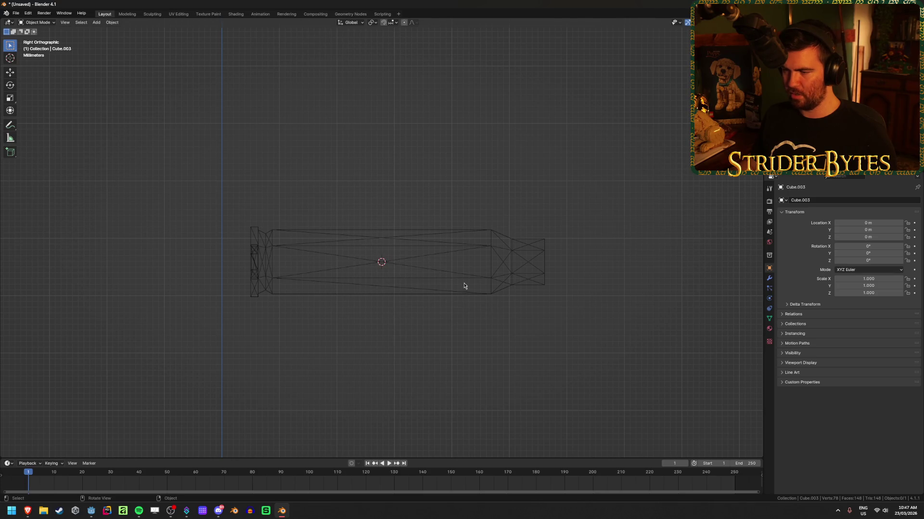
{"action": "left_click", "coordinate": [434, 265]}
{"action": "right_click", "coordinate": [414, 247]}
{"action": "left_click", "coordinate": [459, 263]}
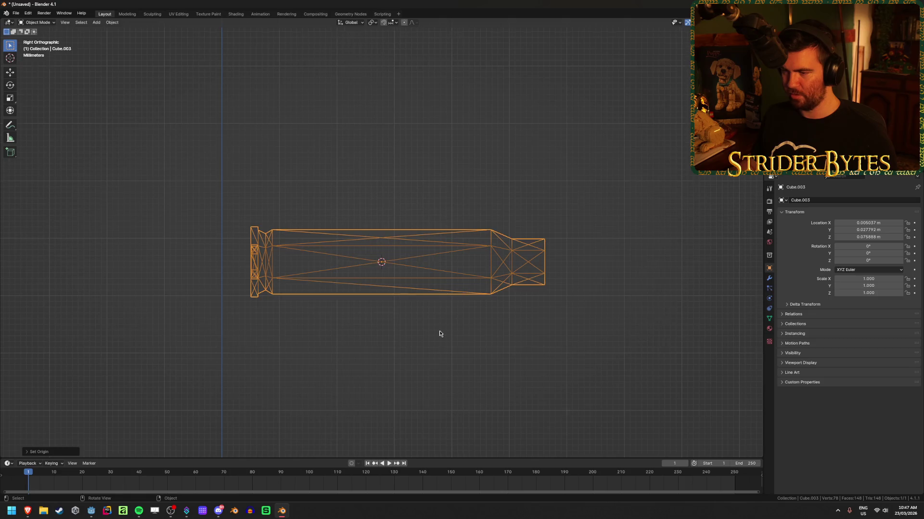
{"action": "scroll", "coordinate": [437, 327], "scroll_direction": "down", "scroll_amount": 5}
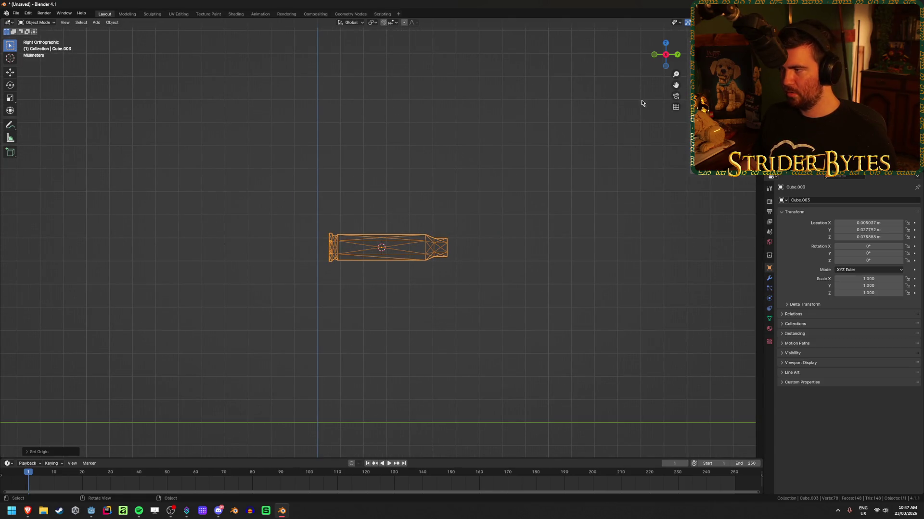
- Reset the casing's location to 0, 0, 0 at the world origin
{"action": "right_click", "coordinate": [483, 222]}
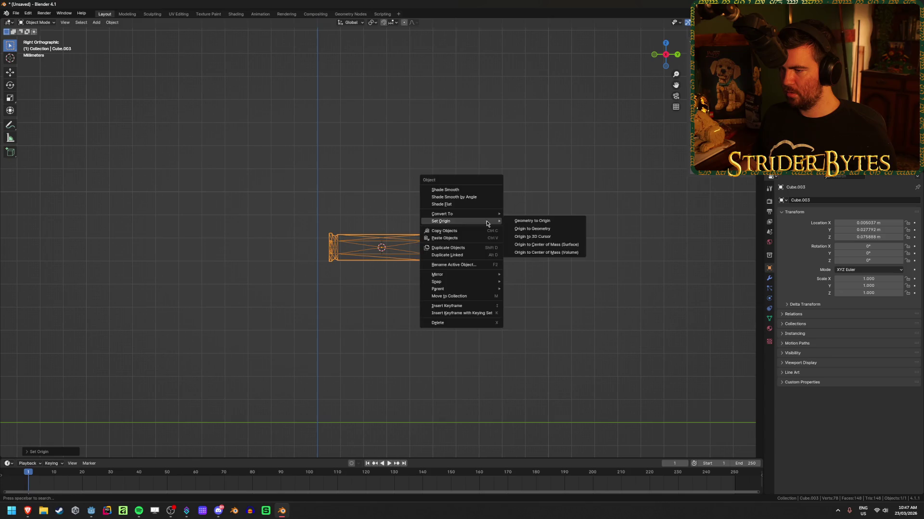
{"action": "key", "text": "ctrl+a"}
{"action": "key", "text": "Escape"}
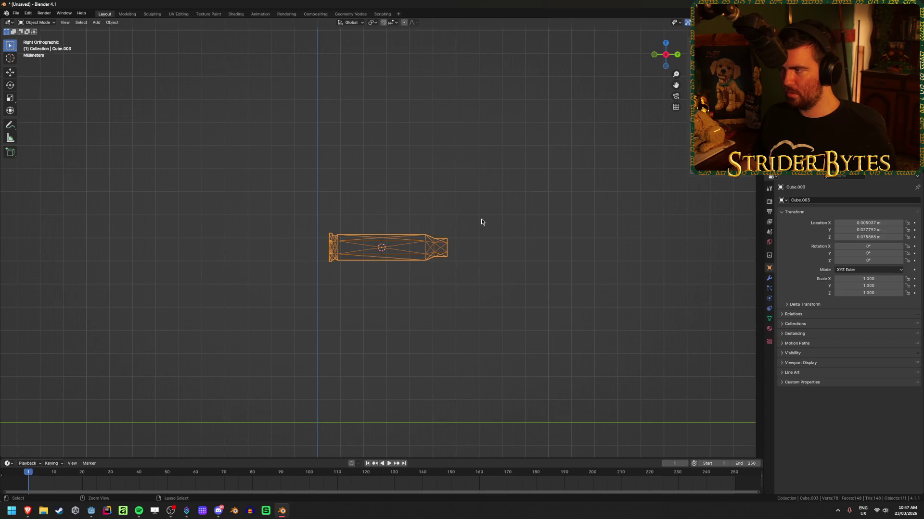
{"action": "key", "text": "BackSpace"}
{"action": "key", "text": "BackSpace"}
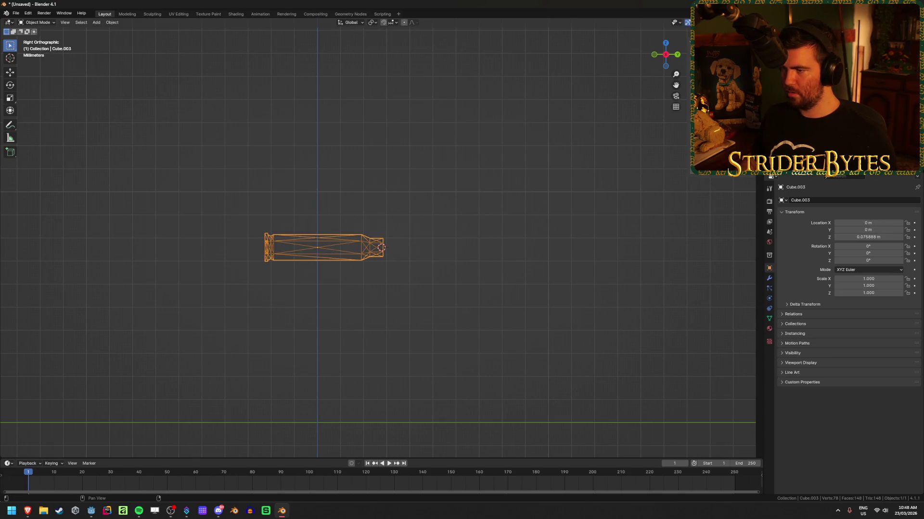
{"action": "key", "text": "BackSpace"}
{"action": "scroll", "coordinate": [434, 313], "scroll_direction": "down", "scroll_amount": 2}
{"action": "left_click", "coordinate": [434, 313]}
{"action": "mouse_move", "coordinate": [406, 301]}
{"action": "left_mouse_down"}
{"action": "mouse_move", "coordinate": [318, 256]}
{"action": "mouse_move", "coordinate": [406, 289]}
{"action": "left_mouse_up"}
{"action": "left_click", "coordinate": [406, 288]}
{"action": "scroll", "coordinate": [406, 288], "scroll_direction": "up", "scroll_amount": 2}
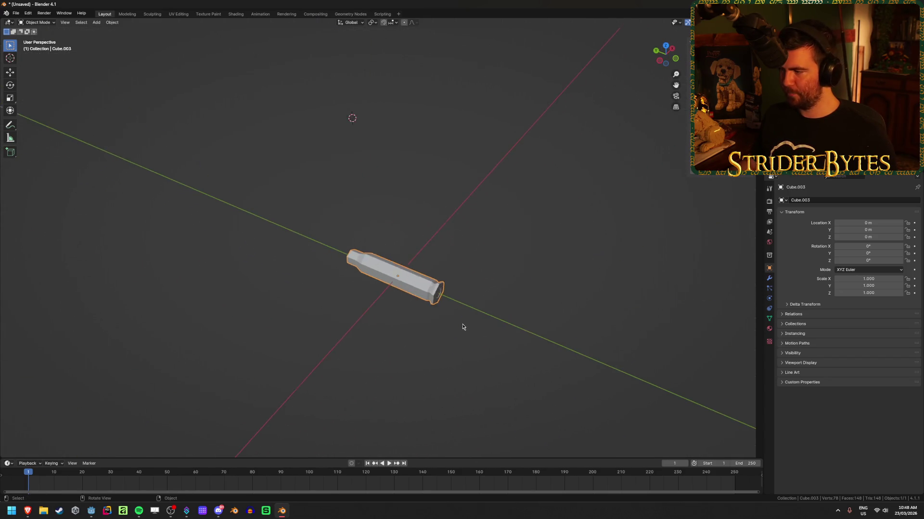
- Switch the viewport to Material Preview to see the casing's gold shading and all material slots
{"action": "left_click", "coordinate": [769, 328]}
{"action": "scroll", "coordinate": [488, 289], "scroll_direction": "up", "scroll_amount": 3}
{"action": "mouse_move", "coordinate": [487, 288]}
{"action": "left_mouse_down"}
{"action": "mouse_move", "coordinate": [334, 239]}
{"action": "mouse_move", "coordinate": [358, 209]}
{"action": "left_mouse_up"}
{"action": "key", "text": "z"}
{"action": "left_click", "coordinate": [355, 249]}
{"action": "mouse_move", "coordinate": [350, 251]}
{"action": "left_mouse_down"}
{"action": "mouse_move", "coordinate": [371, 227]}
{"action": "mouse_move", "coordinate": [364, 287]}
{"action": "mouse_move", "coordinate": [251, 266]}
{"action": "mouse_move", "coordinate": [346, 284]}
{"action": "mouse_move", "coordinate": [332, 284]}
{"action": "mouse_move", "coordinate": [423, 279]}
{"action": "left_mouse_up"}
{"action": "left_click_drag", "start_coordinate": [847, 237], "coordinate": [848, 316]}
{"action": "left_click_drag", "start_coordinate": [439, 200], "coordinate": [705, 242]}
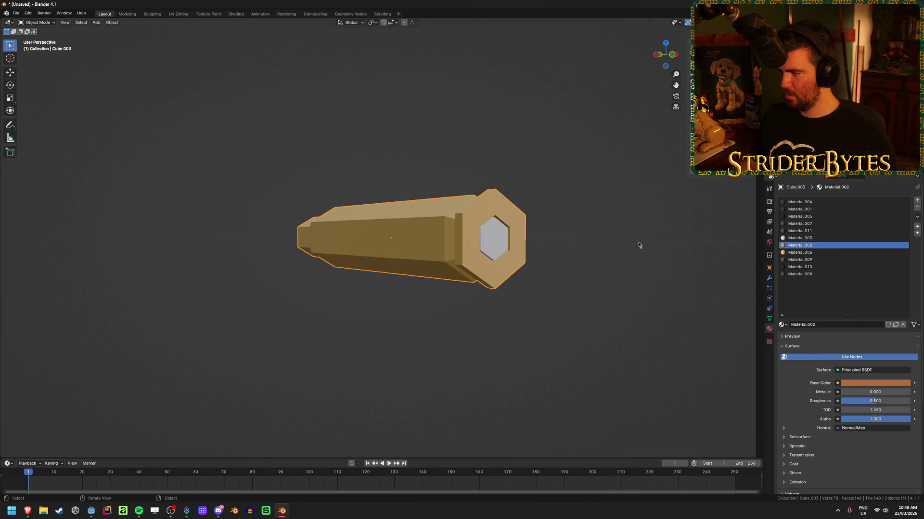
- In Edit Mode, select faces by slot to check which faces use Material.002, Material.003 and Material.006
{"action": "key", "text": "Tab"}
{"action": "left_click", "coordinate": [620, 277]}
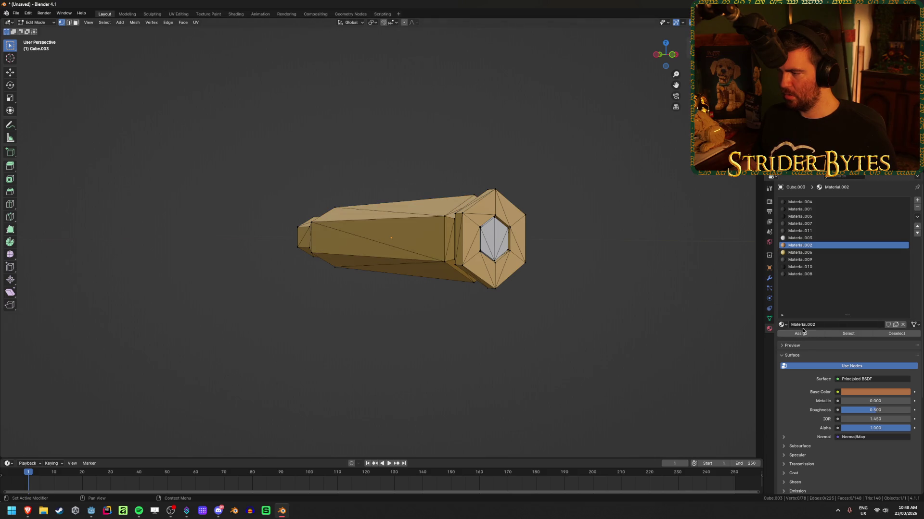
{"action": "left_click", "coordinate": [849, 334]}
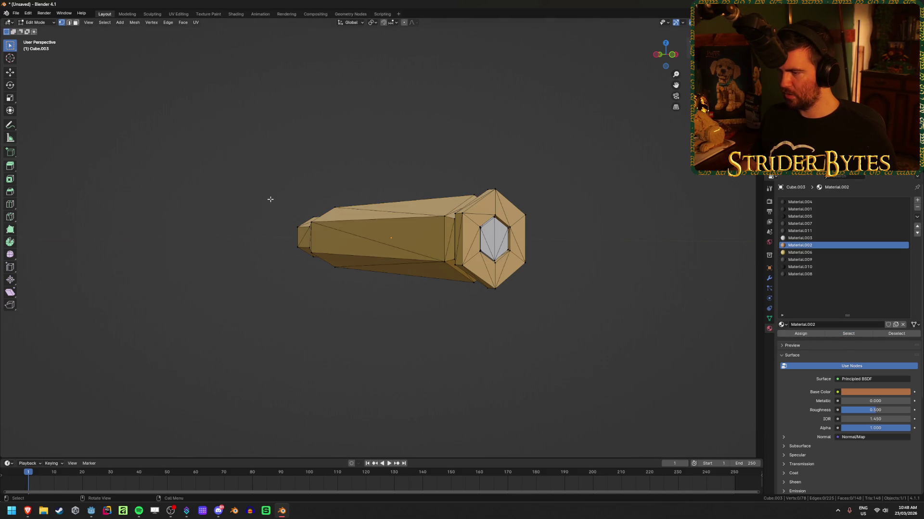
{"action": "left_click_drag", "start_coordinate": [270, 200], "coordinate": [413, 201]}
{"action": "left_click", "coordinate": [798, 238]}
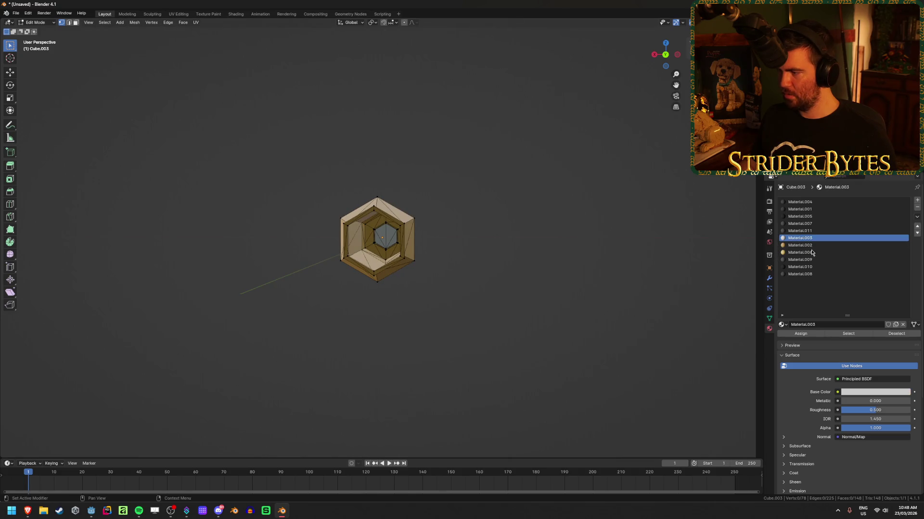
{"action": "left_click_drag", "start_coordinate": [731, 284], "coordinate": [503, 220]}
{"action": "left_click", "coordinate": [800, 253]}
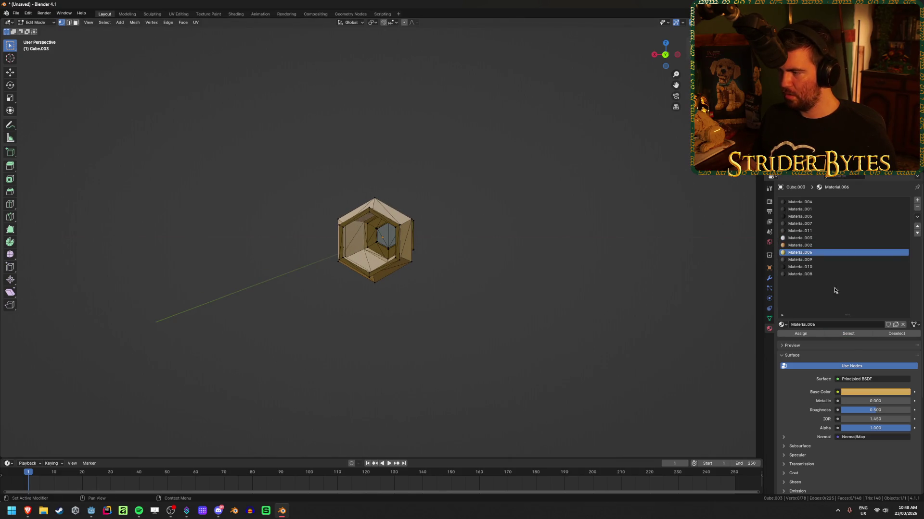
{"action": "left_click", "coordinate": [848, 334]}
{"action": "left_click_drag", "start_coordinate": [427, 226], "coordinate": [497, 181]}
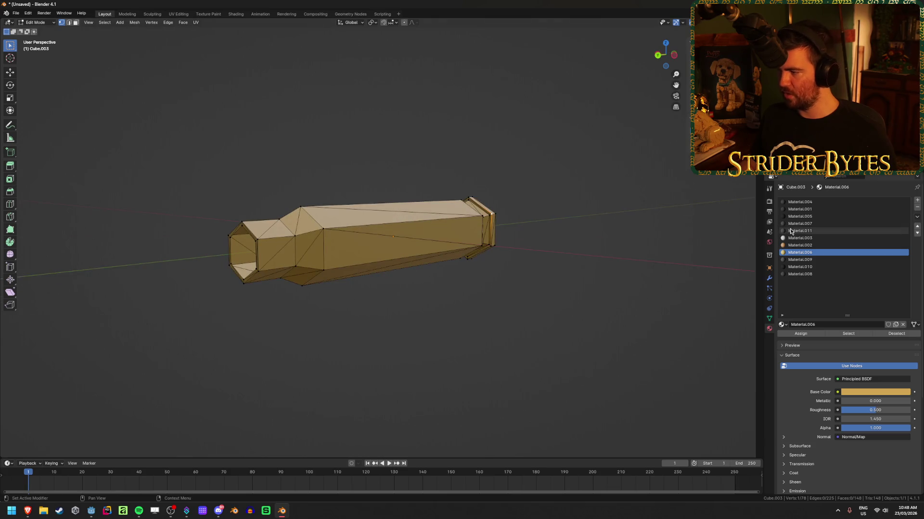
{"action": "left_click", "coordinate": [799, 246]}
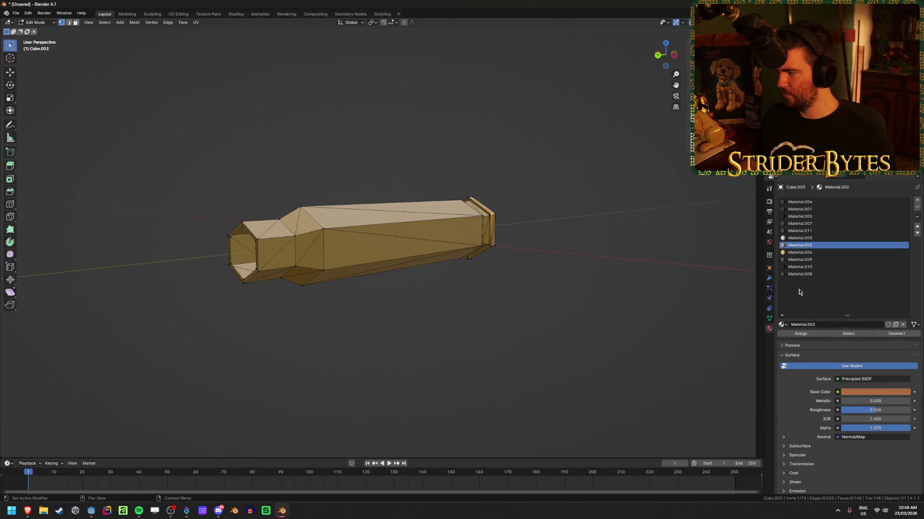
- In Object Mode, remove Material.002 and the other unused slots, keeping Material.003 and Material.006
{"action": "left_click", "coordinate": [917, 208]}
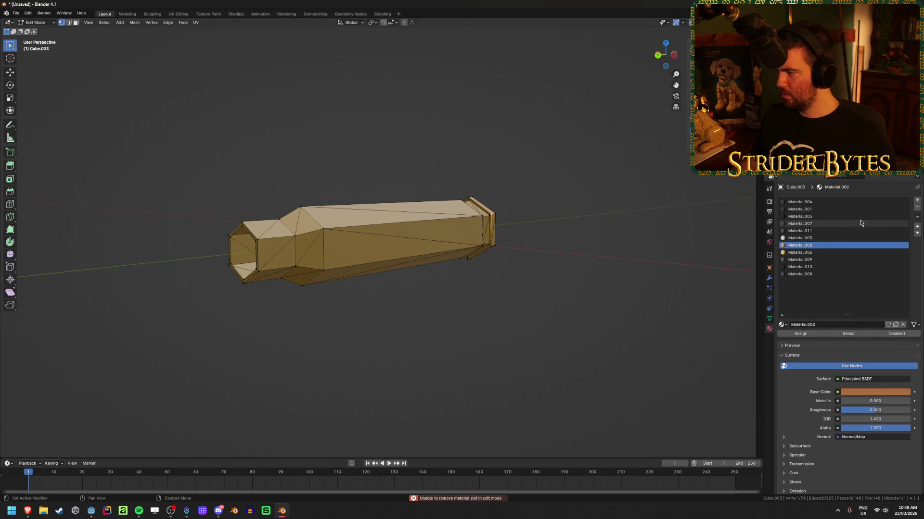
{"action": "key", "text": "Tab"}
{"action": "left_click", "coordinate": [917, 207]}
{"action": "left_click", "coordinate": [822, 204]}
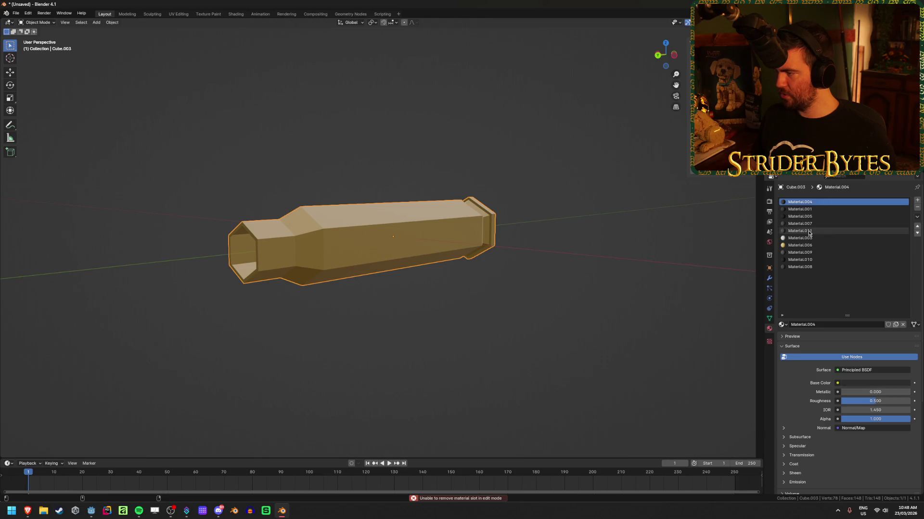
{"action": "left_click", "coordinate": [817, 230]}
{"action": "left_click", "coordinate": [818, 202]}
{"action": "left_click", "coordinate": [917, 207]}
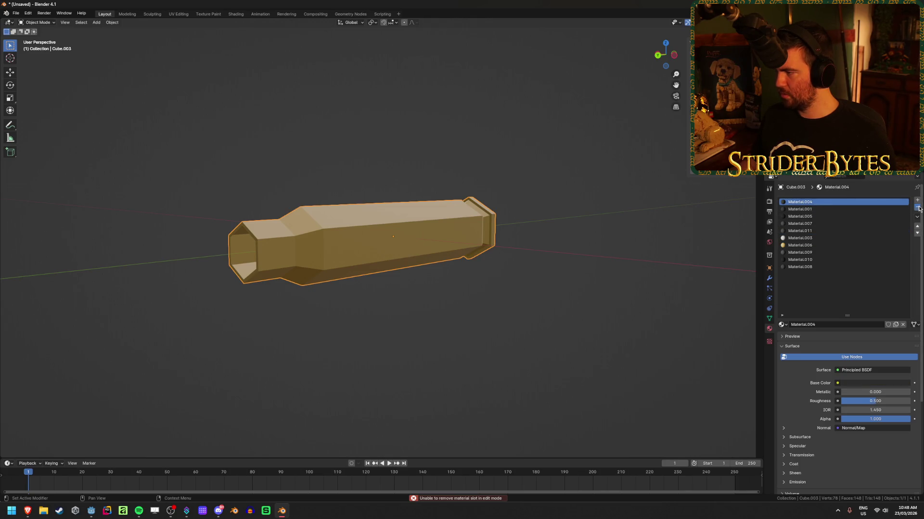
{"action": "left_click", "coordinate": [917, 207]}
{"action": "left_click", "coordinate": [916, 207]}
{"action": "left_click", "coordinate": [916, 207]}
{"action": "left_click", "coordinate": [917, 207]}
{"action": "left_click", "coordinate": [818, 231]}
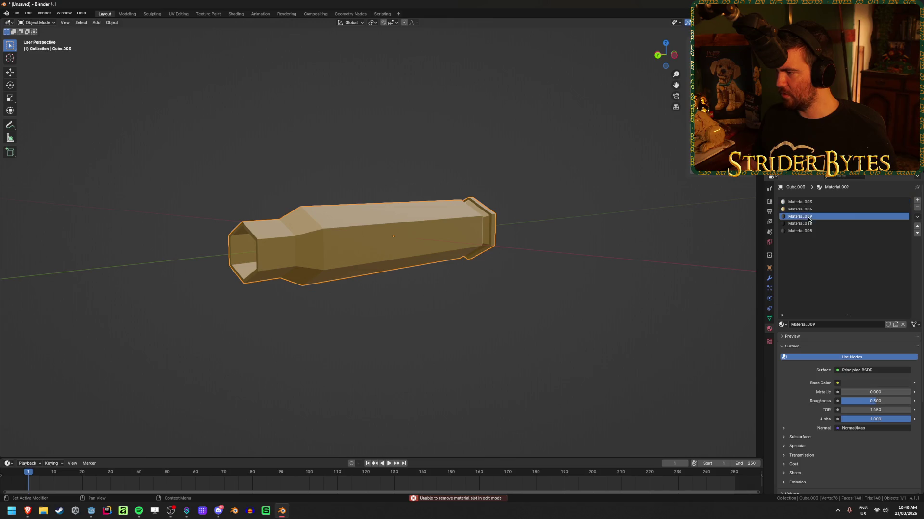
{"action": "left_click", "coordinate": [917, 207]}
{"action": "left_click", "coordinate": [917, 207]}
{"action": "left_click", "coordinate": [917, 207]}
{"action": "left_click", "coordinate": [571, 156]}
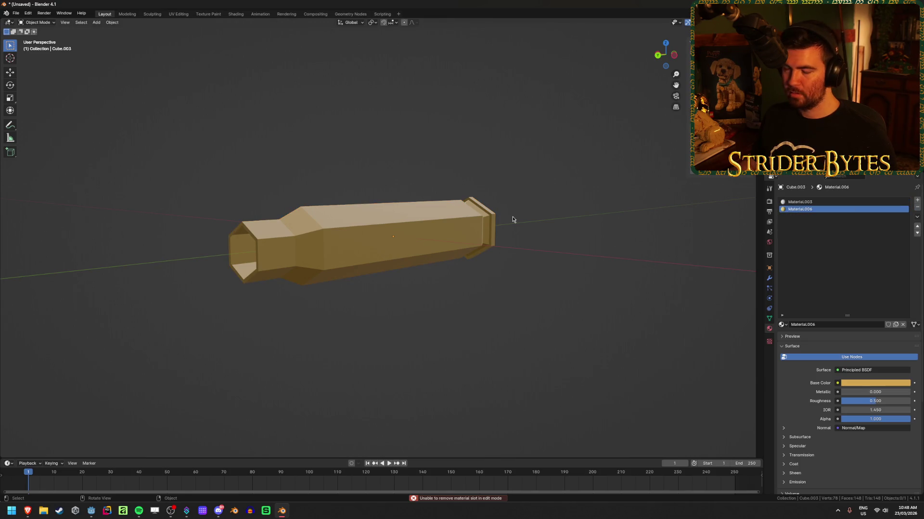
{"action": "mouse_move", "coordinate": [511, 217]}
{"action": "left_mouse_down"}
{"action": "mouse_move", "coordinate": [381, 212]}
{"action": "mouse_move", "coordinate": [450, 219]}
{"action": "mouse_move", "coordinate": [472, 209]}
{"action": "left_mouse_up"}
- In the save browser, create a new Casings folder inside Gun Models
{"action": "key", "text": "ctrl+s"}
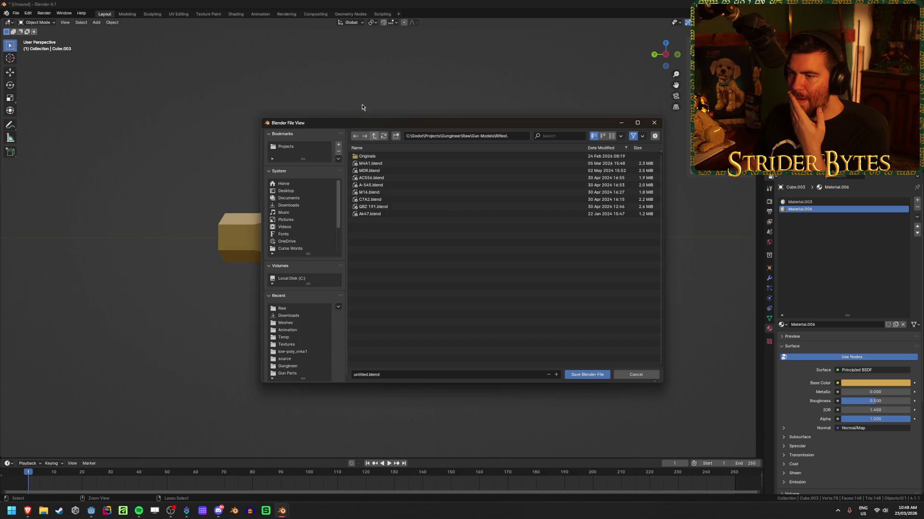
{"action": "left_click", "coordinate": [374, 137]}
{"action": "left_click", "coordinate": [374, 136]}
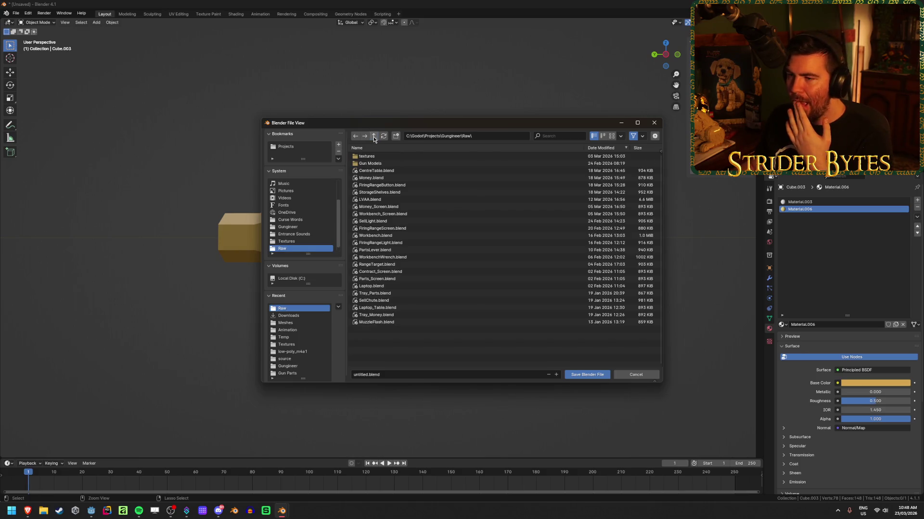
{"action": "double_click", "coordinate": [362, 165]}
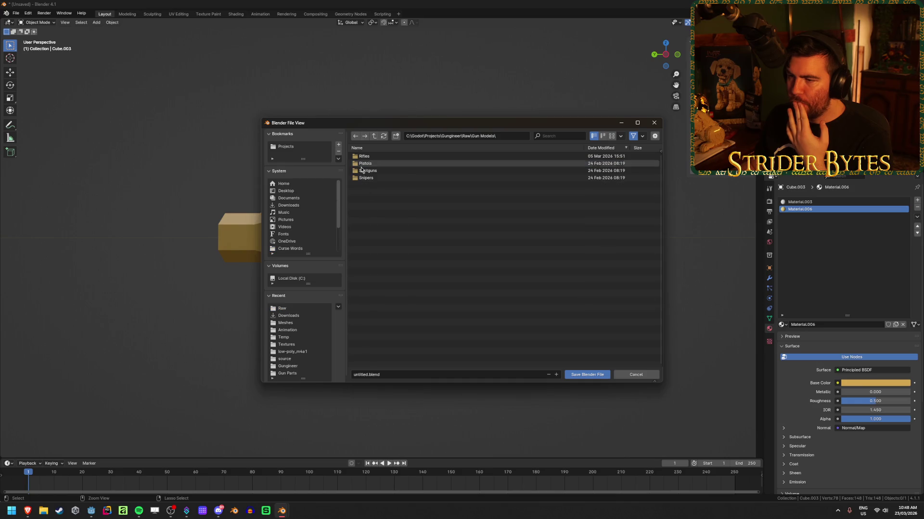
{"action": "left_click", "coordinate": [398, 136]}
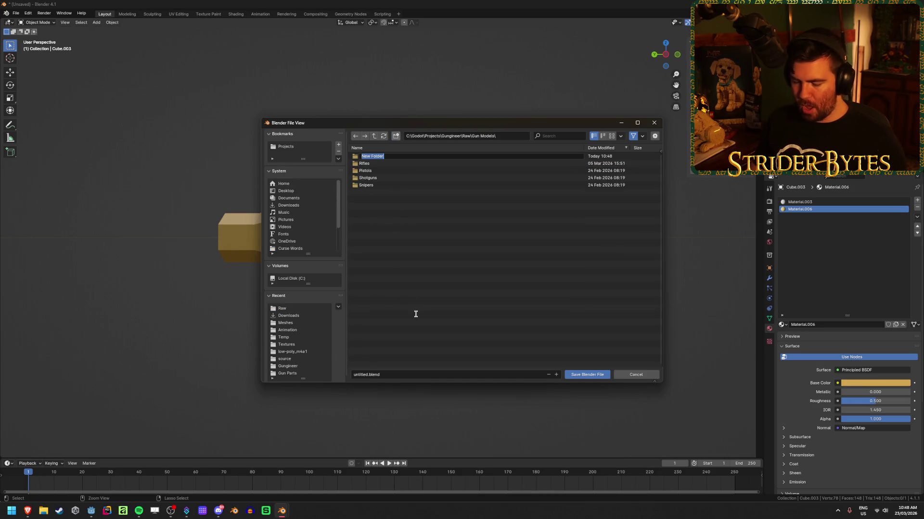
{"action": "type", "text": "Casings"}
{"action": "key", "text": "Return"}
{"action": "key", "text": "Return"}
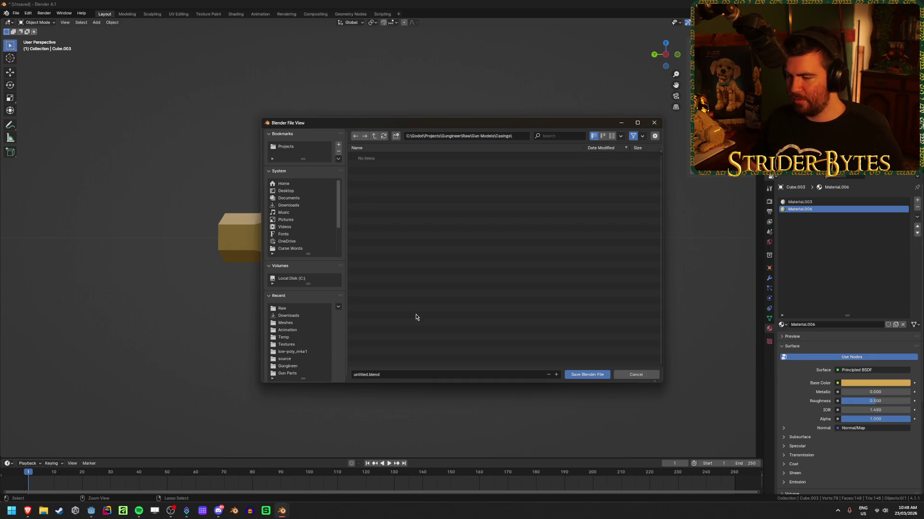
- Save the casing there as Casing_Rifle.blend
{"action": "left_click", "coordinate": [397, 375]}
{"action": "type", "text": "Casing_R"}
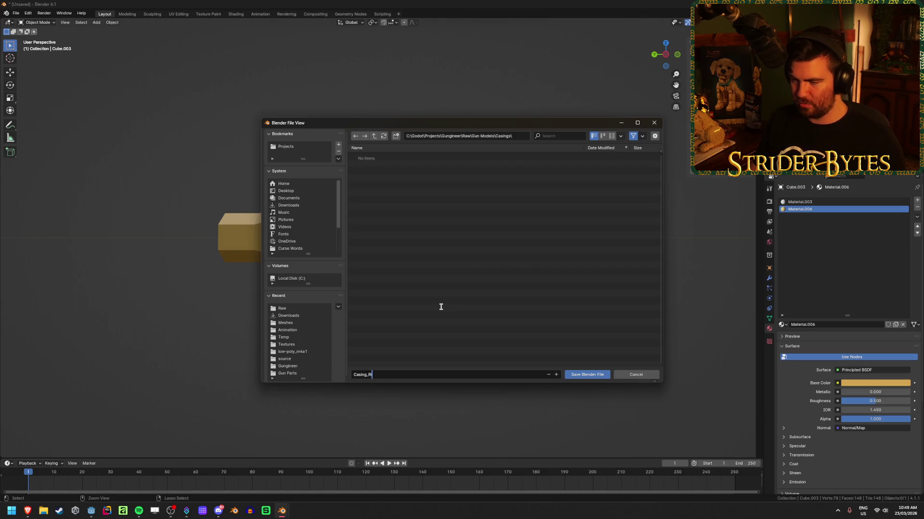
{"action": "key", "text": "BackSpace"}
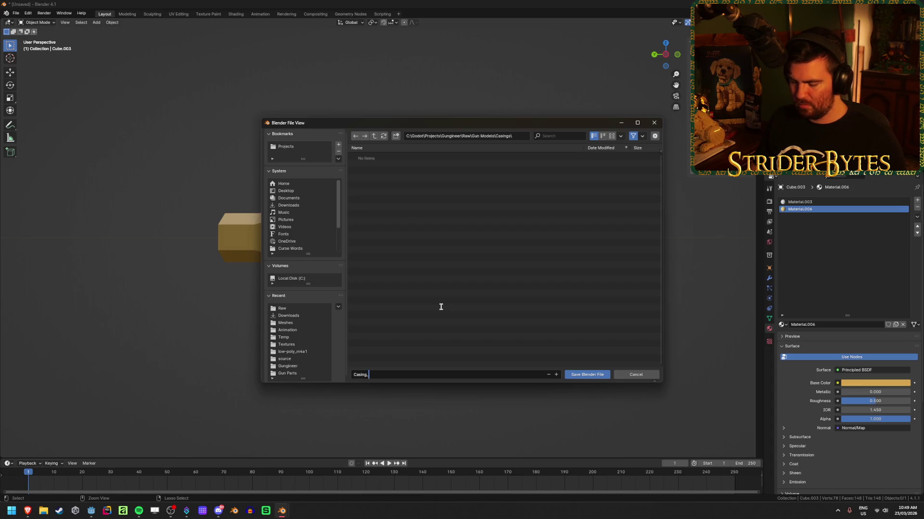
{"action": "key", "text": "Caps_Lock"}
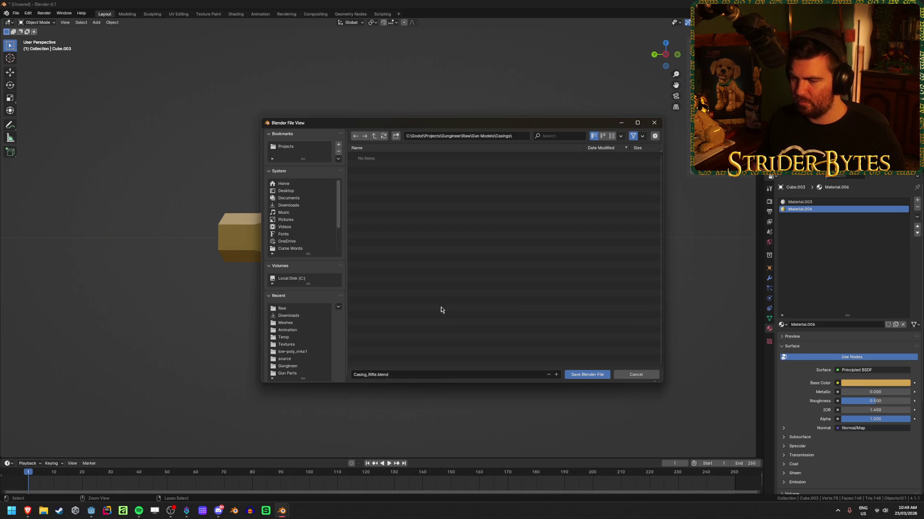
{"action": "key", "text": "Return"}
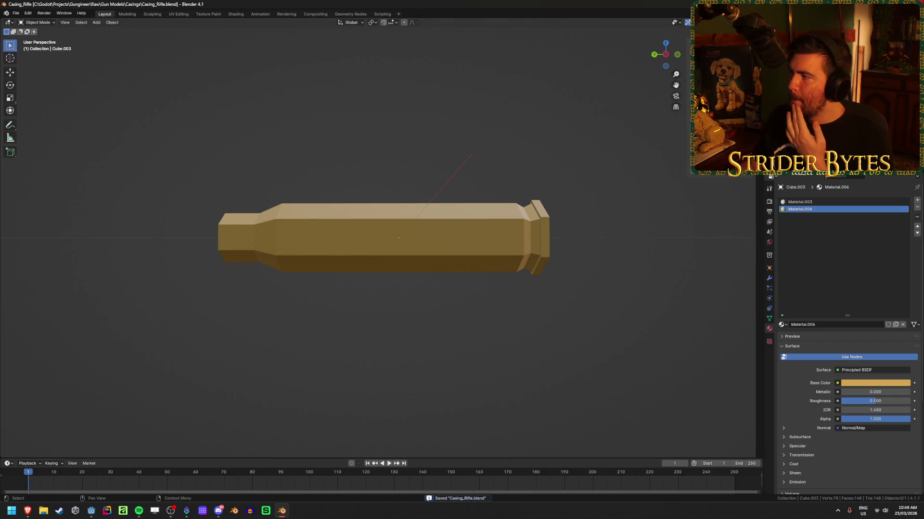
{"action": "key", "text": "alt+Tab"}
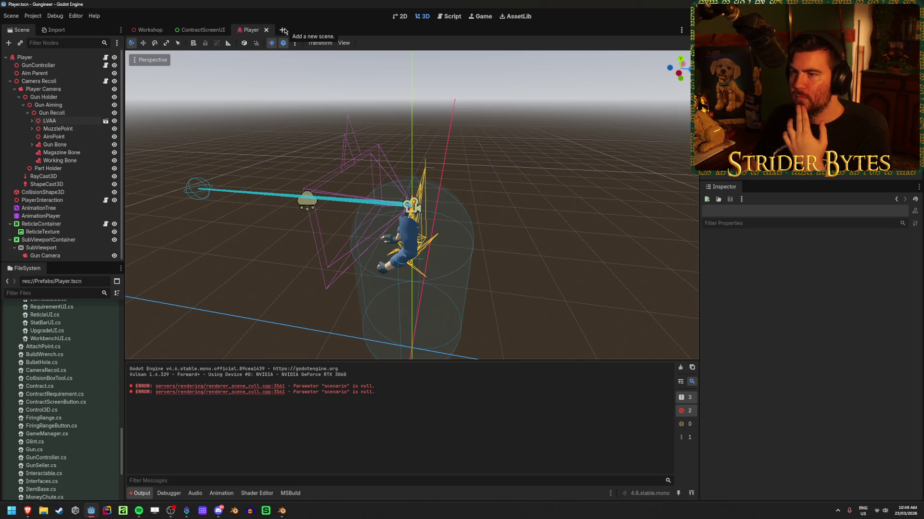
- Create a new scene whose root is a GPUParticles3D node, found by searching 'particle'
{"action": "left_click", "coordinate": [283, 30]}
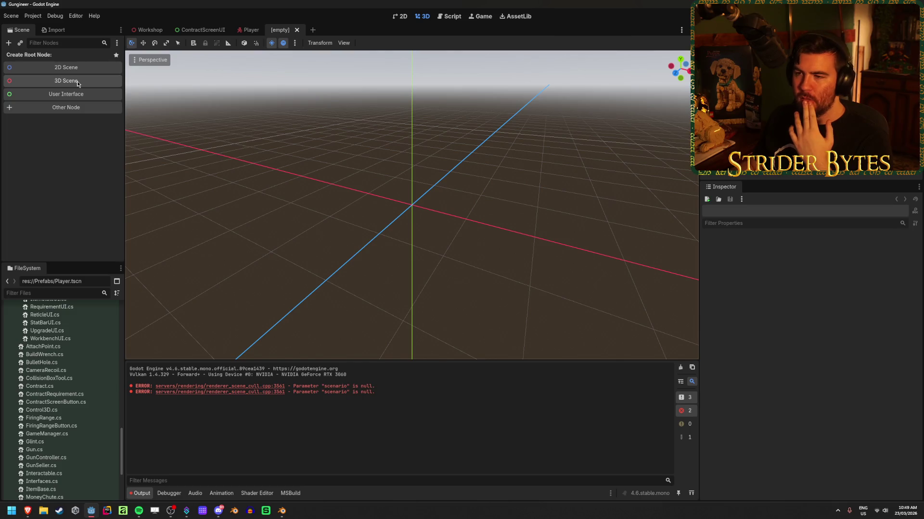
{"action": "left_click", "coordinate": [68, 110]}
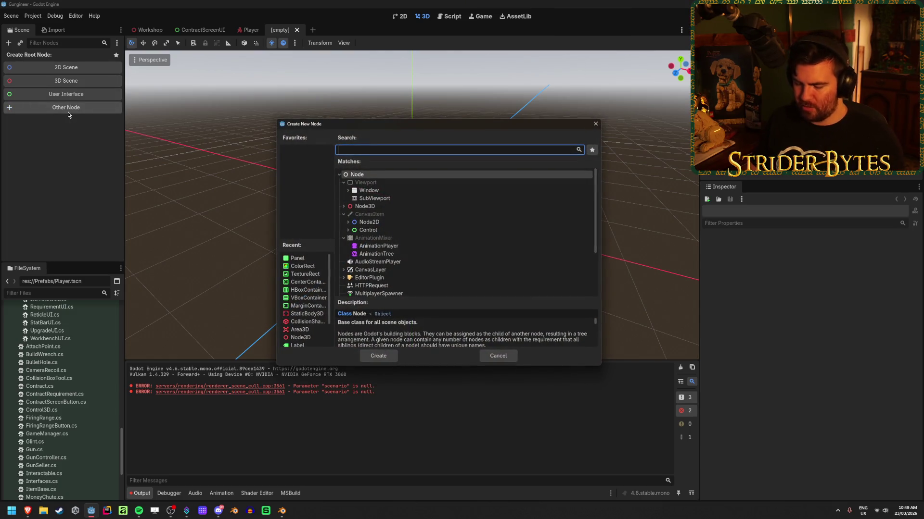
{"action": "type", "text": "particle"}
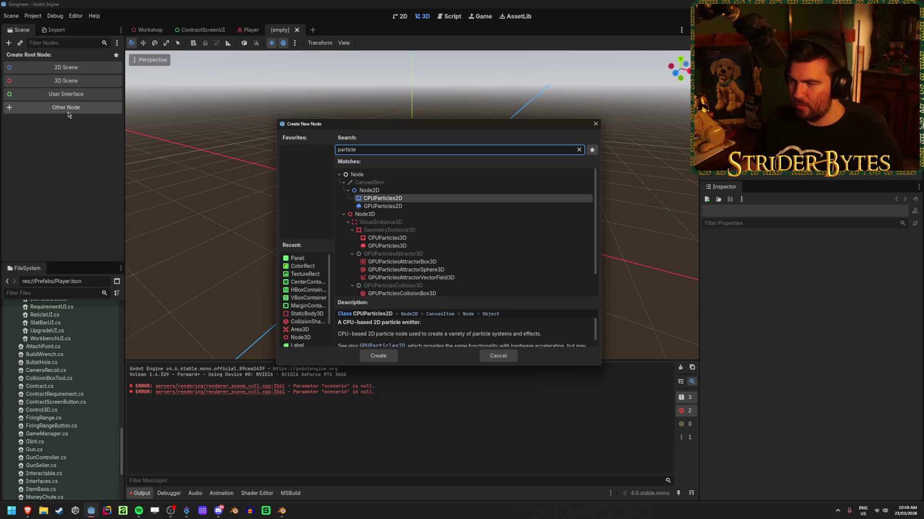
{"action": "scroll", "coordinate": [417, 217], "scroll_direction": "down", "scroll_amount": 1}
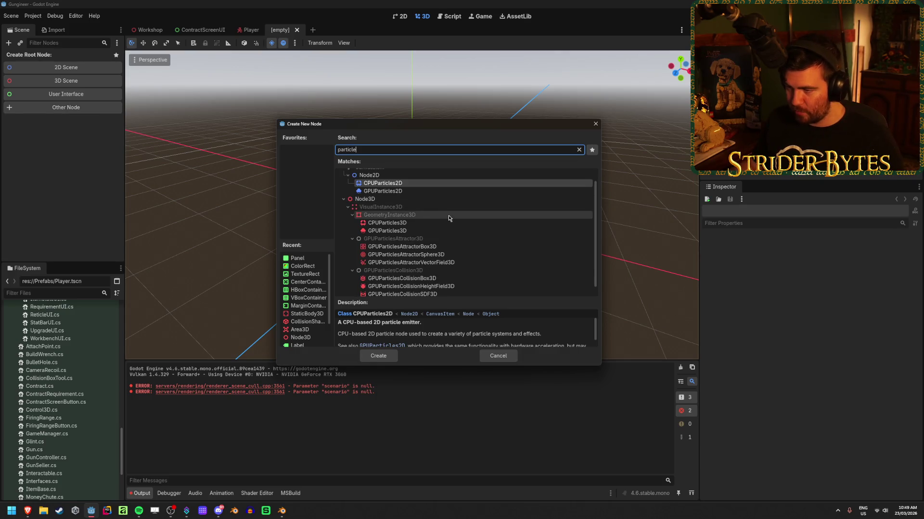
{"action": "left_click", "coordinate": [409, 231]}
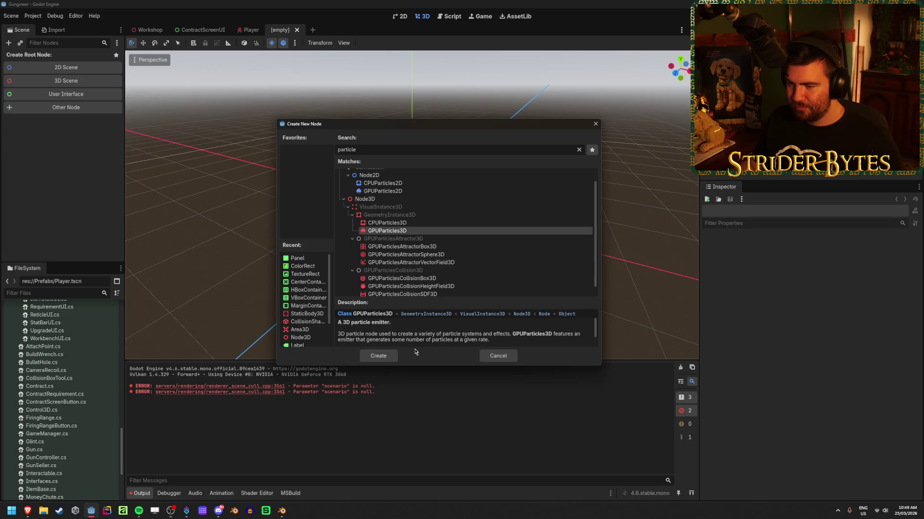
{"action": "left_click", "coordinate": [378, 356]}
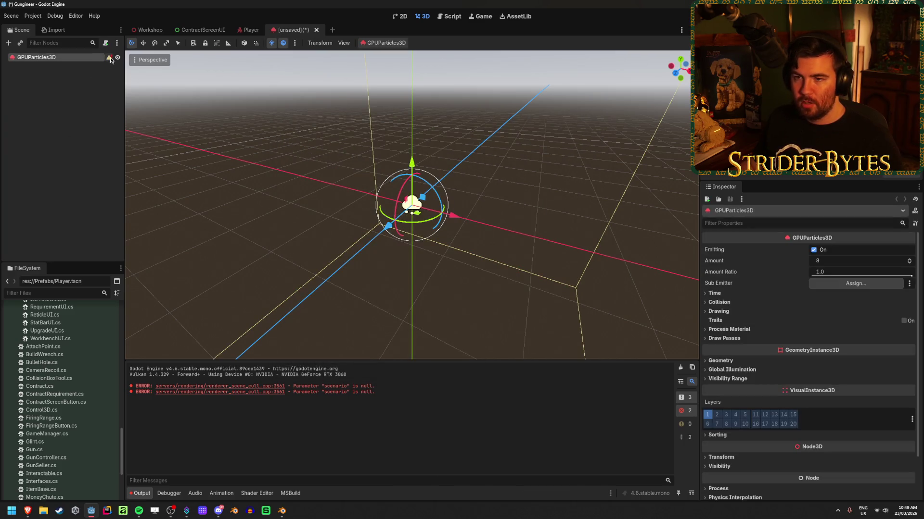
{"action": "mouse_move", "coordinate": [110, 59]}
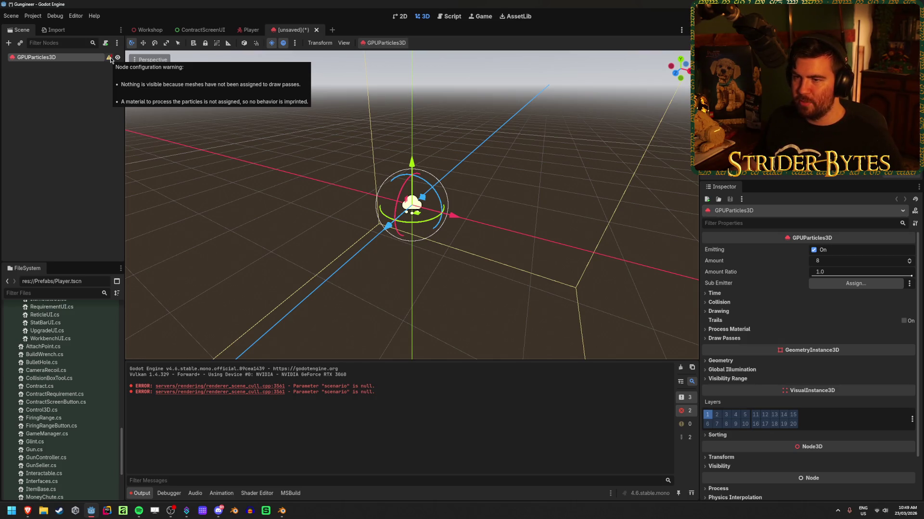
{"action": "scroll", "coordinate": [500, 210], "scroll_direction": "up", "scroll_amount": 3}
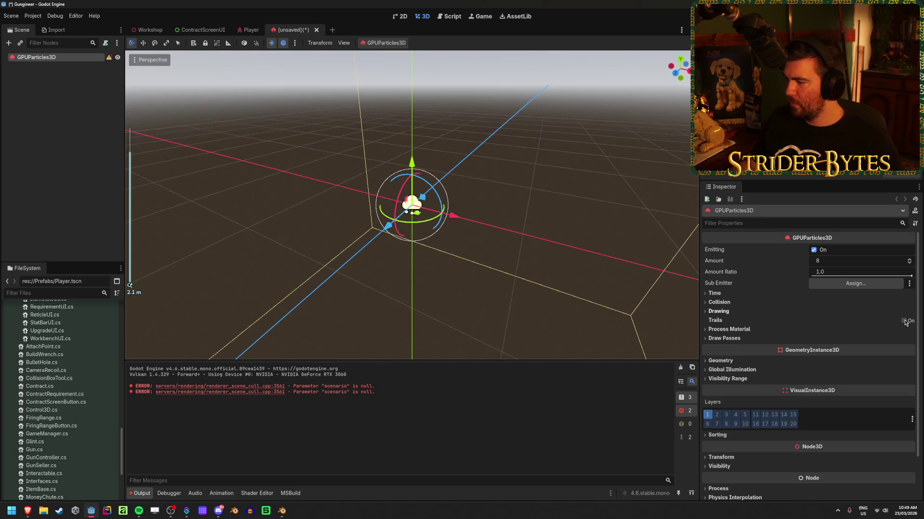
- Inspect the Drawing, Geometry and Draw Passes sections, closing Pass 1's mesh picker without choosing a mesh
{"action": "left_click", "coordinate": [723, 312]}
{"action": "left_click", "coordinate": [723, 312]}
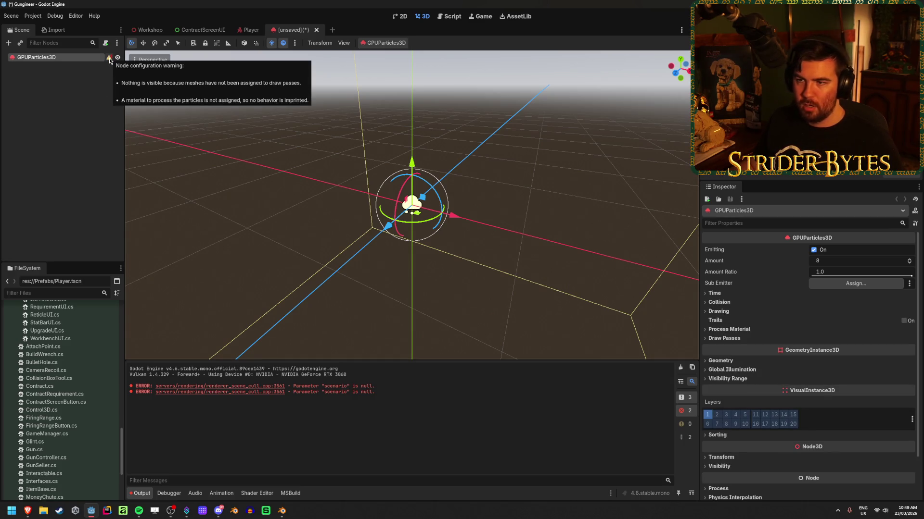
{"action": "left_click", "coordinate": [718, 312]}
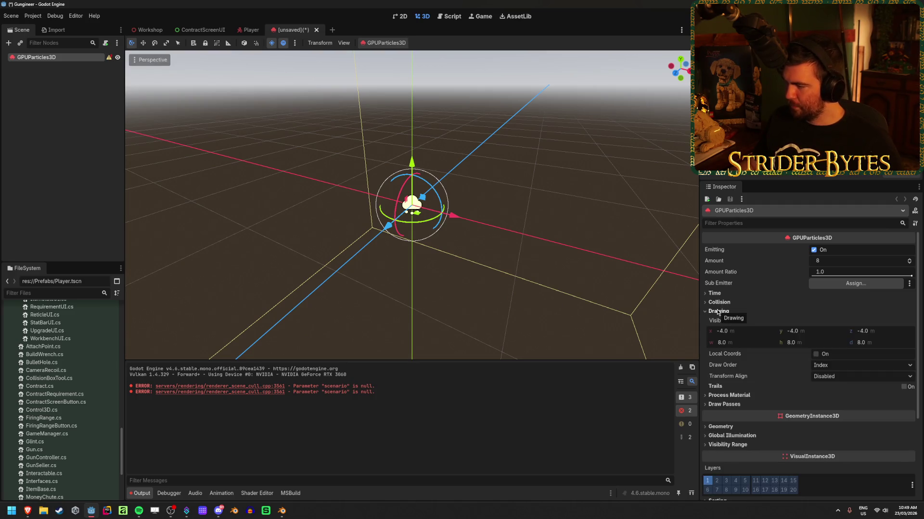
{"action": "left_click", "coordinate": [718, 311]}
{"action": "scroll", "coordinate": [724, 347], "scroll_direction": "down", "scroll_amount": 1}
{"action": "left_click", "coordinate": [725, 332]}
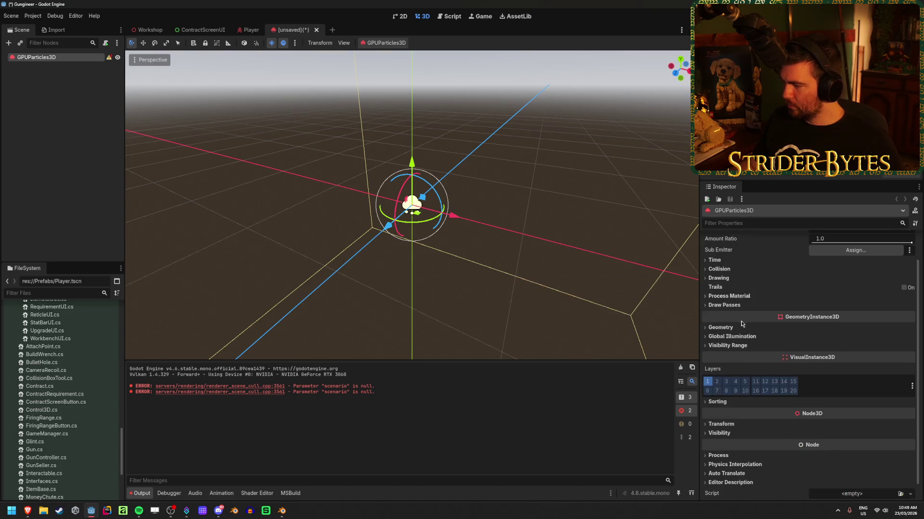
{"action": "left_click", "coordinate": [726, 329]}
{"action": "left_click", "coordinate": [724, 305]}
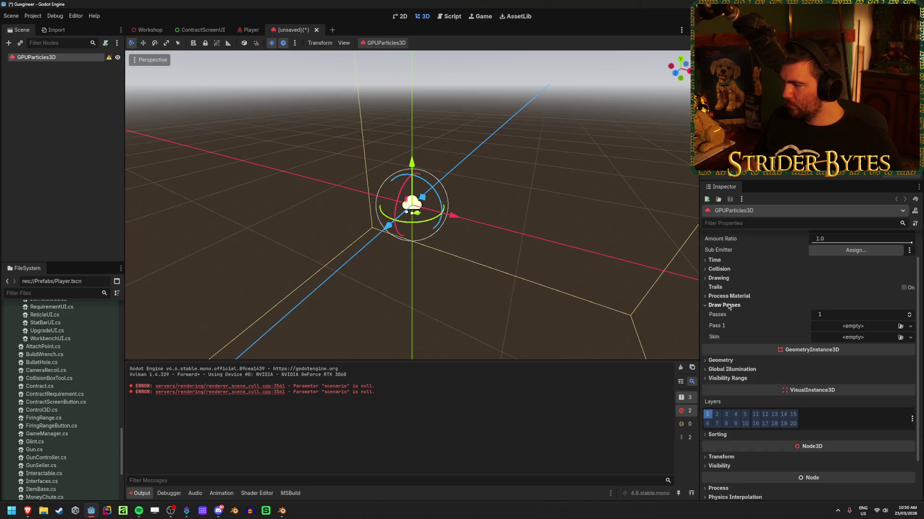
{"action": "left_click", "coordinate": [900, 327]}
{"action": "left_click", "coordinate": [597, 137]}
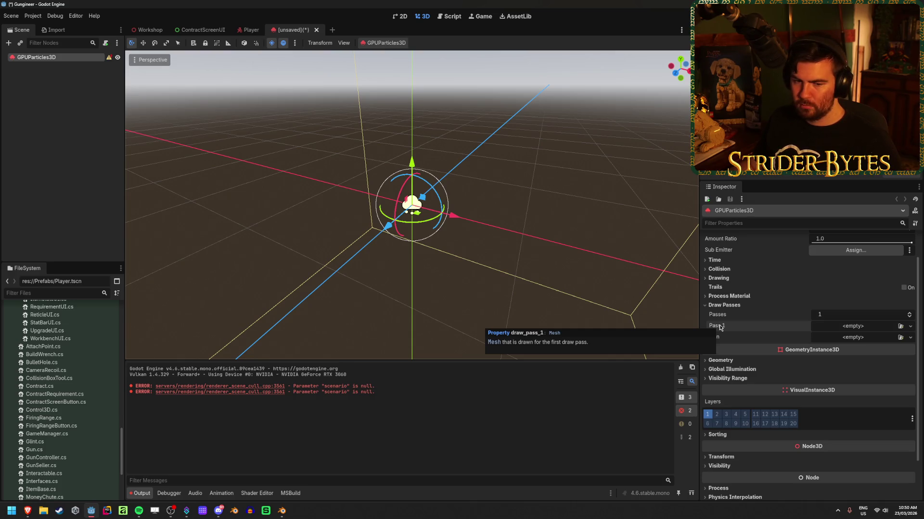
{"action": "scroll", "coordinate": [57, 399], "scroll_direction": "up", "scroll_amount": 8}
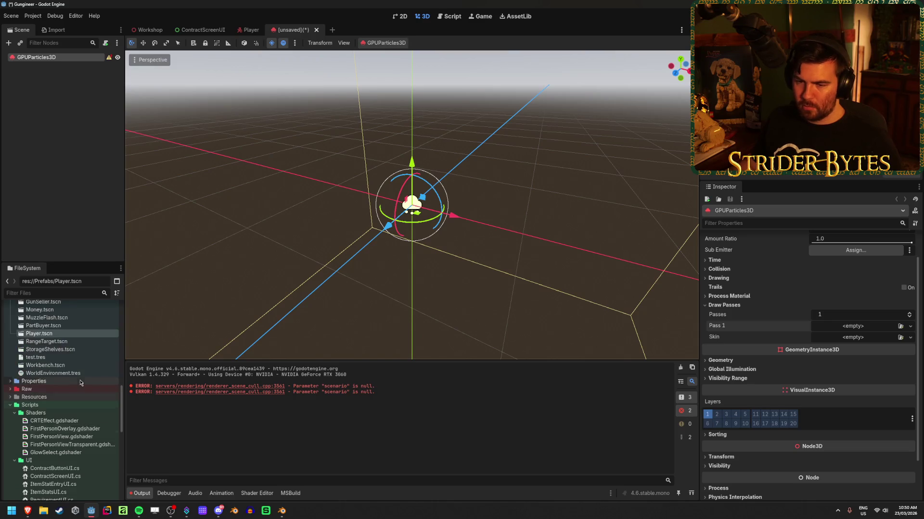
- Browse to Raw/Gun Models/Casings and open Casing_Rifle.blend's import settings
{"action": "left_click", "coordinate": [10, 389]}
{"action": "left_click", "coordinate": [14, 397]}
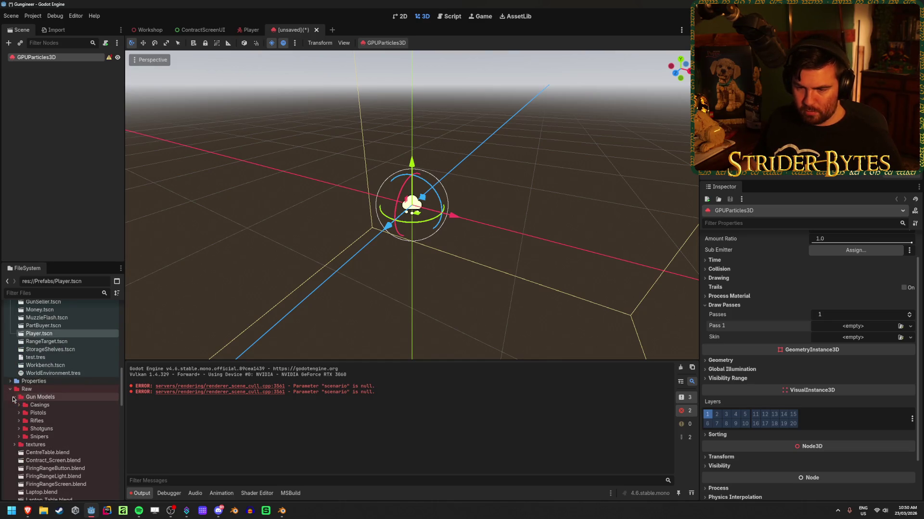
{"action": "left_click", "coordinate": [23, 405]}
{"action": "left_click", "coordinate": [66, 414]}
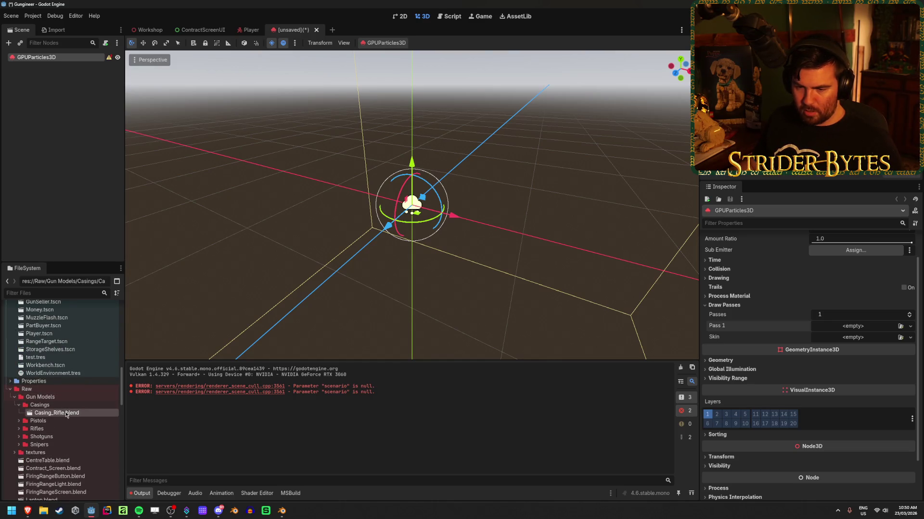
{"action": "double_click", "coordinate": [94, 415]}
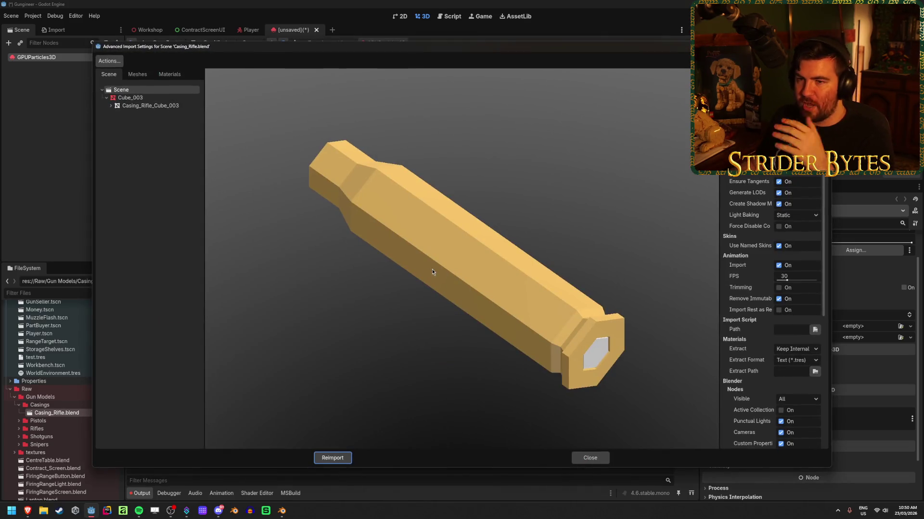
{"action": "mouse_move", "coordinate": [433, 250]}
{"action": "left_mouse_down"}
{"action": "mouse_move", "coordinate": [474, 252]}
{"action": "mouse_move", "coordinate": [440, 243]}
{"action": "left_mouse_up"}
- Set the Casing_Rifle_Cube_003 mesh to save as res://Meshes/Casing_Rifle.res, then close the import settings
{"action": "left_click", "coordinate": [137, 74]}
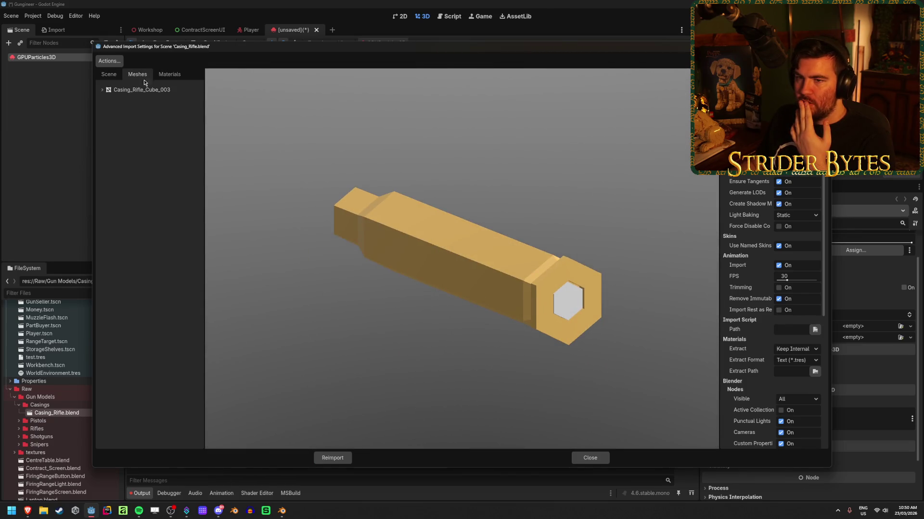
{"action": "left_click", "coordinate": [148, 91]}
{"action": "left_click", "coordinate": [102, 89]}
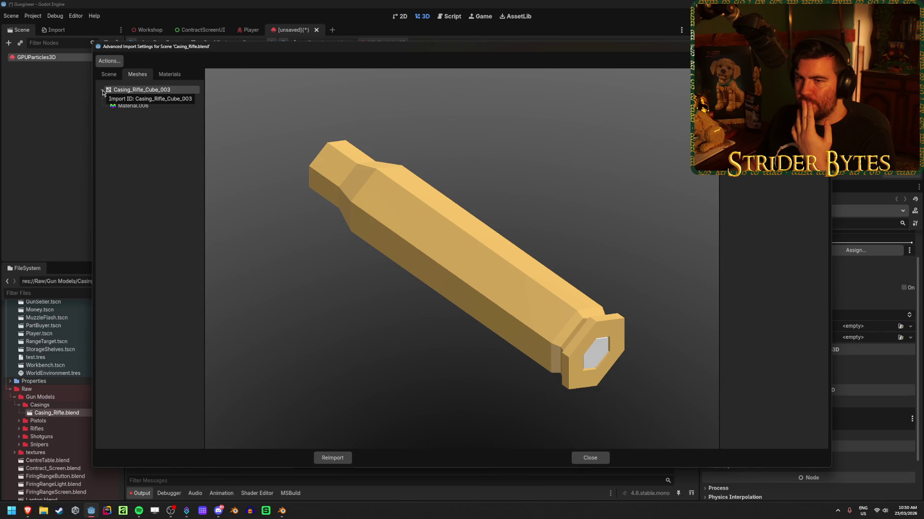
{"action": "left_click", "coordinate": [102, 89]}
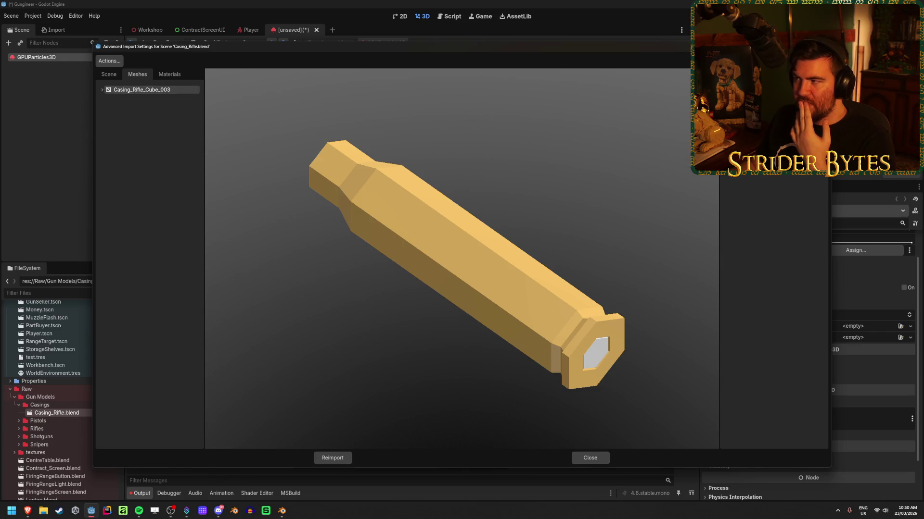
{"action": "left_click", "coordinate": [774, 101]}
{"action": "type", "text": "Casing_"}
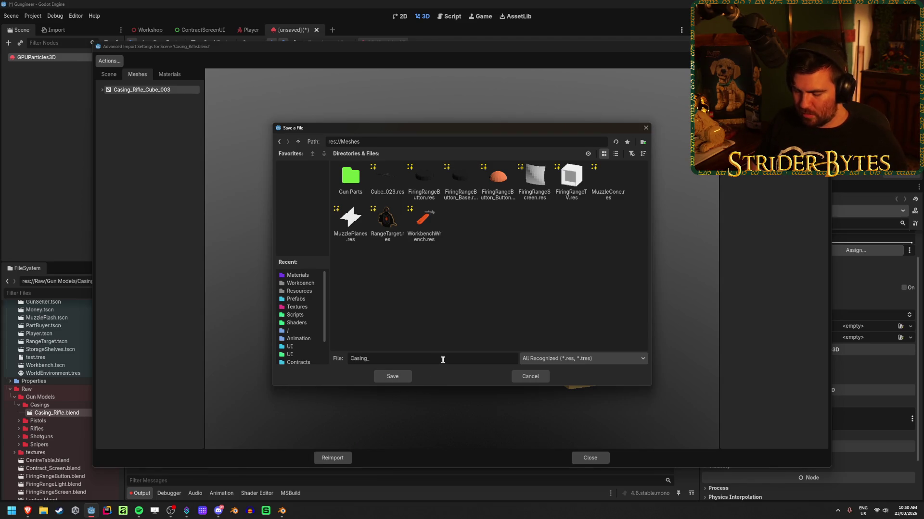
{"action": "type", "text": "Rifle"}
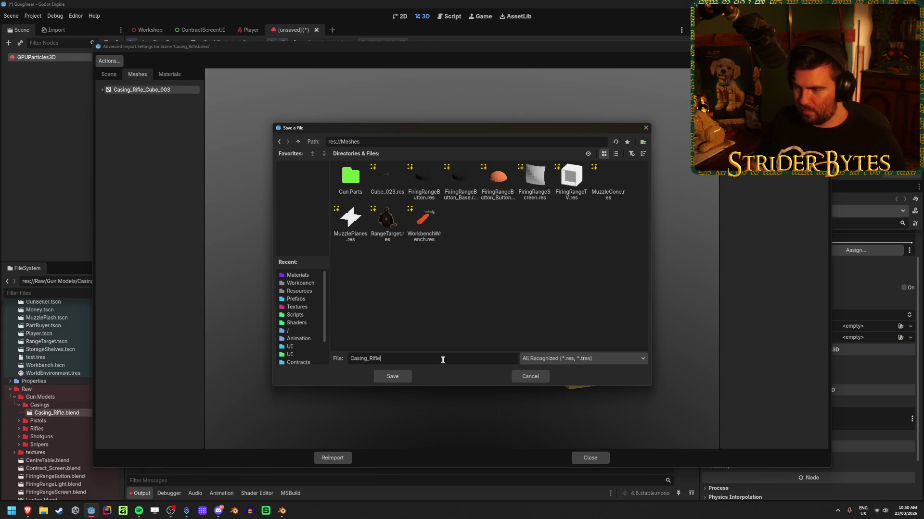
{"action": "key", "text": "Return"}
{"action": "left_click", "coordinate": [462, 267]}
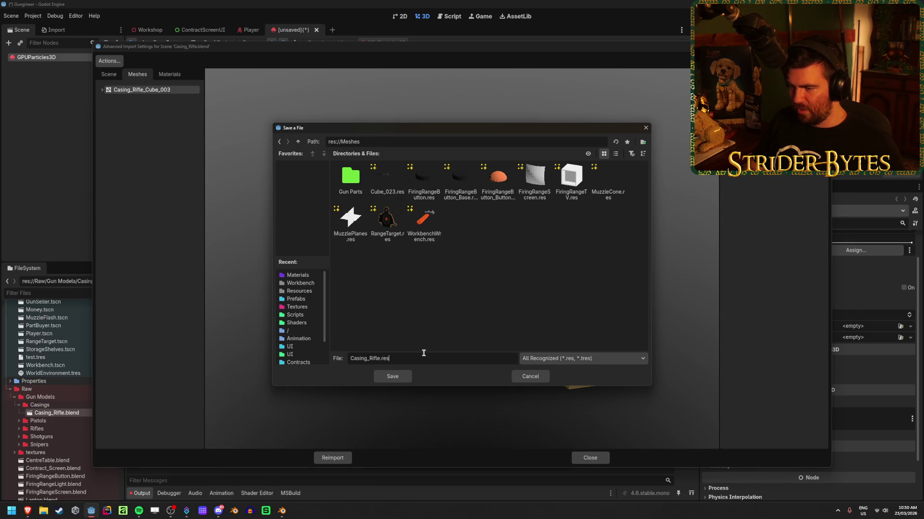
{"action": "key", "text": "Return"}
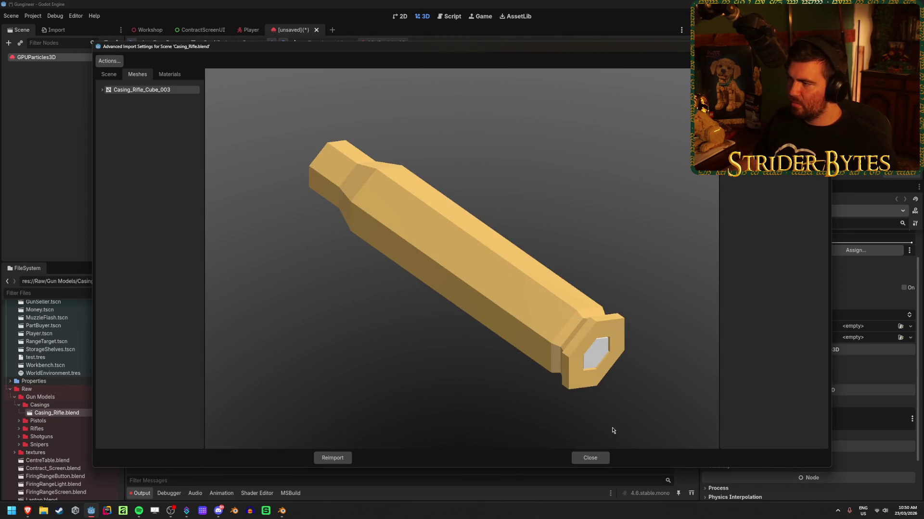
{"action": "left_click", "coordinate": [588, 454]}
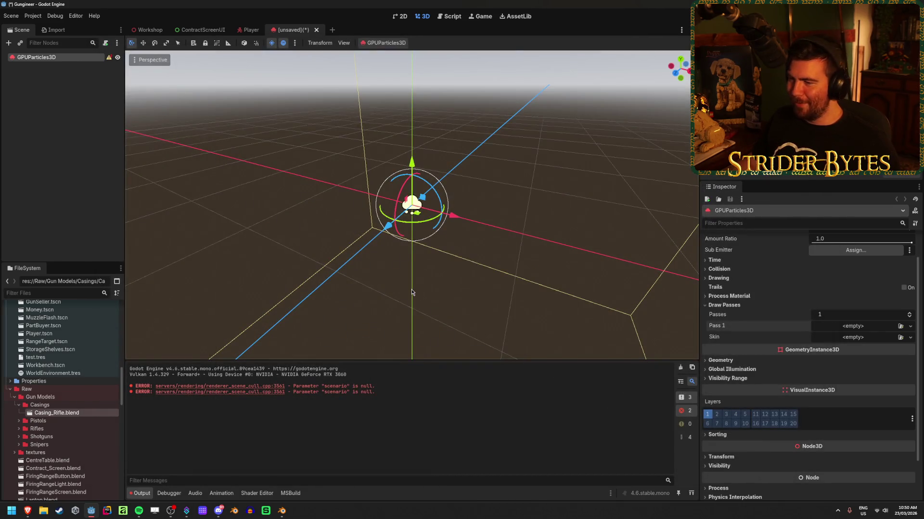
- Search Pass 1's mesh picker for 'caso', close it without picking a mesh, and launch Songify
{"action": "left_click_drag", "start_coordinate": [412, 292], "coordinate": [438, 287]}
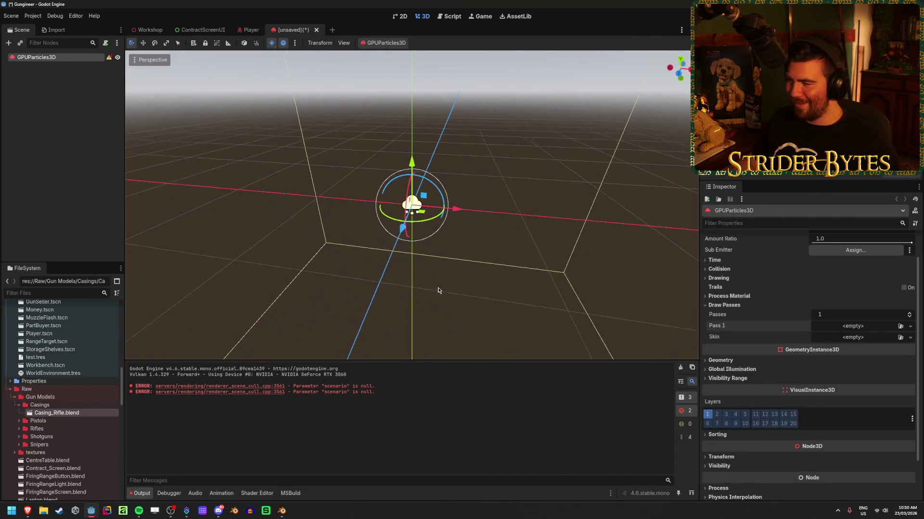
{"action": "left_click", "coordinate": [900, 327]}
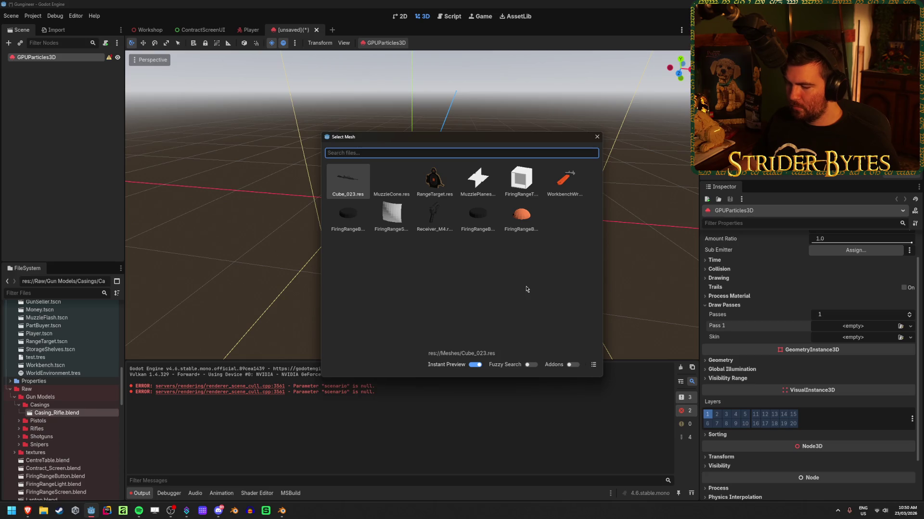
{"action": "type", "text": "caso"}
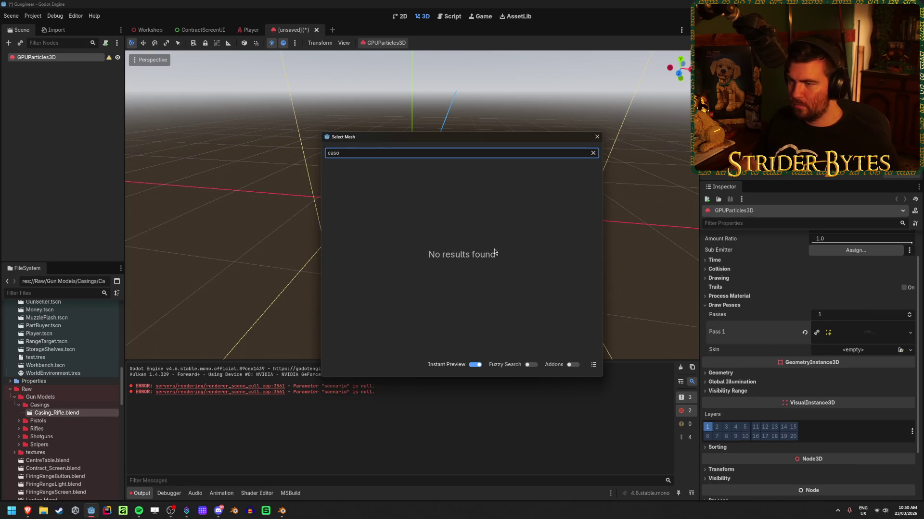
{"action": "key", "text": "BackSpace"}
{"action": "type", "text": "ing"}
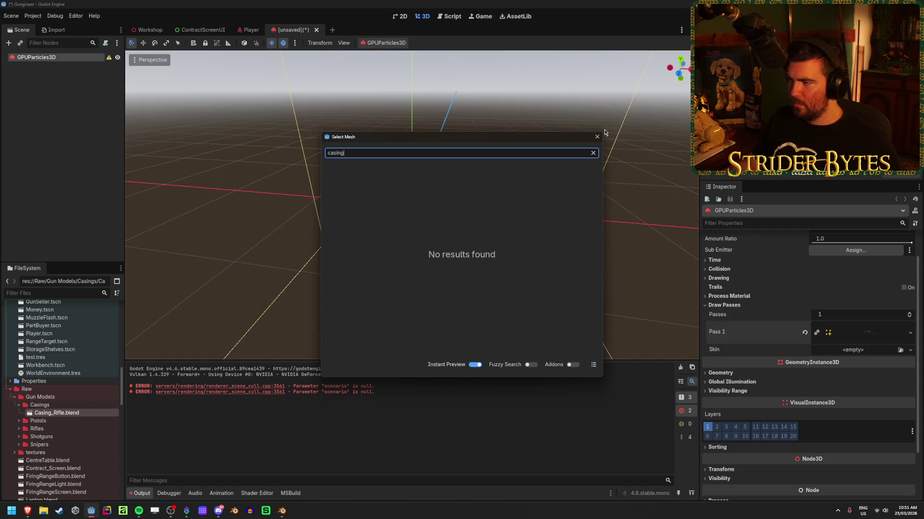
{"action": "left_click", "coordinate": [596, 137]}
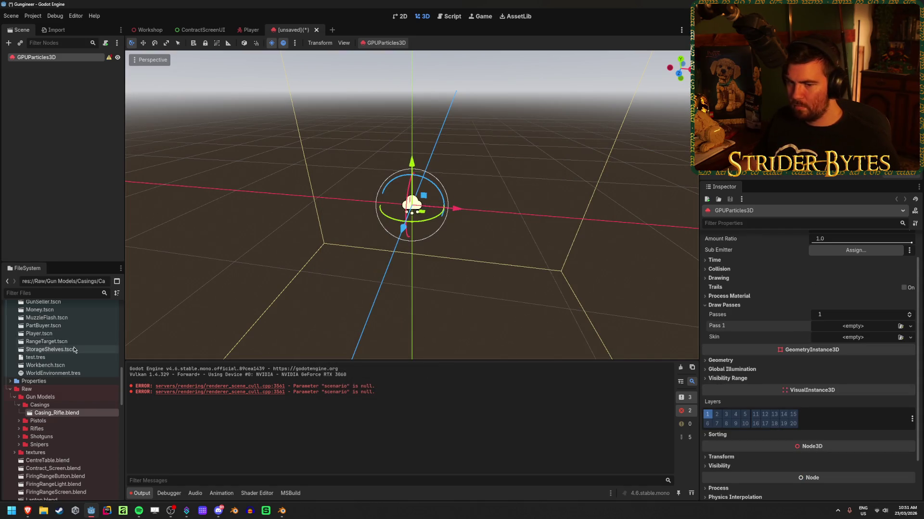
{"action": "scroll", "coordinate": [74, 350], "scroll_direction": "up", "scroll_amount": 10}
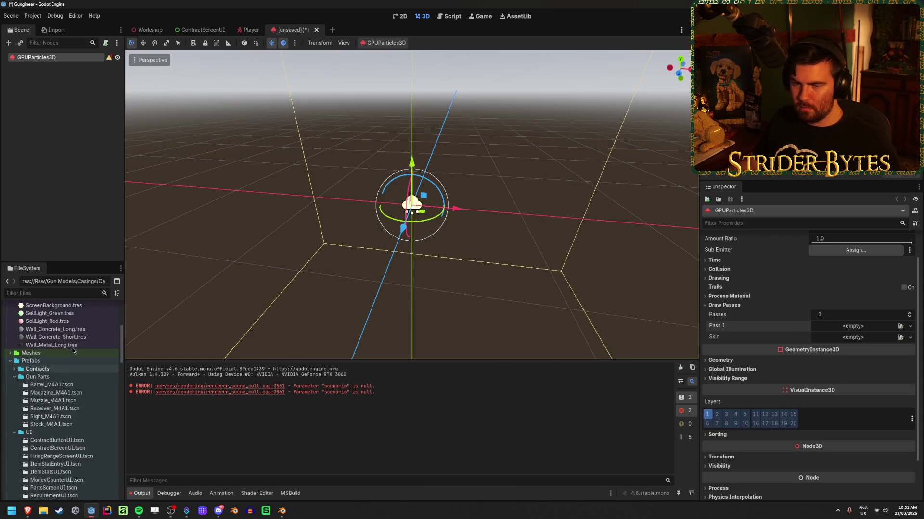
{"action": "left_click", "coordinate": [271, 512]}
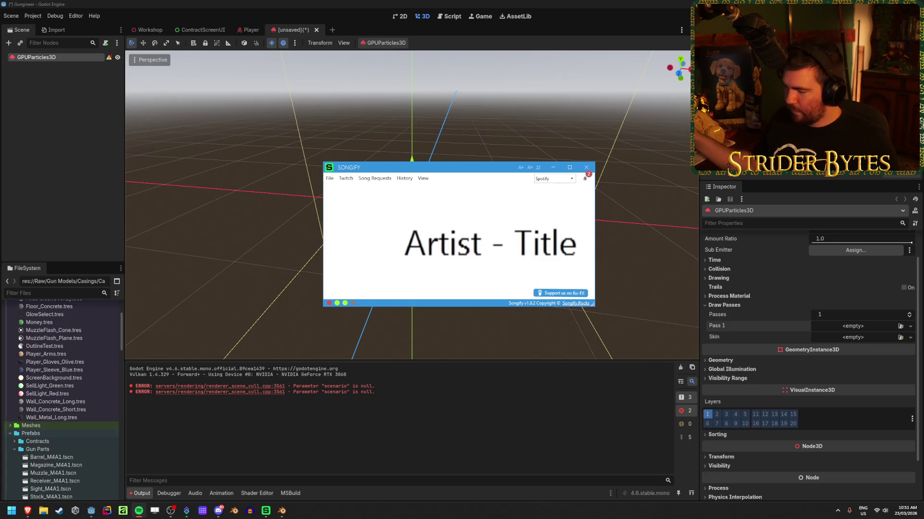
- Dismiss Songify's update notice, move its taskbar icon left, and minimize its window
{"action": "left_click", "coordinate": [283, 3]}
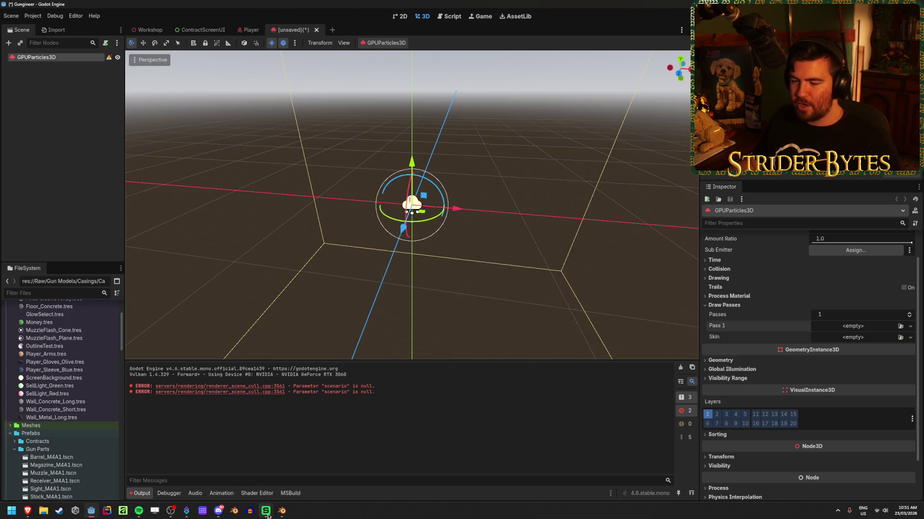
{"action": "mouse_move", "coordinate": [265, 511]}
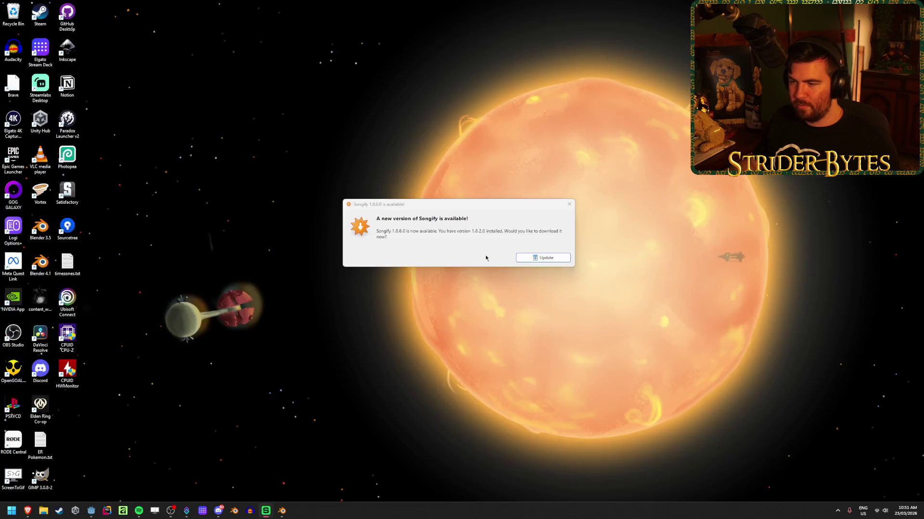
{"action": "left_click", "coordinate": [297, 478]}
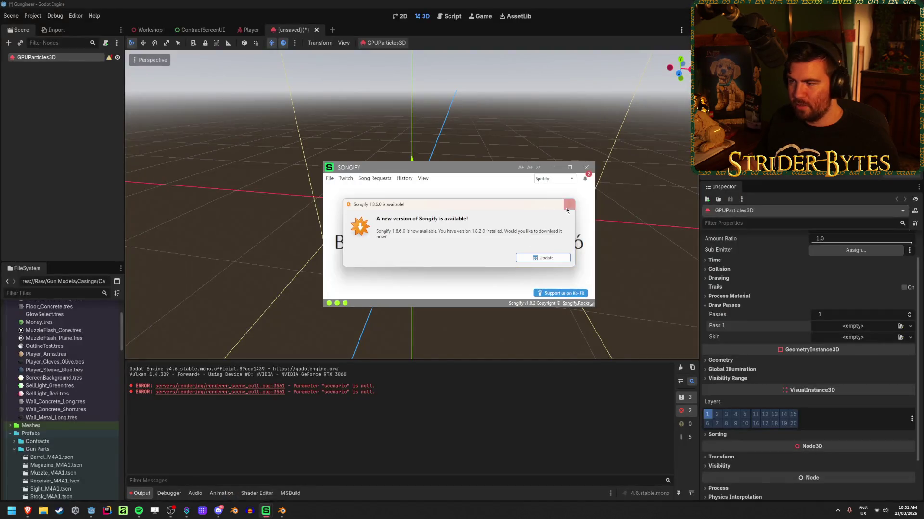
{"action": "left_click", "coordinate": [569, 206]}
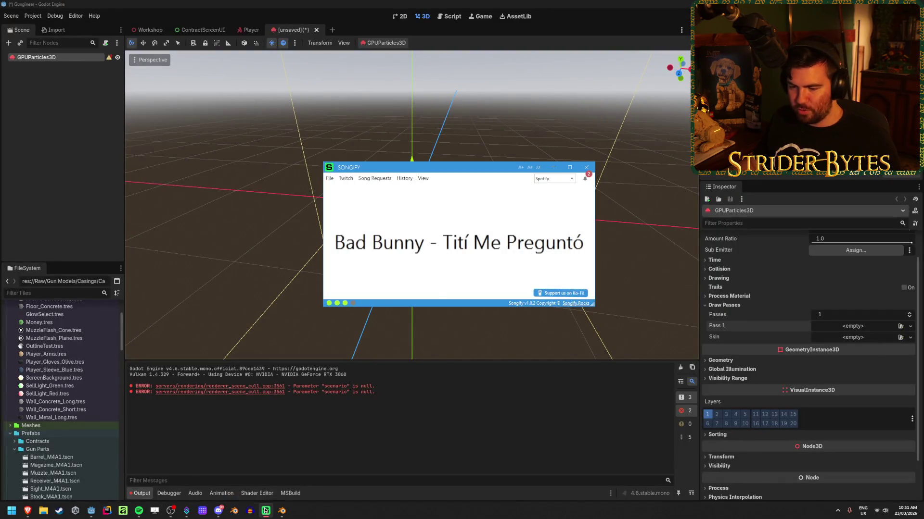
{"action": "left_click_drag", "start_coordinate": [266, 511], "coordinate": [192, 515]}
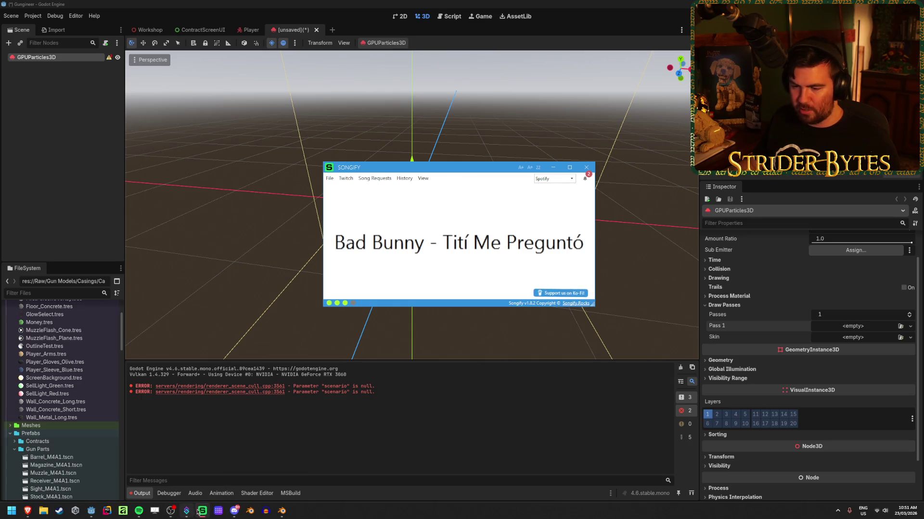
{"action": "left_click", "coordinate": [553, 167]}
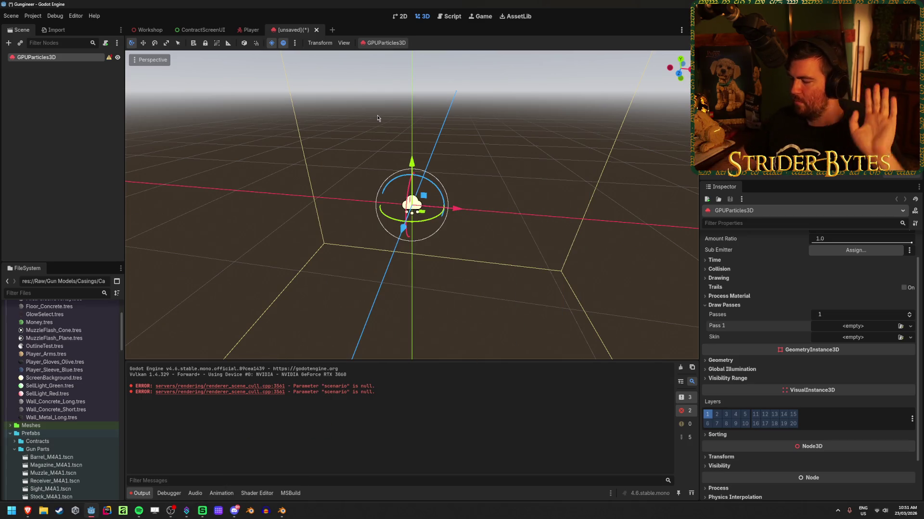
{"action": "key", "text": "XF86AudioLowerVolume"}
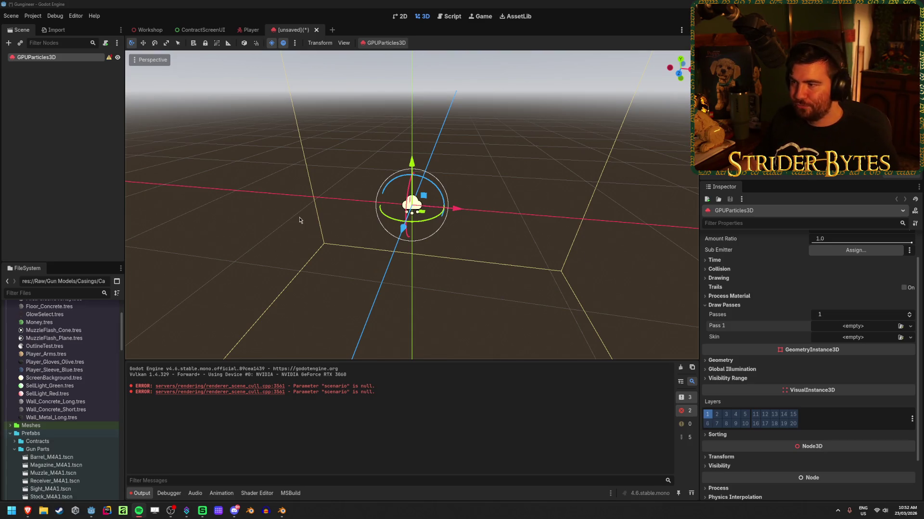
{"action": "left_click", "coordinate": [203, 88]}
{"action": "mouse_move", "coordinate": [109, 60]}
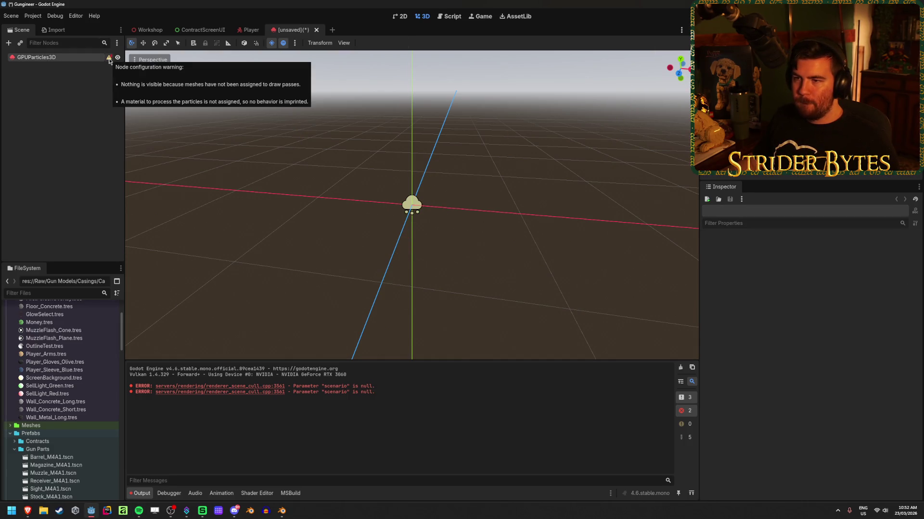
- Reselect the GPUParticles3D node and scroll the FileSystem dock to find Casing_Rifle.blend
{"action": "left_click", "coordinate": [91, 57]}
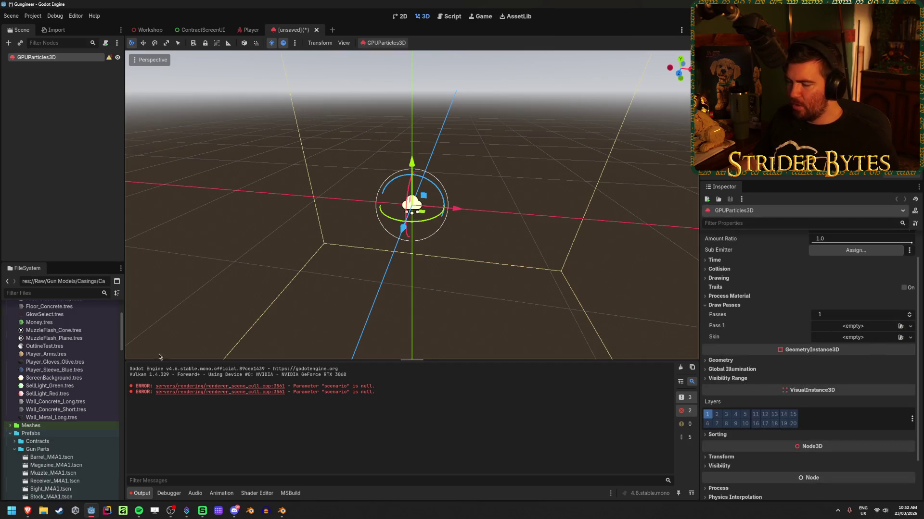
{"action": "scroll", "coordinate": [74, 361], "scroll_direction": "up", "scroll_amount": 2}
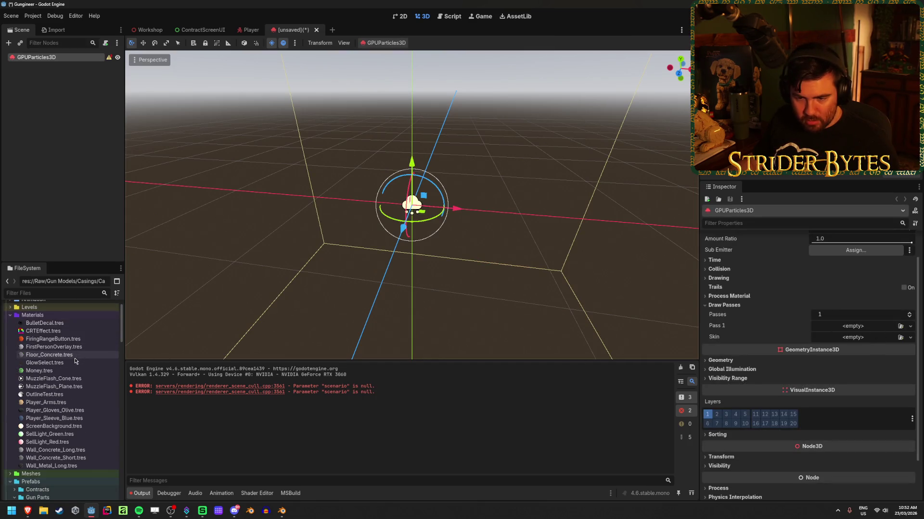
{"action": "scroll", "coordinate": [53, 394], "scroll_direction": "down", "scroll_amount": 6}
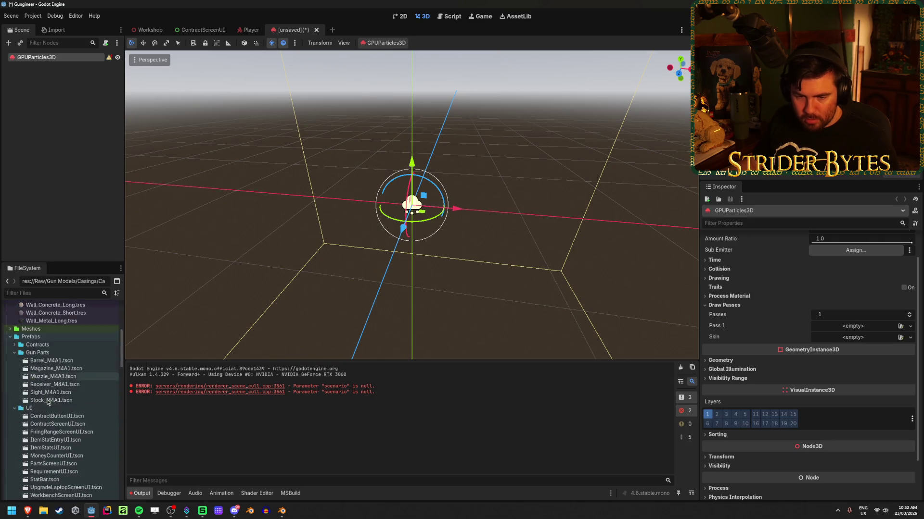
{"action": "scroll", "coordinate": [85, 383], "scroll_direction": "down", "scroll_amount": 4}
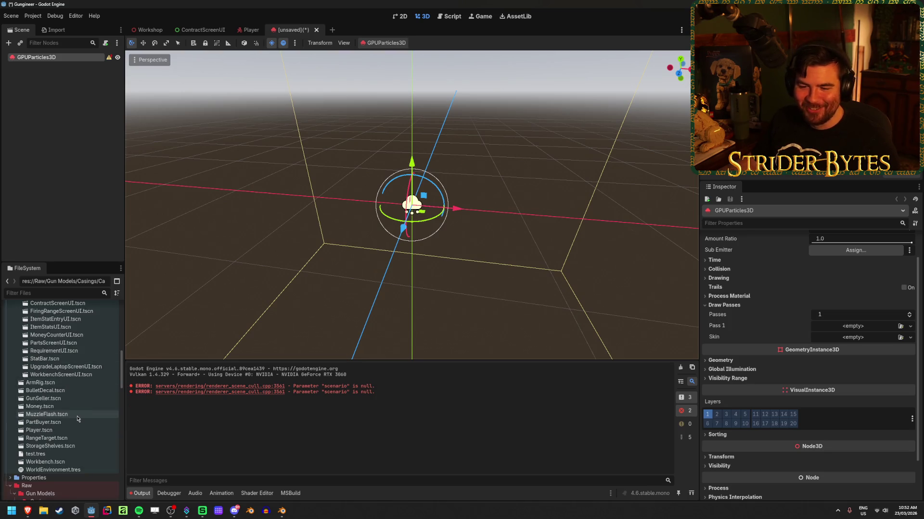
{"action": "scroll", "coordinate": [76, 411], "scroll_direction": "up", "scroll_amount": 2}
{"action": "scroll", "coordinate": [76, 411], "scroll_direction": "up", "scroll_amount": 10}
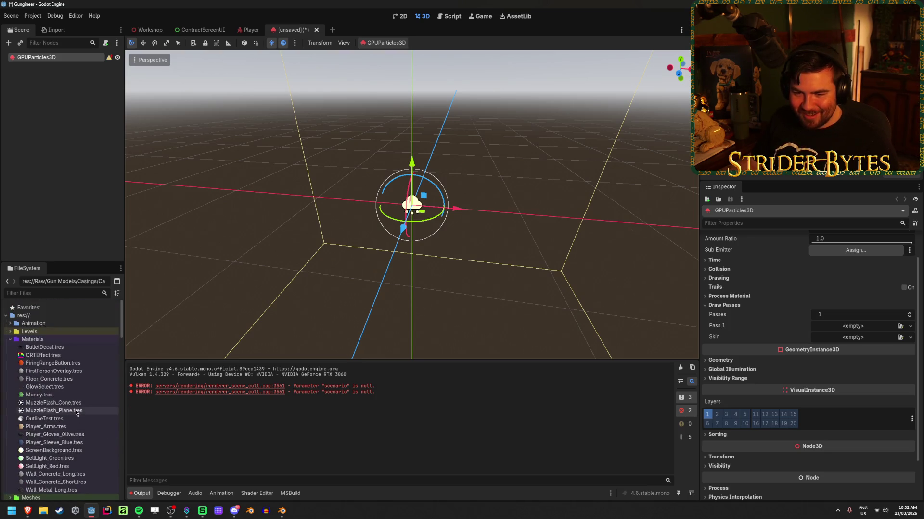
{"action": "scroll", "coordinate": [77, 413], "scroll_direction": "down", "scroll_amount": 6}
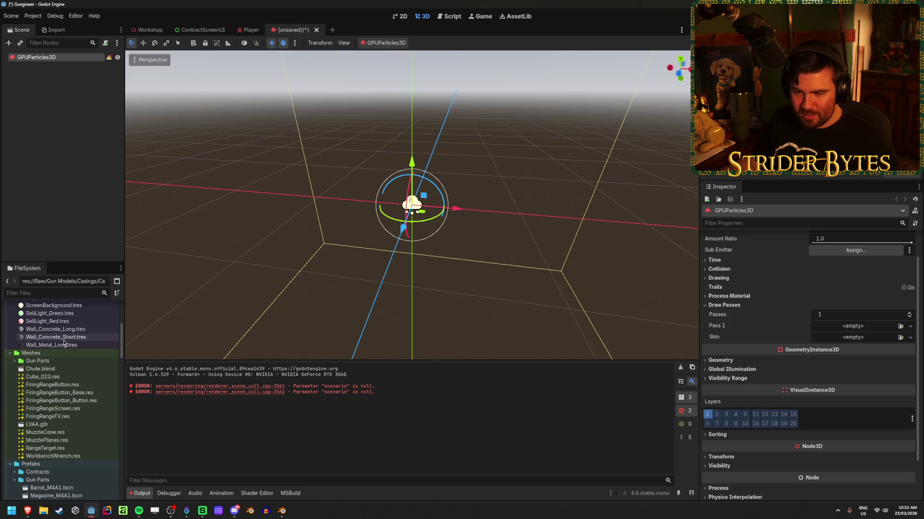
{"action": "scroll", "coordinate": [57, 415], "scroll_direction": "down", "scroll_amount": 5}
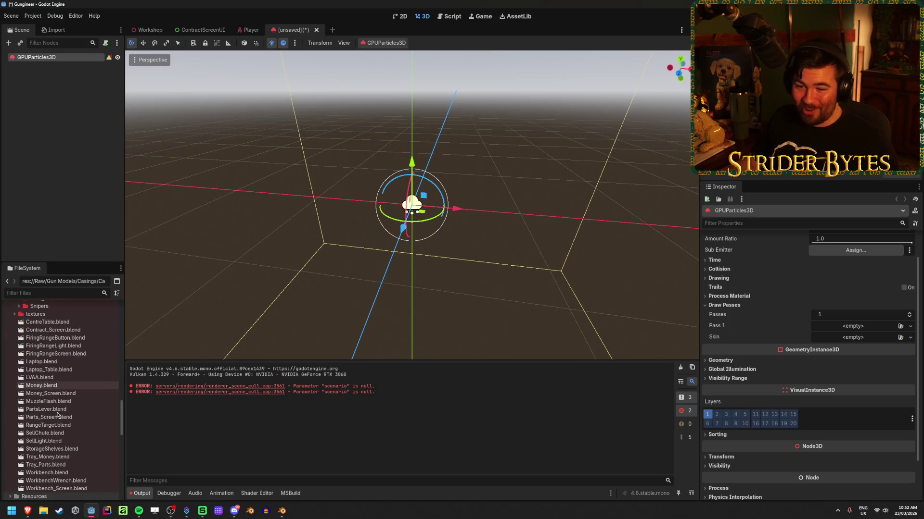
- Save the Casing_Rifle_Cube_003 mesh as Casing_Rifle in res://Meshes and reimport the blend file
{"action": "double_click", "coordinate": [56, 347]}
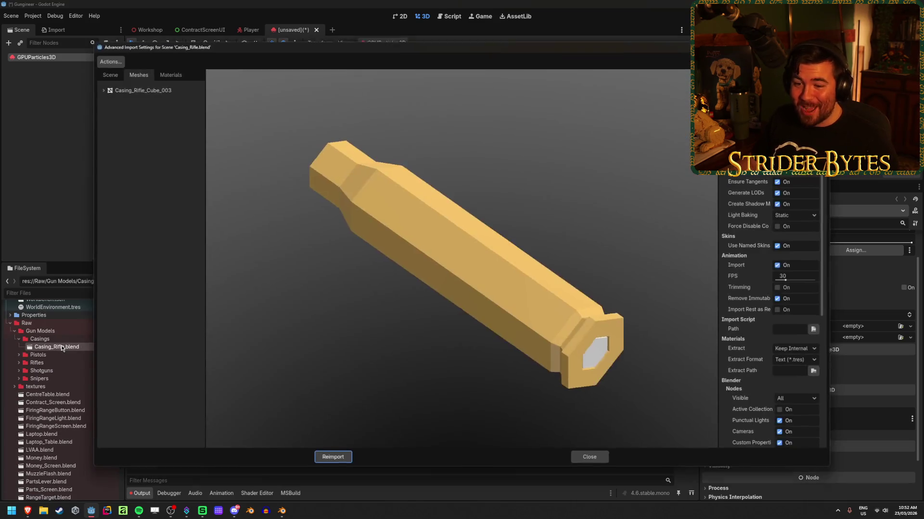
{"action": "left_click", "coordinate": [142, 90]}
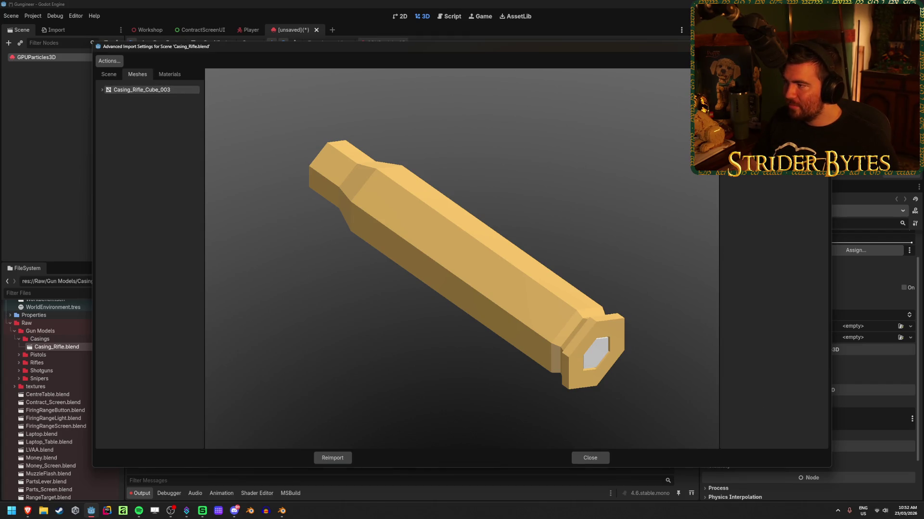
{"action": "left_click", "coordinate": [818, 120]}
{"action": "double_click", "coordinate": [455, 180]}
{"action": "type", "text": "Casing_R"}
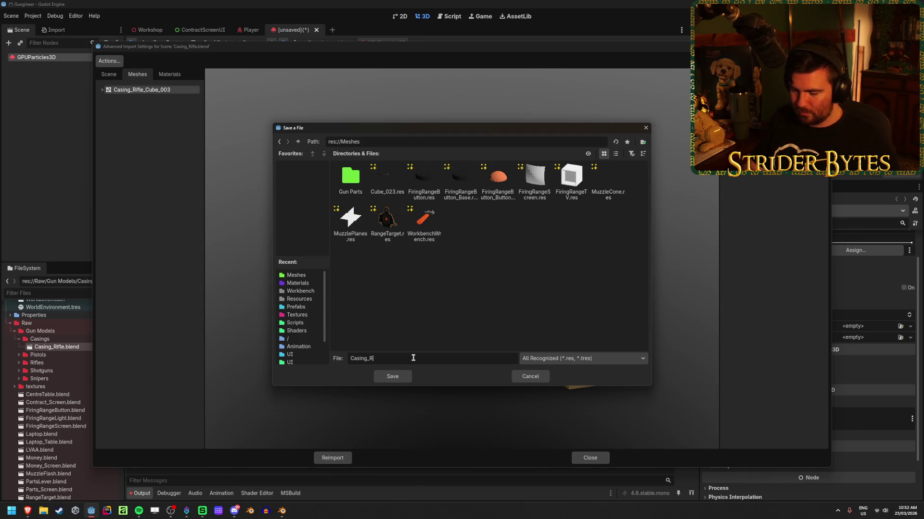
{"action": "type", "text": "ifle.r"}
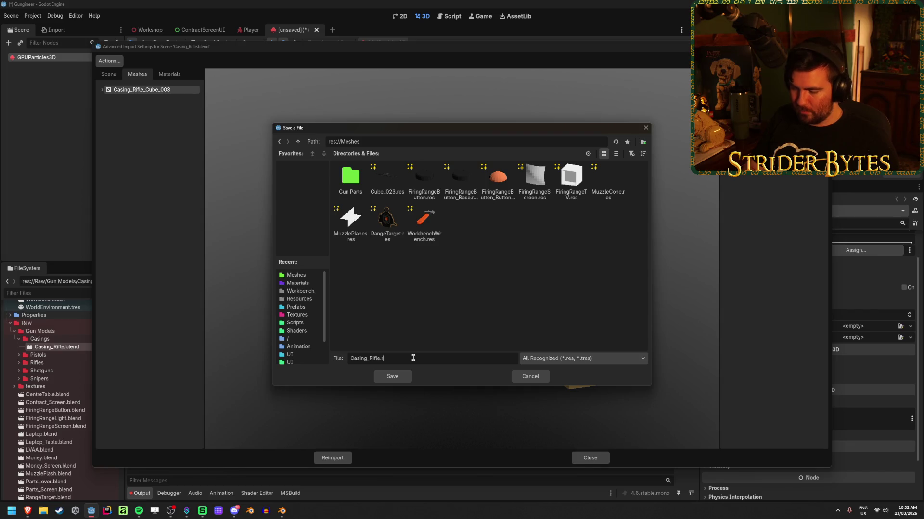
{"action": "type", "text": "es"}
{"action": "key", "text": "Return"}
{"action": "left_click", "coordinate": [337, 458]}
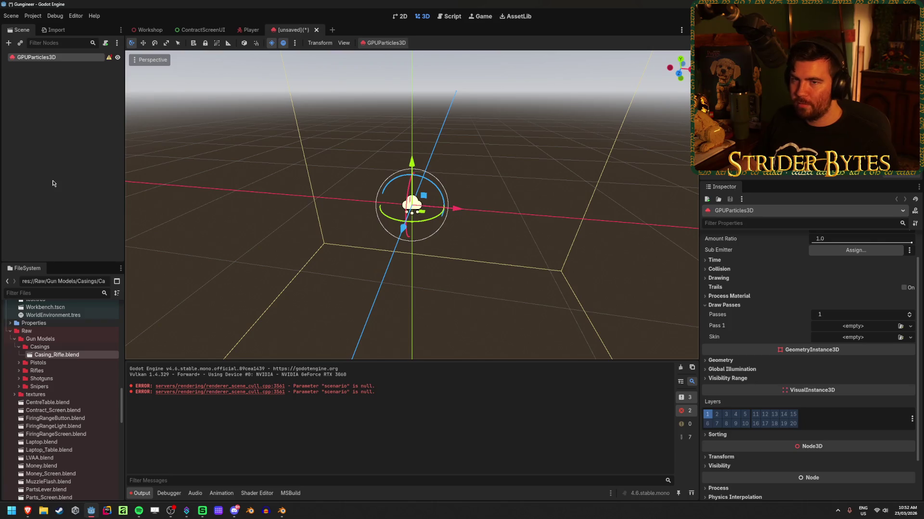
{"action": "key", "text": "ctrl+s"}
- Save the particle scene as CasingParticle.tscn in res://Prefabs
{"action": "left_click", "coordinate": [530, 376]}
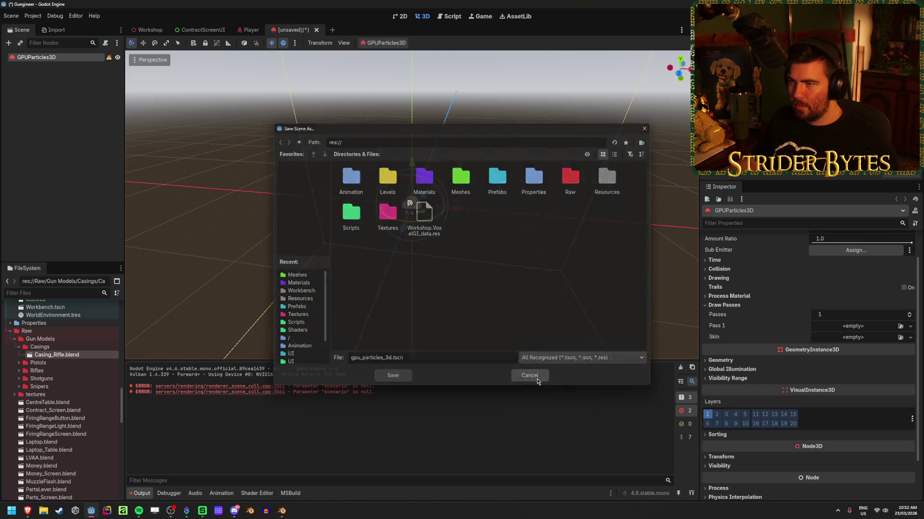
{"action": "key", "text": "ctrl+s"}
{"action": "left_click", "coordinate": [497, 177]}
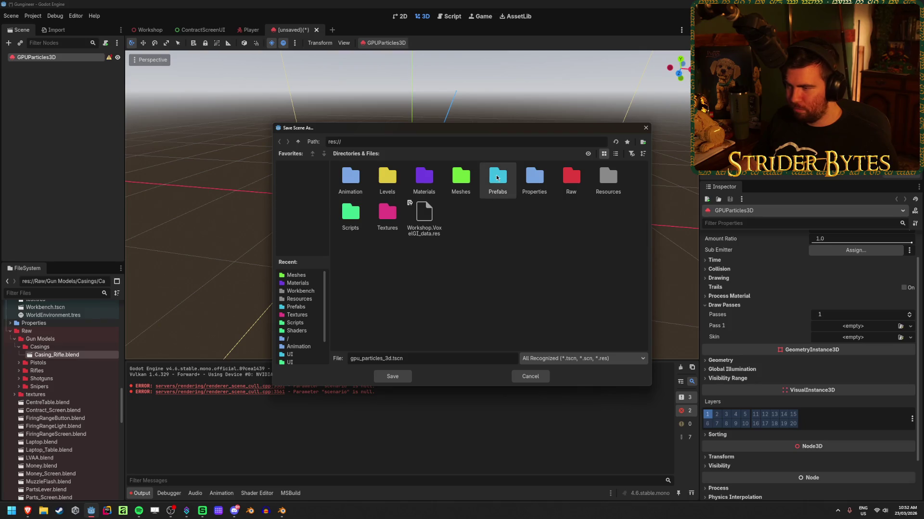
{"action": "double_click", "coordinate": [498, 178]}
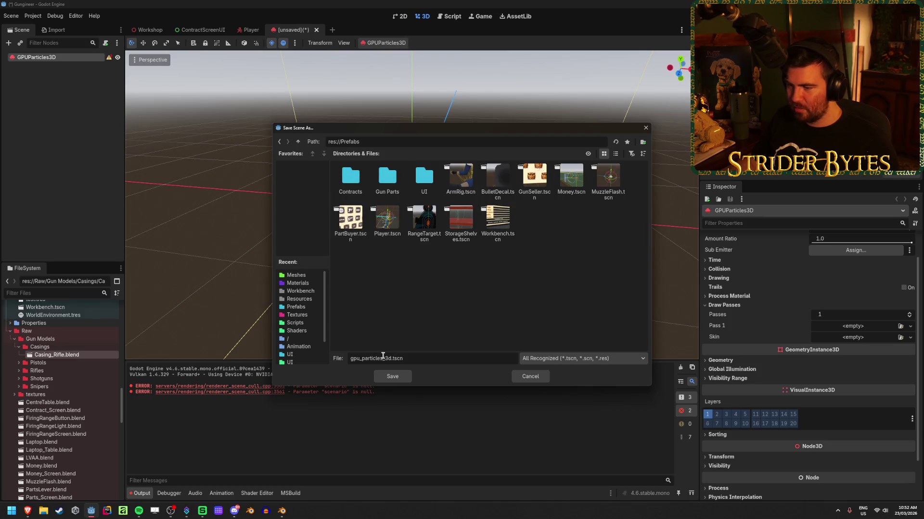
{"action": "left_click_drag", "start_coordinate": [391, 358], "coordinate": [318, 356]}
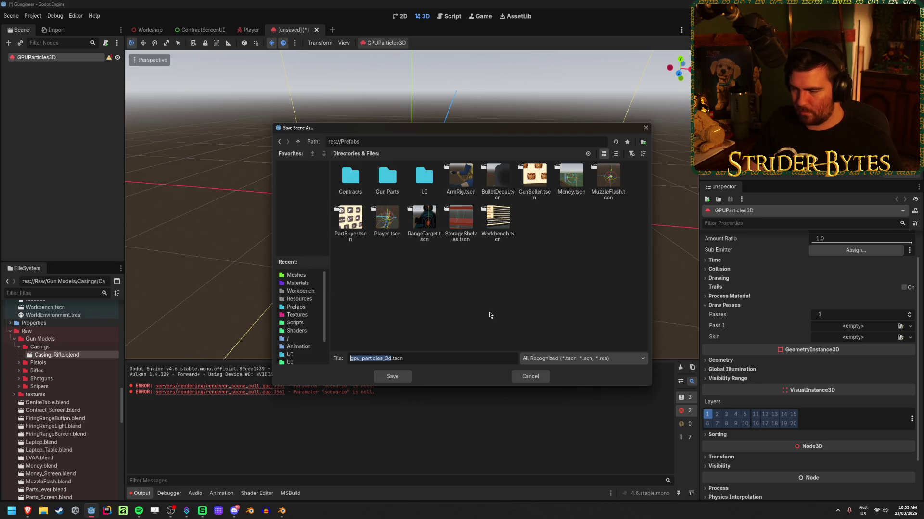
{"action": "type", "text": "CasingP"}
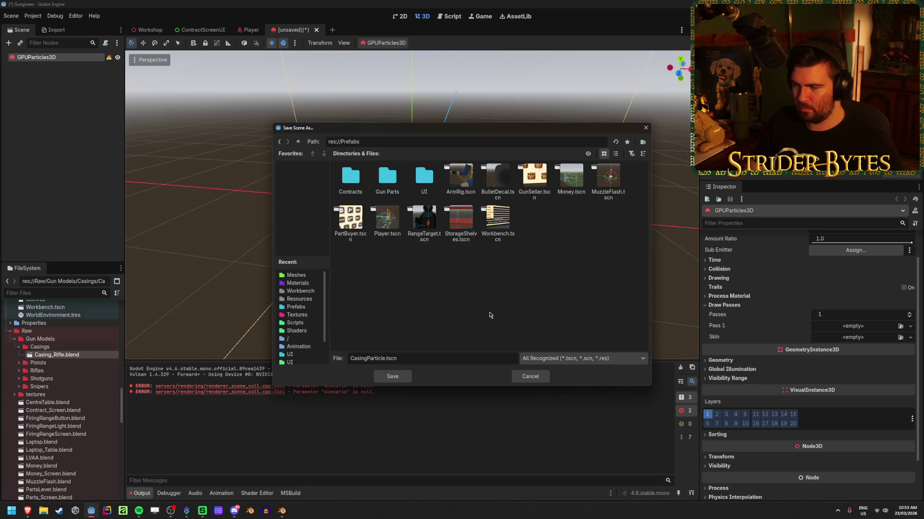
{"action": "key", "text": "Return"}
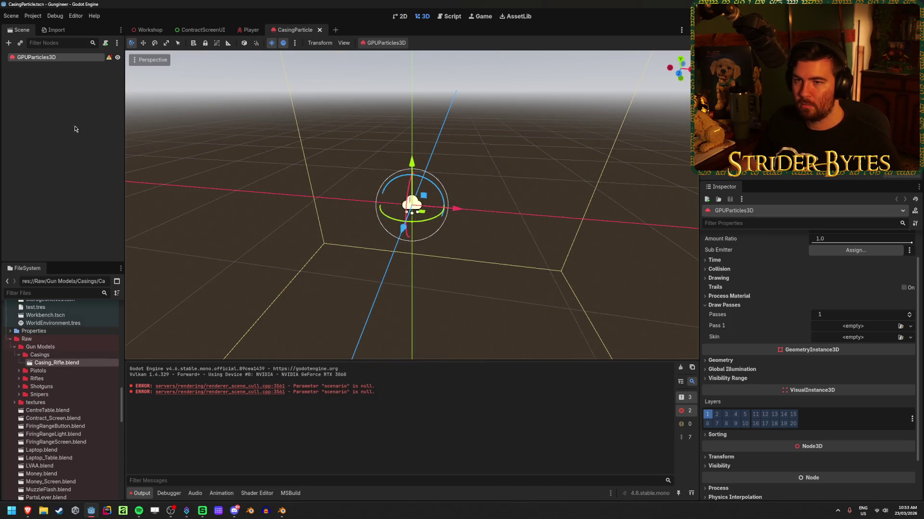
- Rename the particle node to CasingParticle
{"action": "left_click", "coordinate": [74, 129]}
{"action": "double_click", "coordinate": [84, 58]}
{"action": "type", "text": "Cas"}
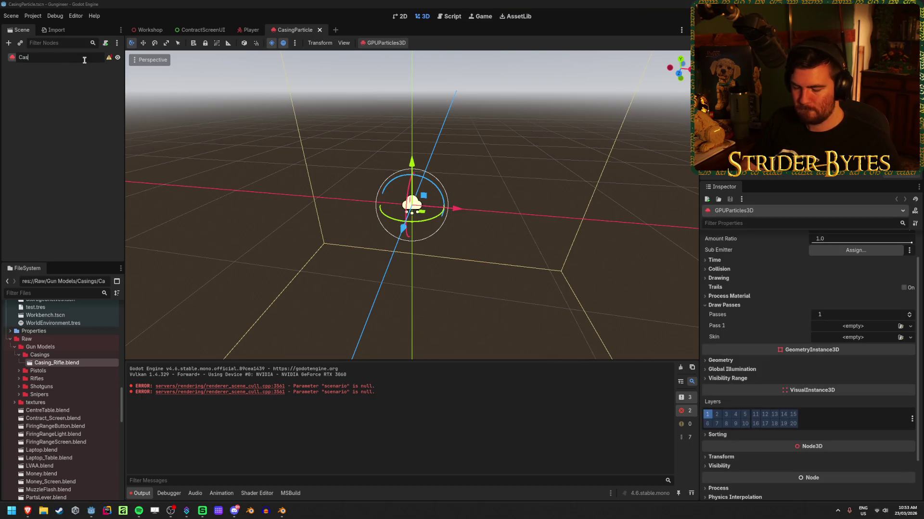
{"action": "type", "text": "ingParticle"}
{"action": "key", "text": "Return"}
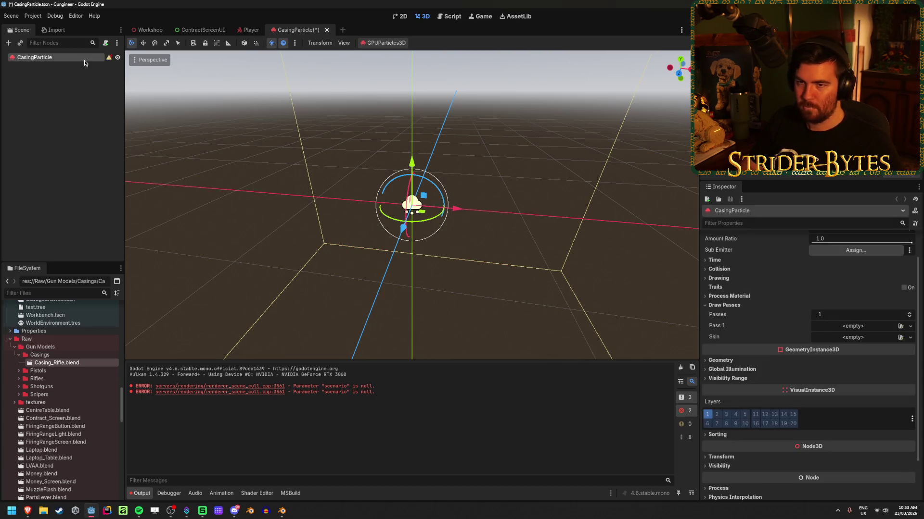
{"action": "left_click", "coordinate": [84, 114]}
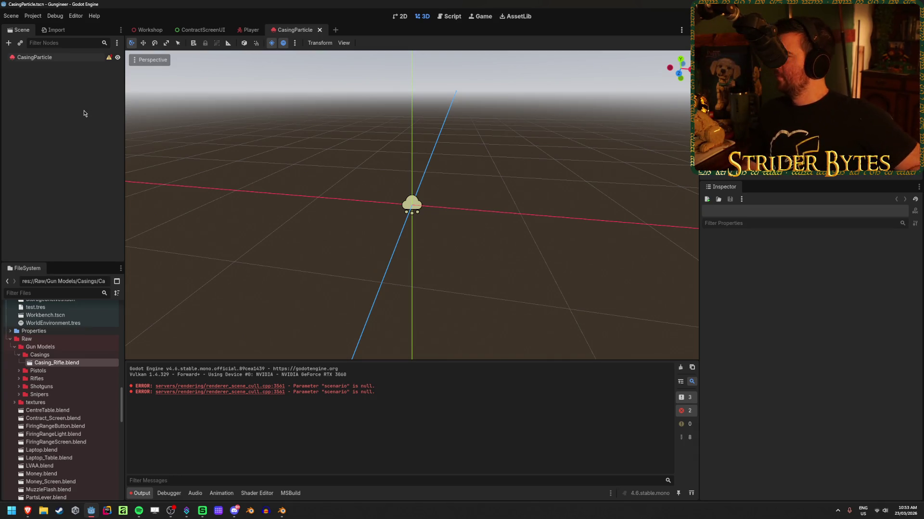
- Load Casing_Rifle.res as the mesh for Draw Passes > Pass 1
{"action": "left_click", "coordinate": [53, 57]}
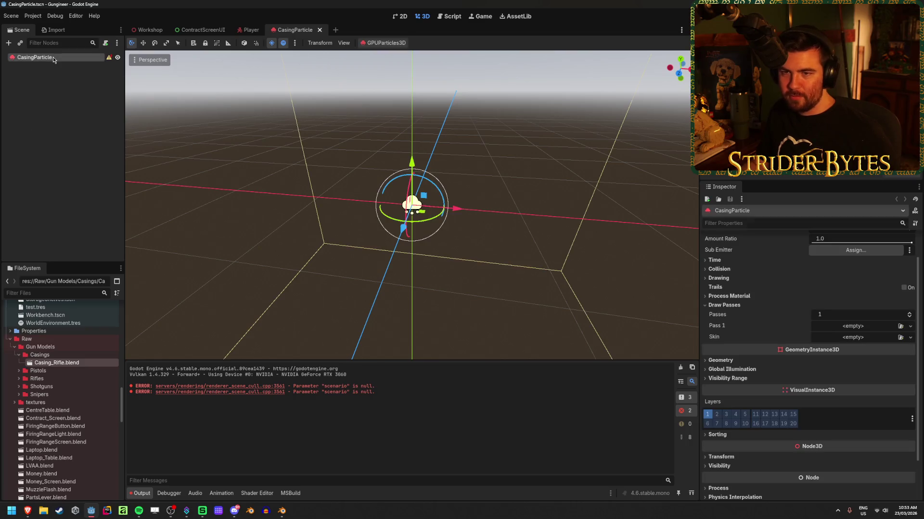
{"action": "left_click", "coordinate": [899, 327]}
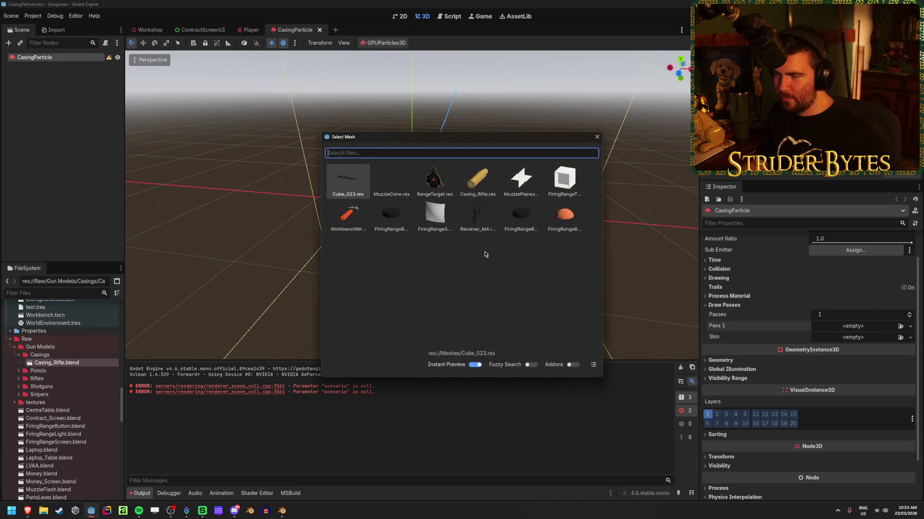
{"action": "double_click", "coordinate": [478, 182]}
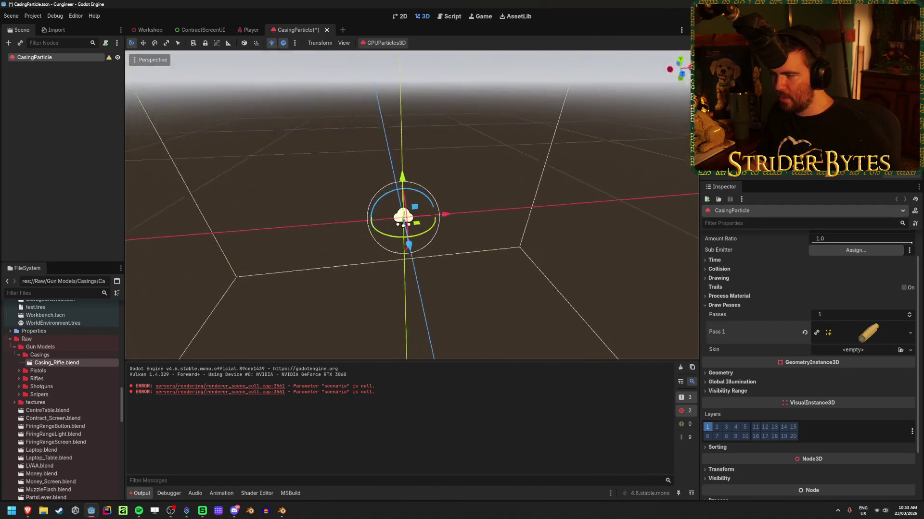
{"action": "scroll", "coordinate": [765, 304], "scroll_direction": "up", "scroll_amount": 2}
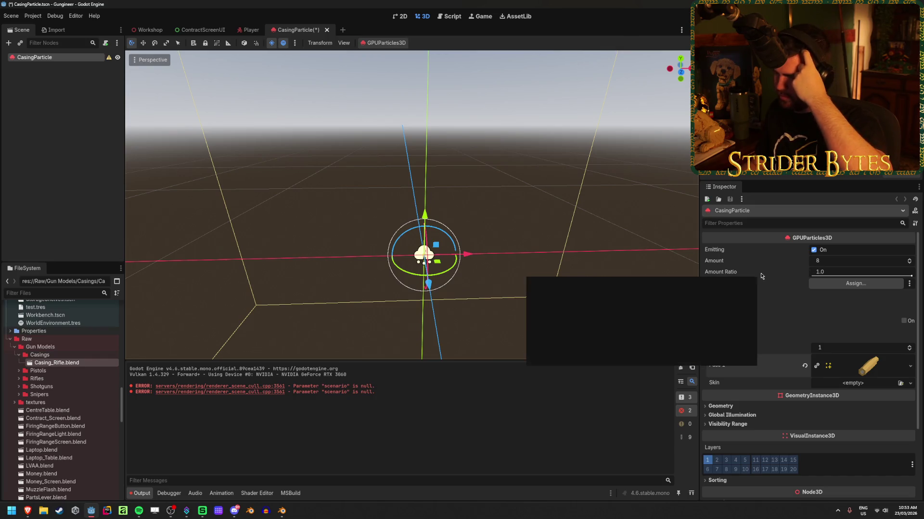
- Glance at the emitter's Time settings, then bring the particle docs forward in the browser
{"action": "left_click", "coordinate": [728, 296]}
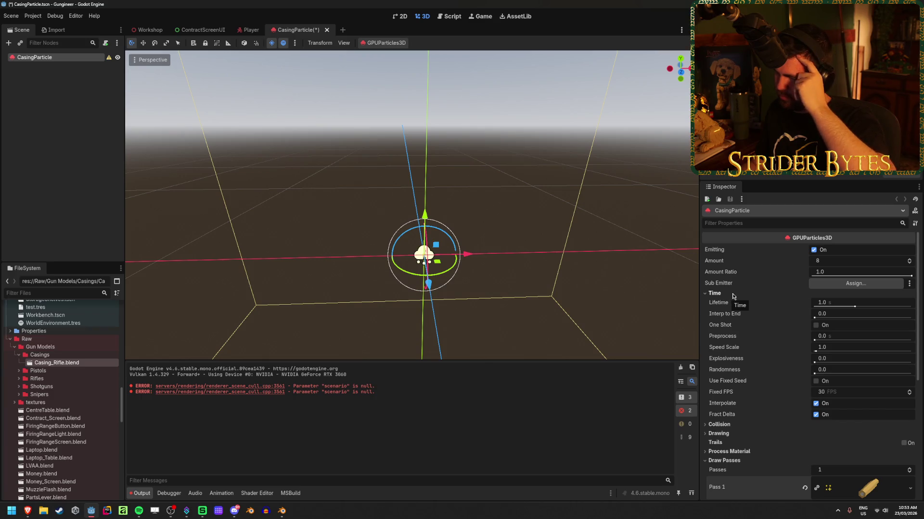
{"action": "left_click", "coordinate": [733, 295]}
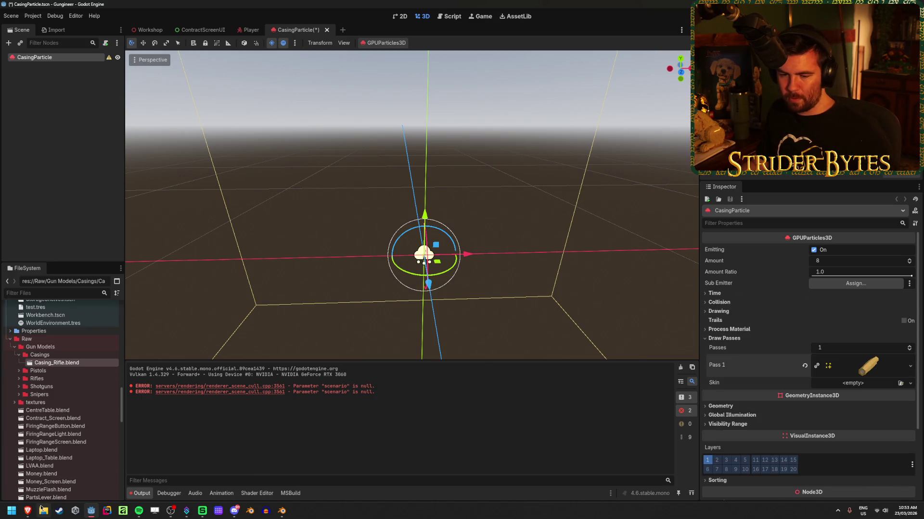
{"action": "mouse_move", "coordinate": [28, 511]}
{"action": "left_click", "coordinate": [100, 484]}
- Open the 'Creating a 3D particle system' page and read the ParticleProcessMaterial section
{"action": "scroll", "coordinate": [529, 313], "scroll_direction": "down", "scroll_amount": 2}
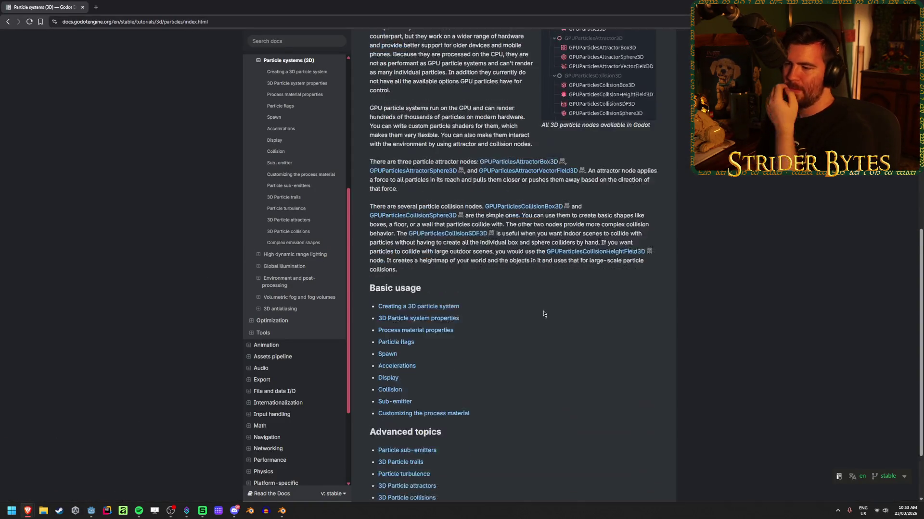
{"action": "left_click", "coordinate": [434, 262]}
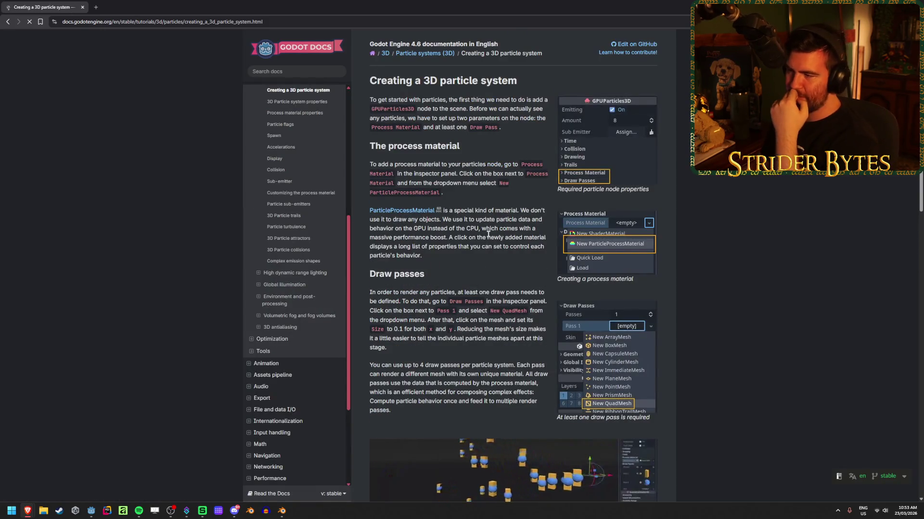
{"action": "scroll", "coordinate": [724, 398], "scroll_direction": "down", "scroll_amount": 3}
{"action": "scroll", "coordinate": [724, 399], "scroll_direction": "up", "scroll_amount": 2}
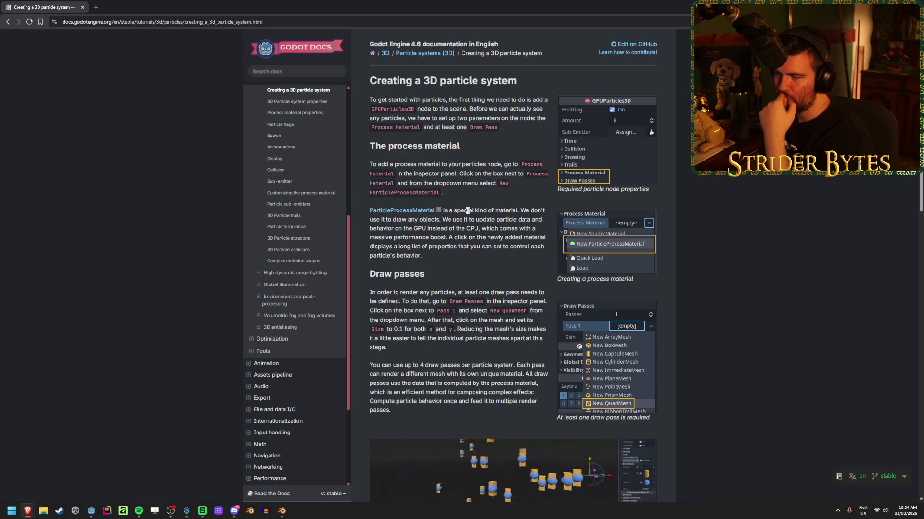
{"action": "left_click_drag", "start_coordinate": [373, 226], "coordinate": [535, 240]}
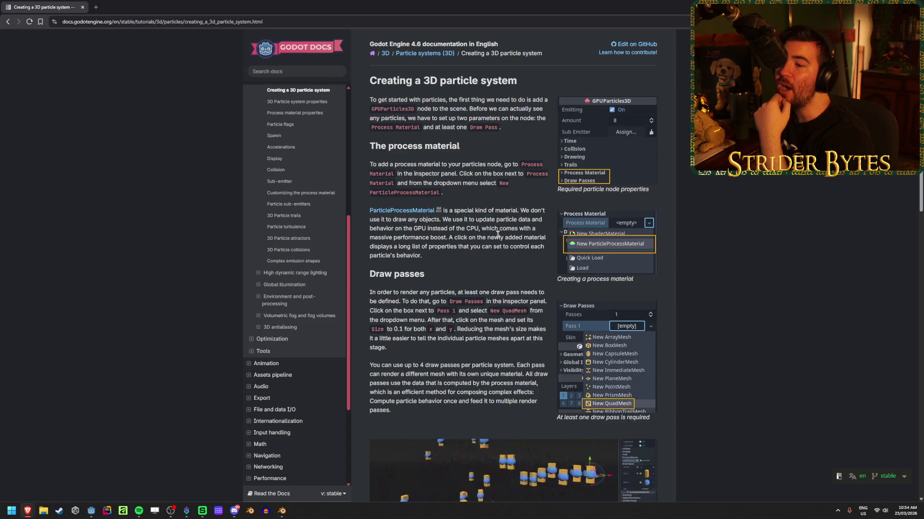
{"action": "left_click", "coordinate": [493, 234]}
{"action": "left_click_drag", "start_coordinate": [374, 228], "coordinate": [465, 228]}
{"action": "left_click", "coordinate": [489, 228]}
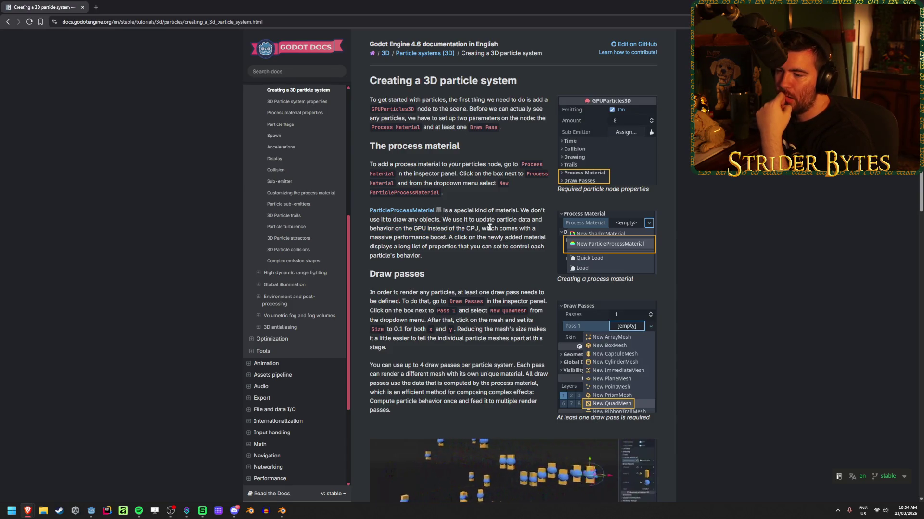
- Read through the Draw passes instructions on the tutorial page
{"action": "scroll", "coordinate": [513, 208], "scroll_direction": "down", "scroll_amount": 2}
{"action": "left_click_drag", "start_coordinate": [370, 229], "coordinate": [543, 247]}
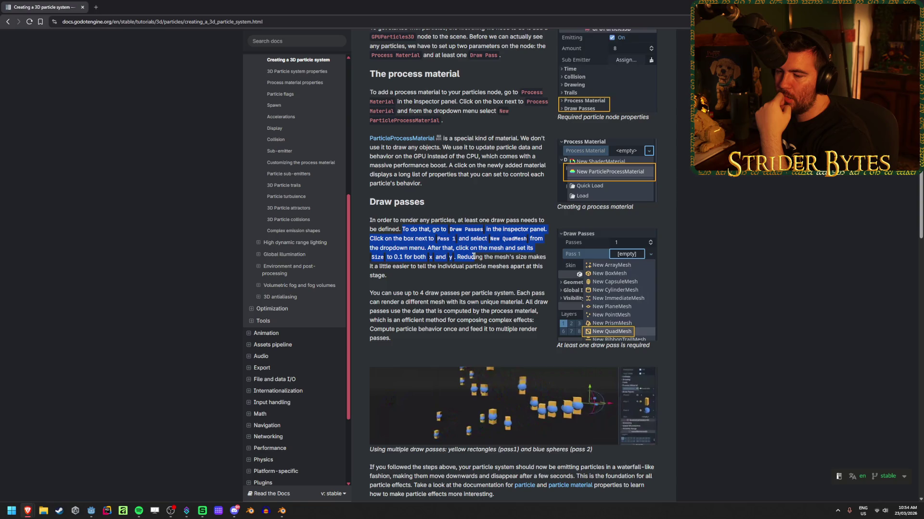
{"action": "left_click", "coordinate": [488, 291]}
{"action": "left_click_drag", "start_coordinate": [370, 226], "coordinate": [543, 275]}
{"action": "left_click", "coordinate": [488, 292]}
{"action": "left_click_drag", "start_coordinate": [370, 244], "coordinate": [543, 269]}
{"action": "left_click", "coordinate": [488, 292]}
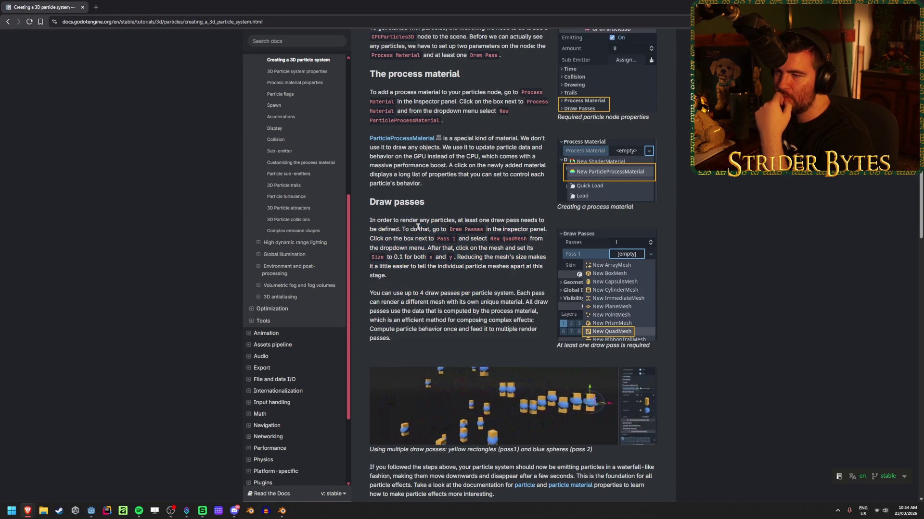
- Back in Godot, assign a New ParticleProcessMaterial as CasingParticle's Process Material
{"action": "key", "text": "alt+Tab"}
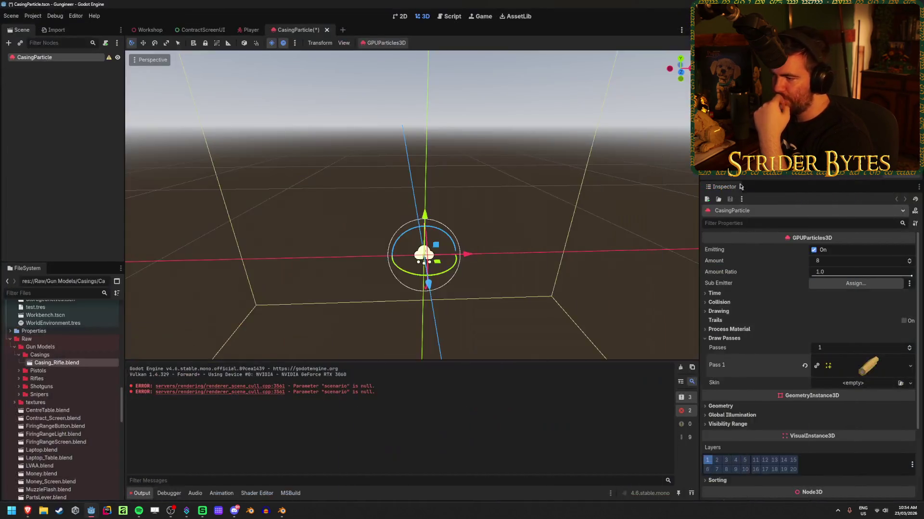
{"action": "left_click", "coordinate": [743, 330]}
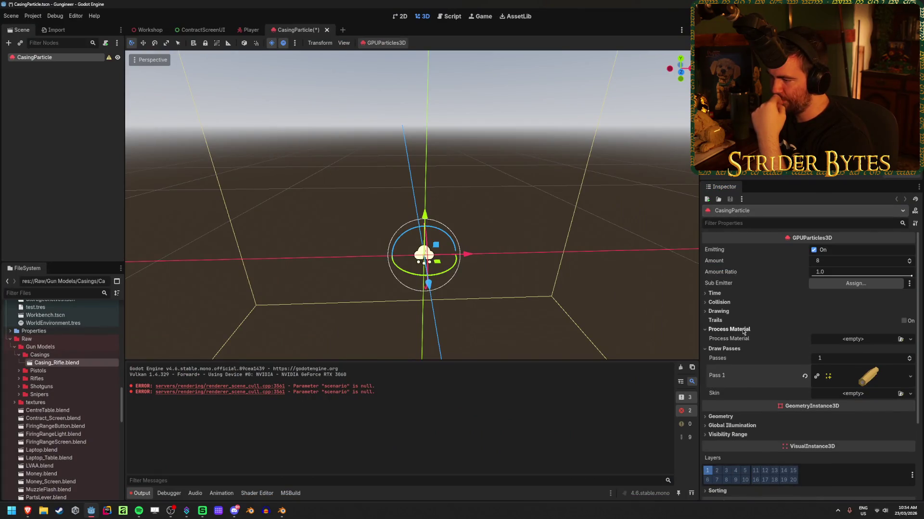
{"action": "left_click", "coordinate": [909, 339]}
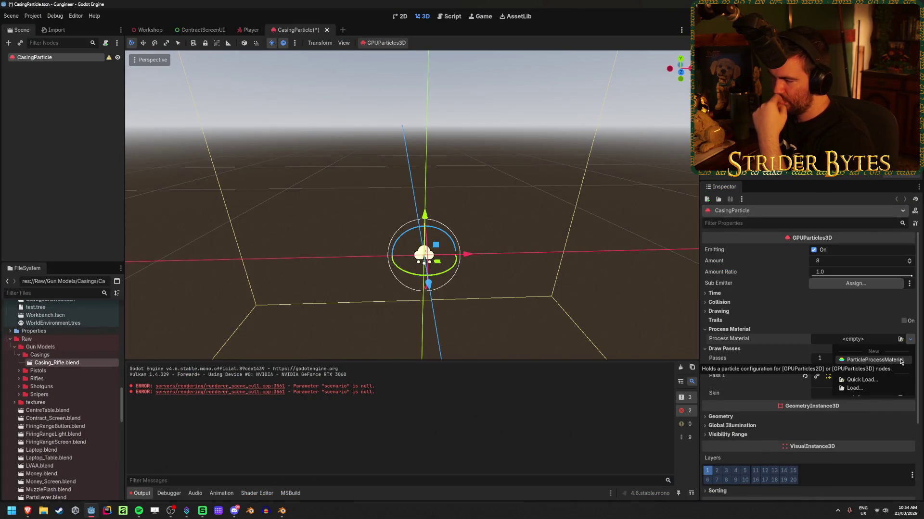
{"action": "left_click", "coordinate": [901, 361]}
{"action": "left_click", "coordinate": [861, 339]}
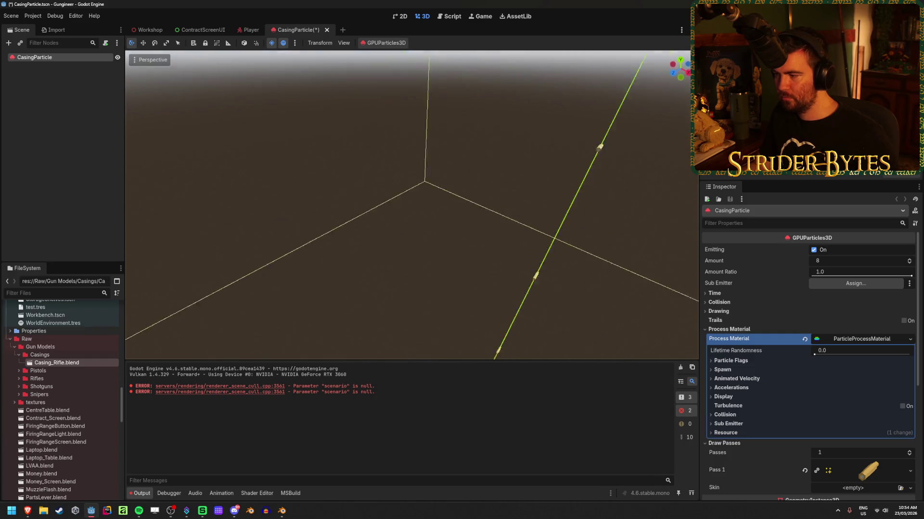
- Orbit the viewport to watch the rifle casings falling from the emitter
{"action": "scroll", "coordinate": [520, 220], "scroll_direction": "up", "scroll_amount": 3}
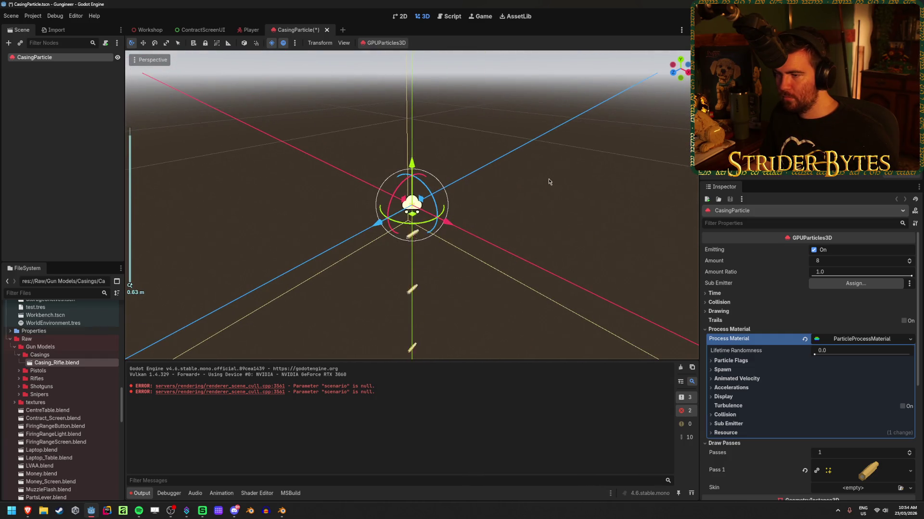
{"action": "left_click_drag", "start_coordinate": [557, 177], "coordinate": [278, 157]}
{"action": "left_click_drag", "start_coordinate": [552, 151], "coordinate": [382, 148]}
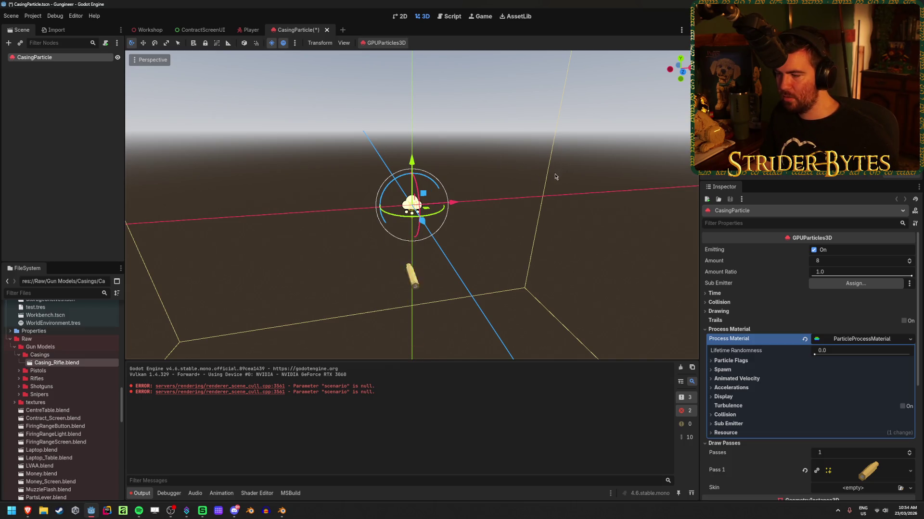
{"action": "scroll", "coordinate": [768, 341], "scroll_direction": "down", "scroll_amount": 1}
- Browse the process material's Spawn groups, checking Velocity defaults: direction 1, 0, 0, spread 45
{"action": "left_click", "coordinate": [743, 328]}
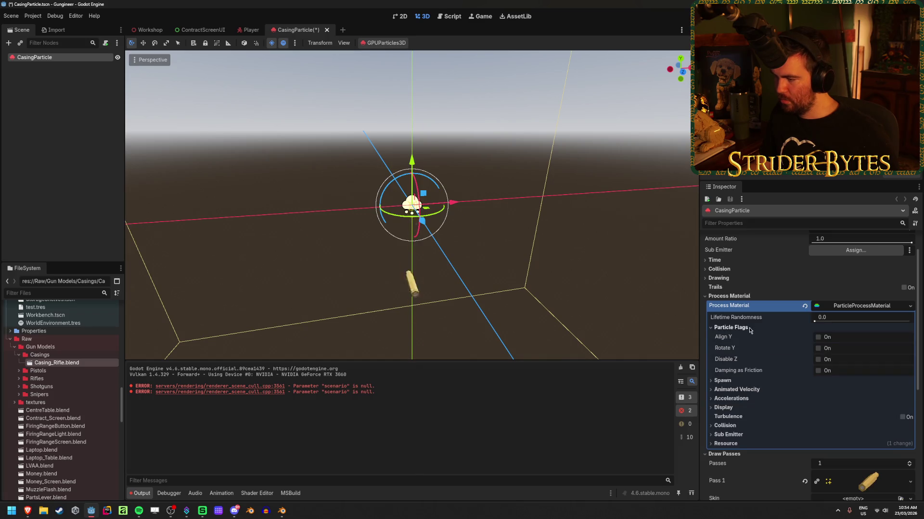
{"action": "left_click", "coordinate": [743, 327]}
{"action": "left_click", "coordinate": [742, 337]}
{"action": "left_click", "coordinate": [736, 345]}
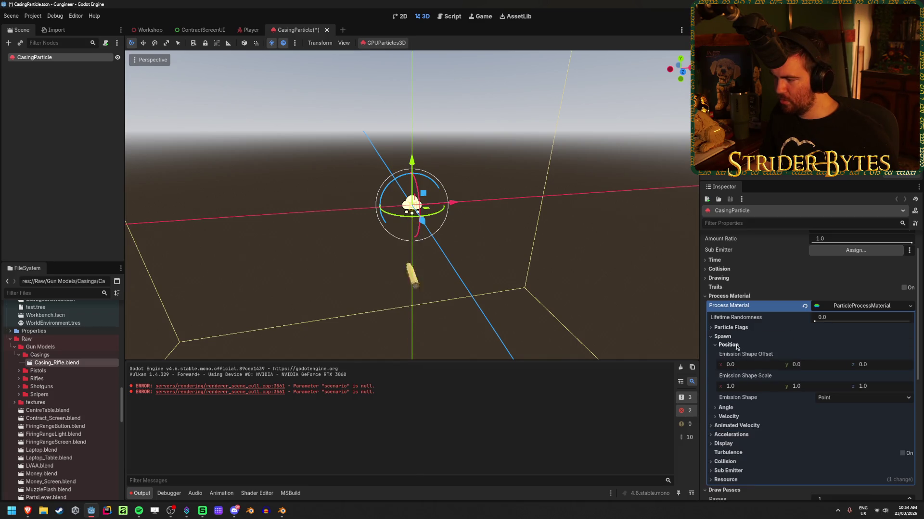
{"action": "left_click", "coordinate": [728, 345]}
{"action": "left_click", "coordinate": [729, 363]}
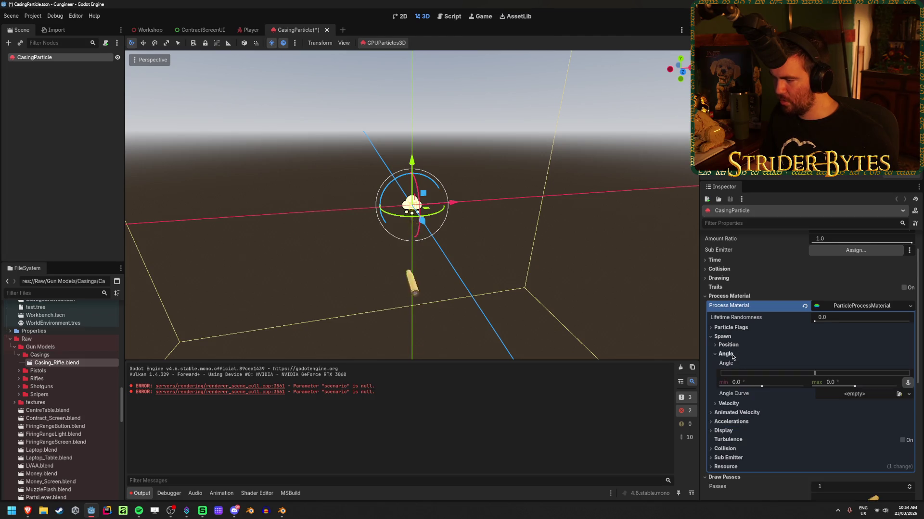
{"action": "left_click", "coordinate": [728, 364]}
{"action": "left_click", "coordinate": [728, 364]}
{"action": "scroll", "coordinate": [732, 364], "scroll_direction": "down", "scroll_amount": 1}
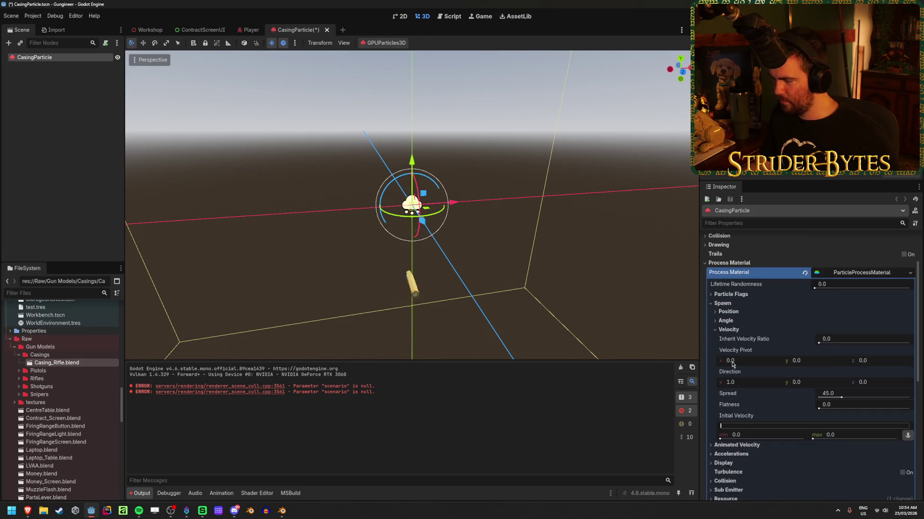
{"action": "left_click_drag", "start_coordinate": [733, 382], "coordinate": [765, 382]}
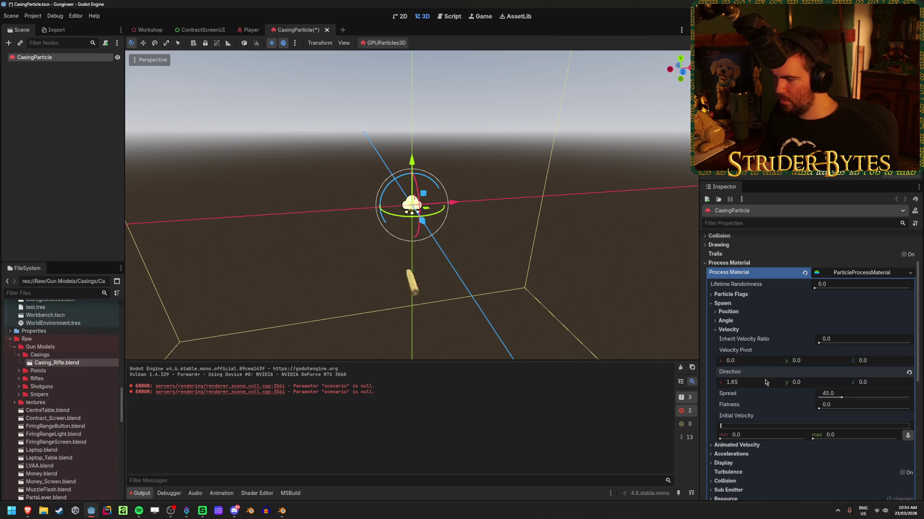
{"action": "scroll", "coordinate": [765, 382], "scroll_direction": "down", "scroll_amount": 1}
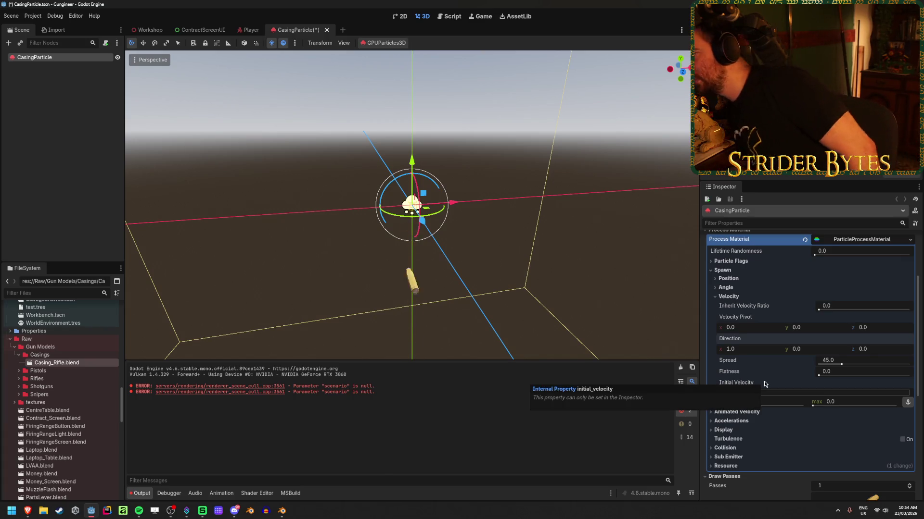
{"action": "left_click", "coordinate": [747, 298]}
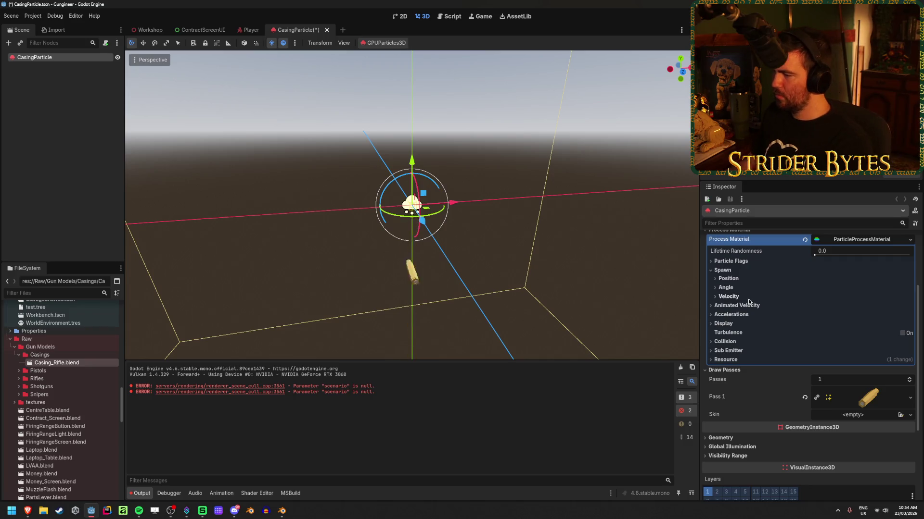
- Fold the material's Sub Emitter and Collision groups; expand the node's Collision group showing Base Size 0.01 m
{"action": "left_click", "coordinate": [732, 353]}
{"action": "left_click", "coordinate": [731, 353]}
{"action": "left_click", "coordinate": [731, 343]}
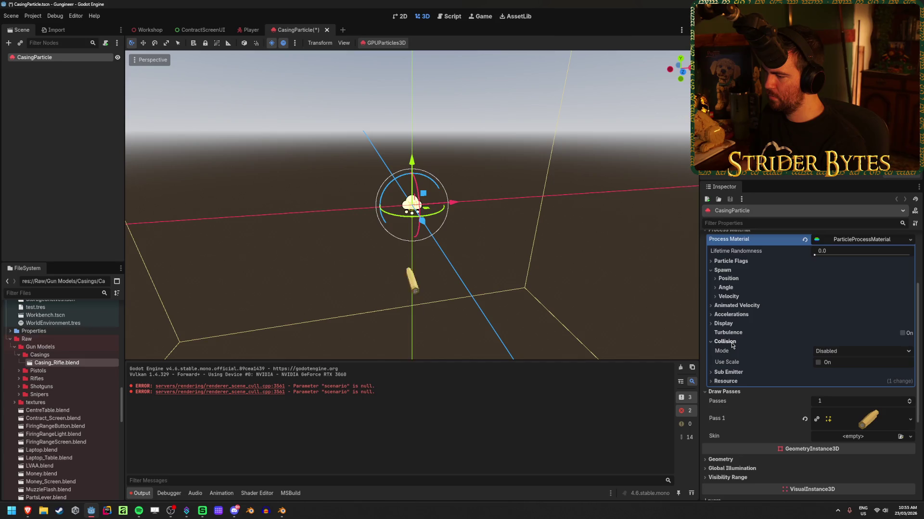
{"action": "left_click", "coordinate": [731, 342]}
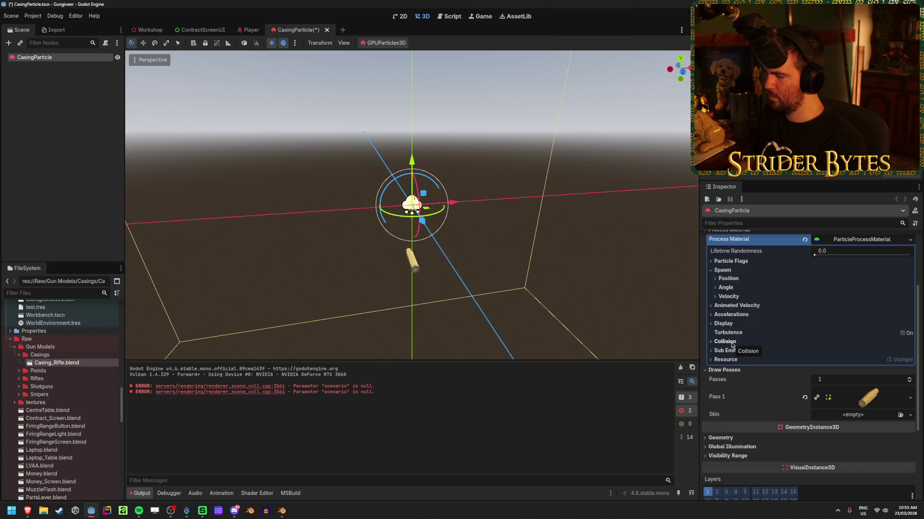
{"action": "scroll", "coordinate": [735, 368], "scroll_direction": "up", "scroll_amount": 3}
{"action": "left_click", "coordinate": [719, 302]}
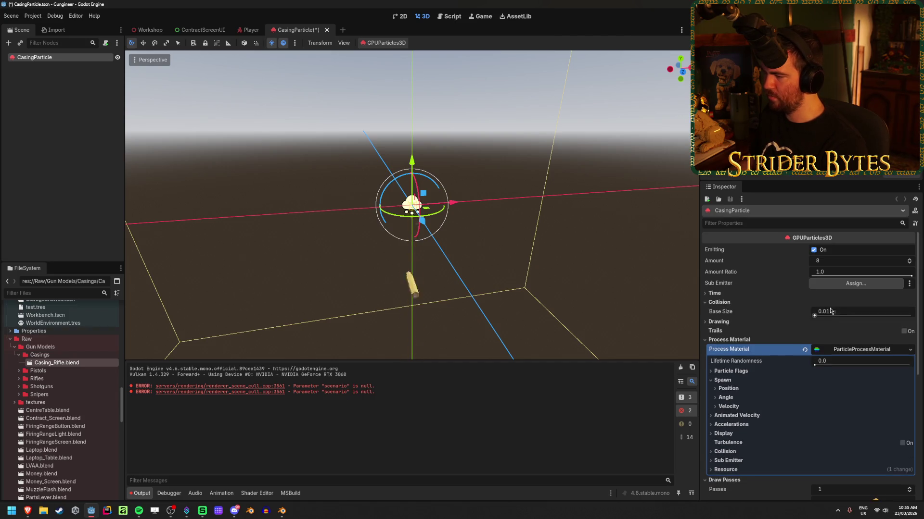
- Set the process material's collision Mode to Rigid with Bounce 0.5, base size staying 0.01 m
{"action": "left_click_drag", "start_coordinate": [823, 312], "coordinate": [856, 312]}
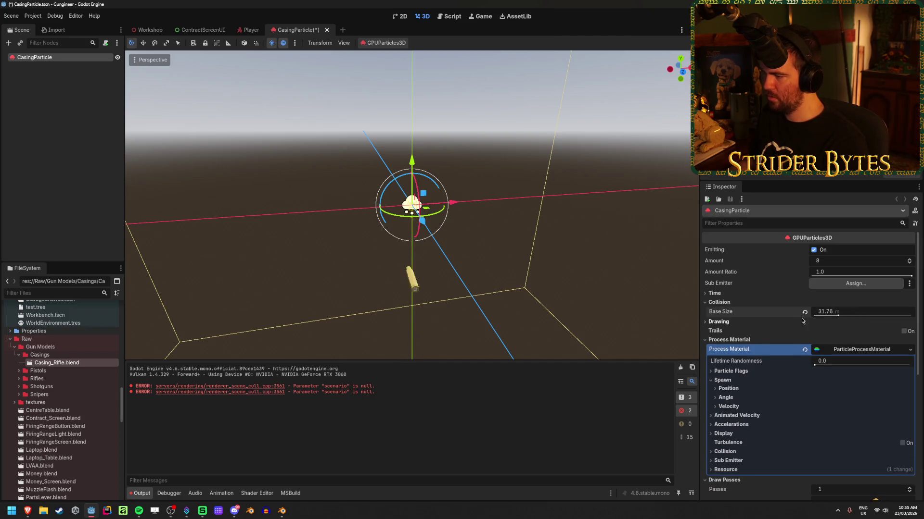
{"action": "mouse_move", "coordinate": [726, 315]}
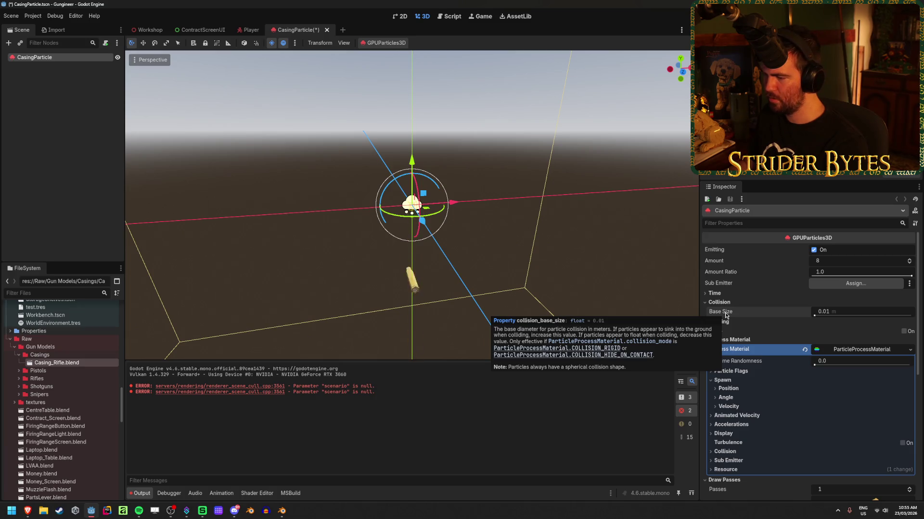
{"action": "scroll", "coordinate": [726, 315], "scroll_direction": "down", "scroll_amount": 3}
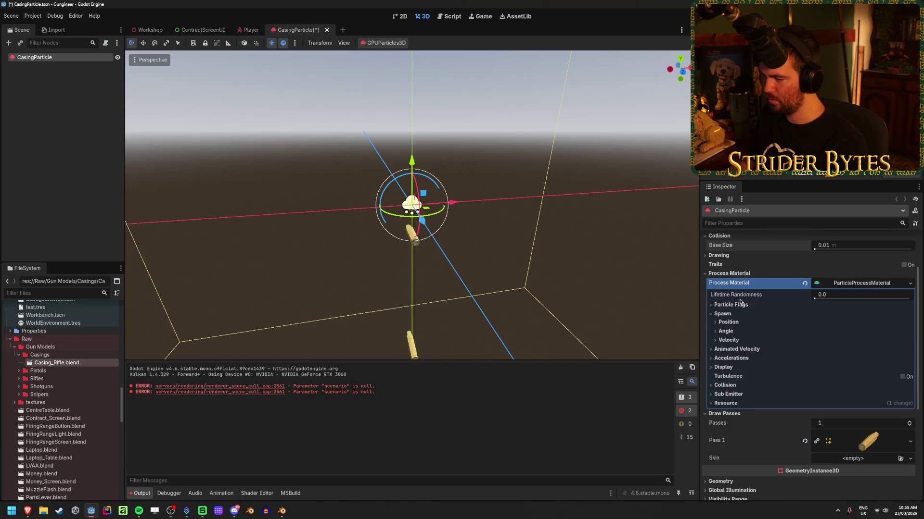
{"action": "left_click", "coordinate": [730, 386]}
{"action": "left_click", "coordinate": [835, 397]}
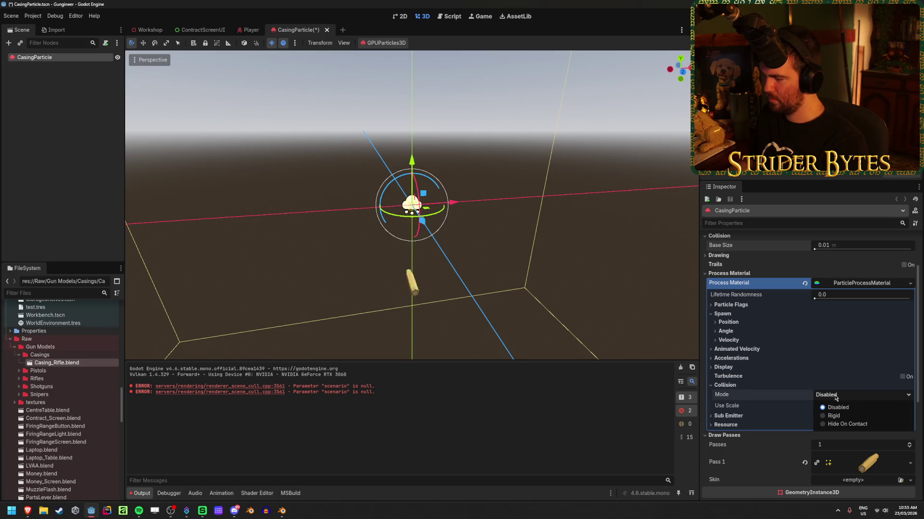
{"action": "left_click", "coordinate": [835, 396]}
{"action": "mouse_move", "coordinate": [718, 397]}
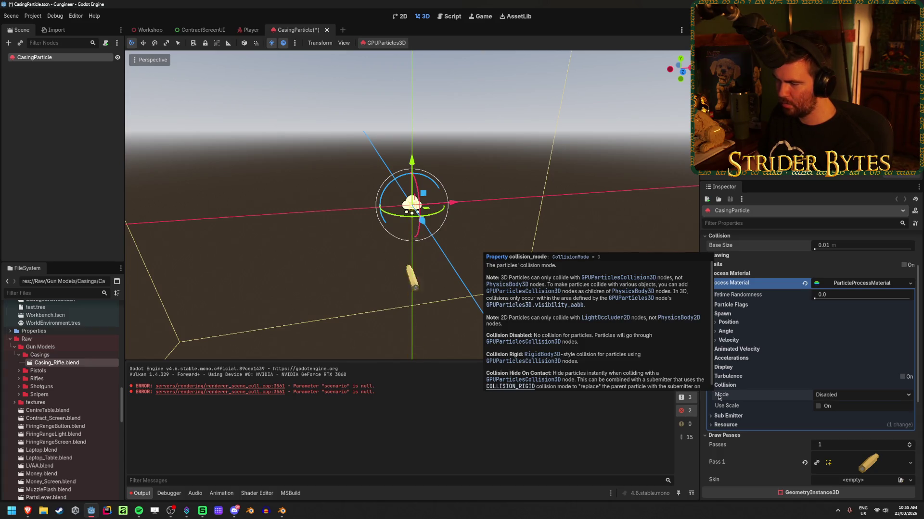
{"action": "left_click", "coordinate": [832, 395]}
{"action": "left_click", "coordinate": [837, 413]}
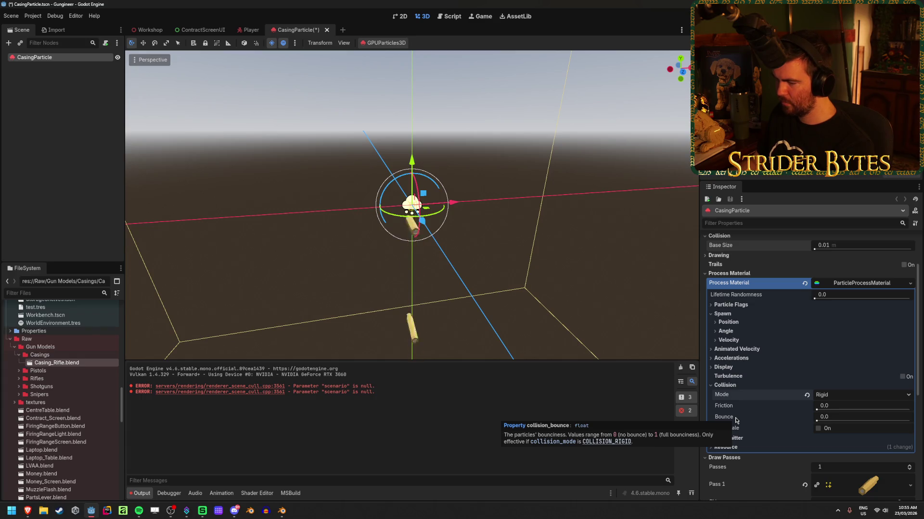
{"action": "left_click", "coordinate": [850, 419]}
{"action": "type", "text": "0.5"}
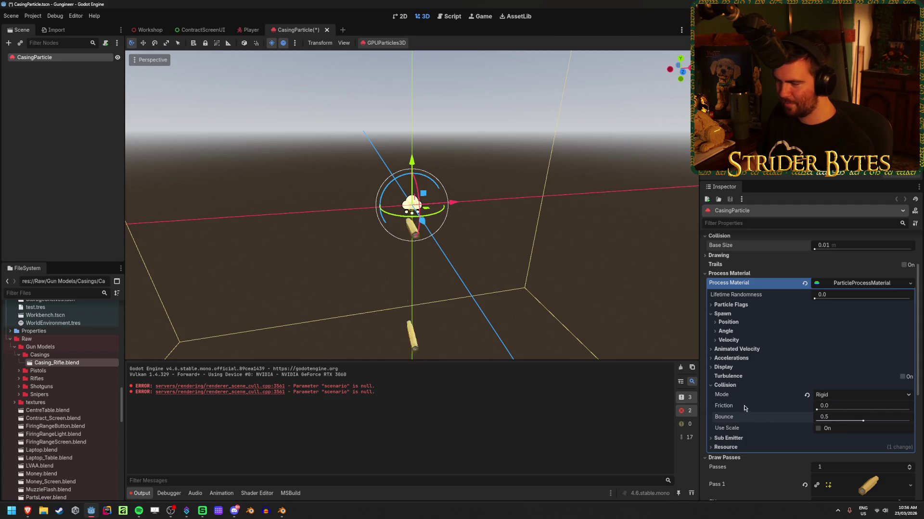
{"action": "left_click", "coordinate": [736, 387]}
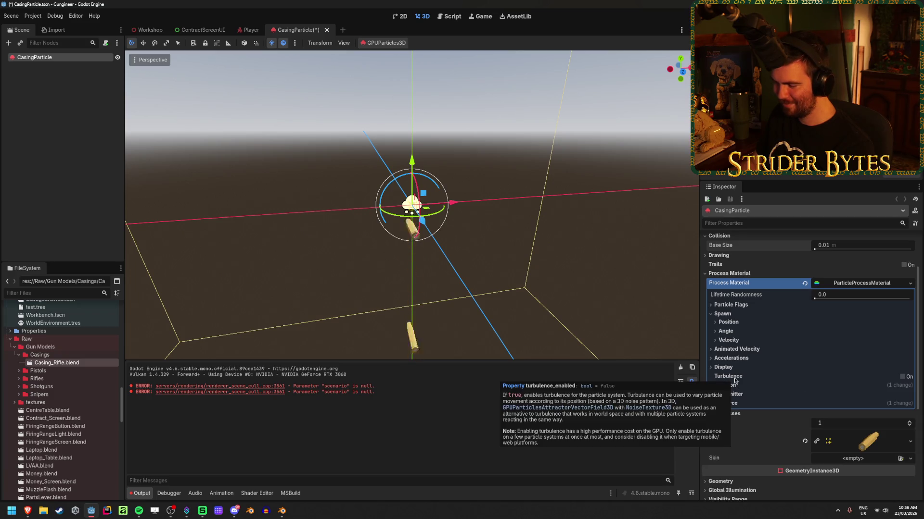
- Review the Display, Animation and Accelerations > Gravity settings, then return to the particle docs
{"action": "left_click", "coordinate": [734, 368]}
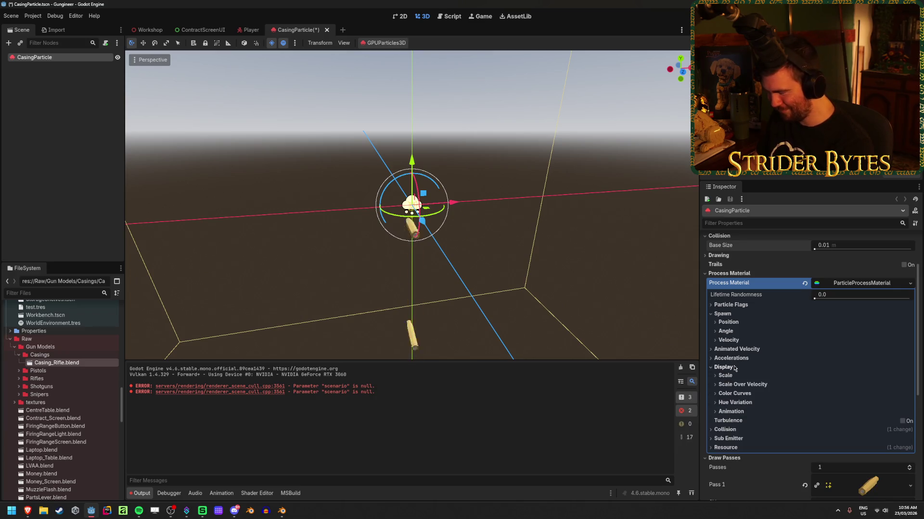
{"action": "left_click", "coordinate": [731, 412]}
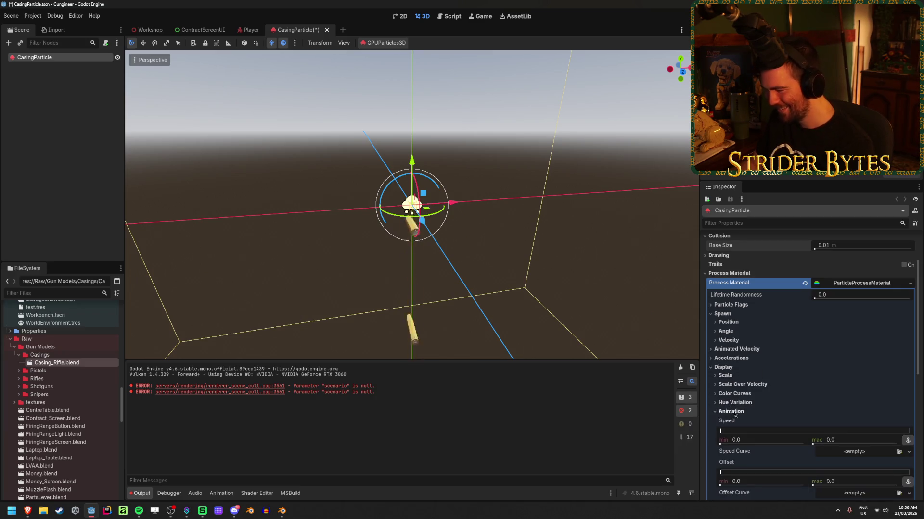
{"action": "scroll", "coordinate": [743, 359], "scroll_direction": "down", "scroll_amount": 2}
{"action": "left_click", "coordinate": [731, 346]}
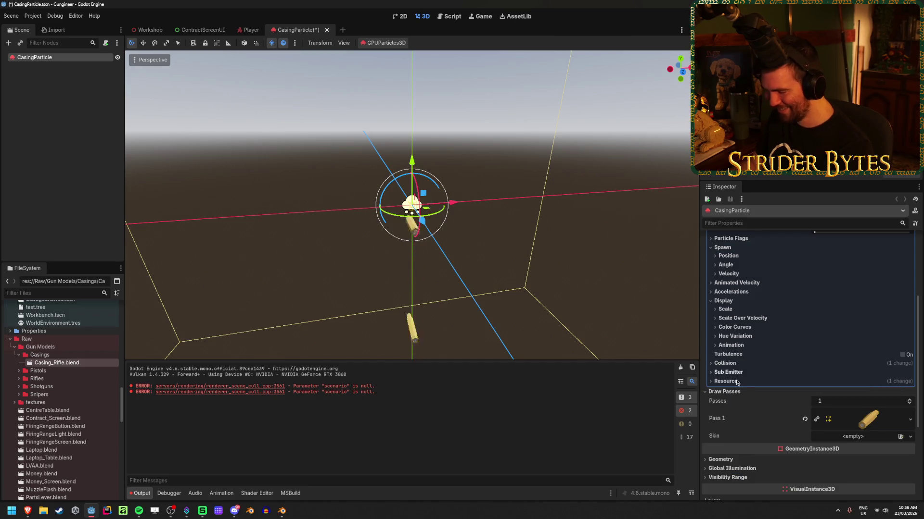
{"action": "scroll", "coordinate": [735, 392], "scroll_direction": "up", "scroll_amount": 3}
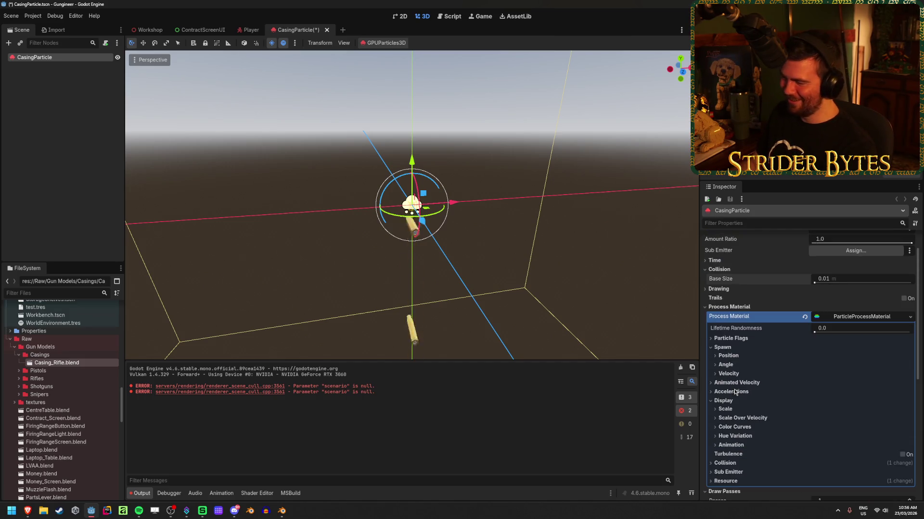
{"action": "scroll", "coordinate": [732, 400], "scroll_direction": "down", "scroll_amount": 1}
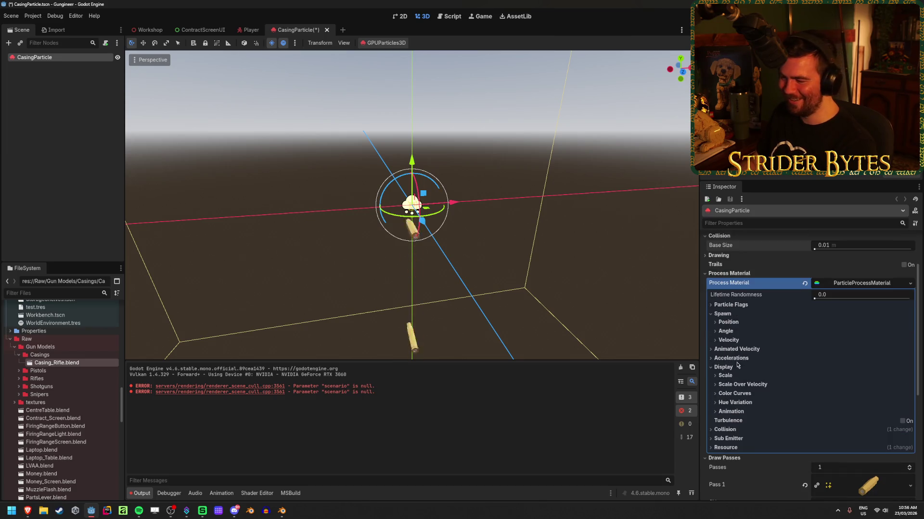
{"action": "left_click", "coordinate": [732, 358]}
{"action": "left_click", "coordinate": [728, 366]}
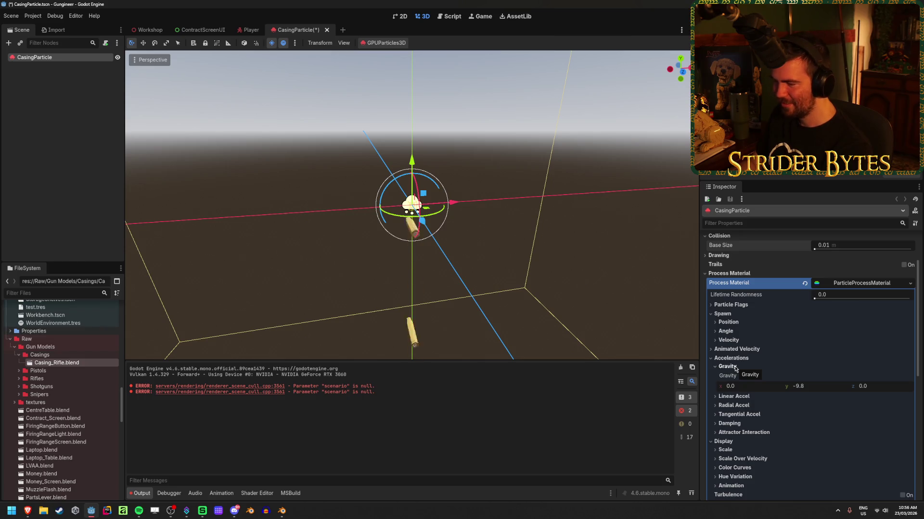
{"action": "left_click", "coordinate": [735, 368]}
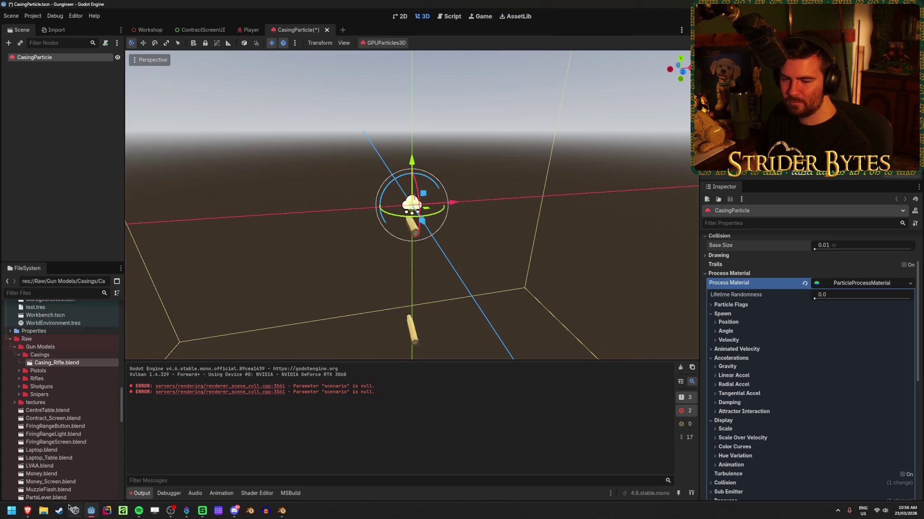
{"action": "mouse_move", "coordinate": [27, 510]}
{"action": "left_click", "coordinate": [79, 475]}
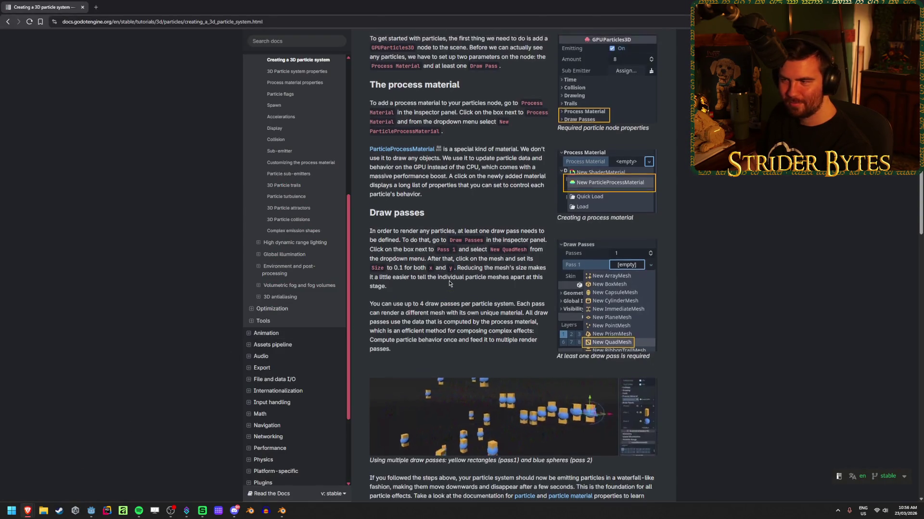
- Reread the Draw passes and mesh size instructions on the tutorial page
{"action": "scroll", "coordinate": [448, 284], "scroll_direction": "up", "scroll_amount": 1}
{"action": "left_click_drag", "start_coordinate": [431, 239], "coordinate": [487, 192]}
{"action": "left_click", "coordinate": [487, 192]}
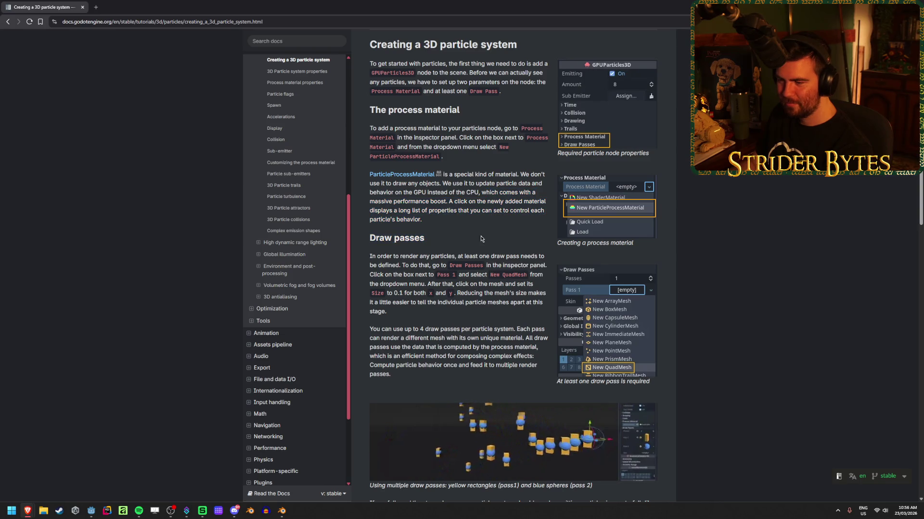
{"action": "scroll", "coordinate": [479, 254], "scroll_direction": "down", "scroll_amount": 1}
{"action": "mouse_move", "coordinate": [419, 230]}
{"action": "left_mouse_down"}
{"action": "mouse_move", "coordinate": [510, 241]}
{"action": "mouse_move", "coordinate": [493, 266]}
{"action": "mouse_move", "coordinate": [544, 231]}
{"action": "mouse_move", "coordinate": [468, 265]}
{"action": "left_mouse_up"}
{"action": "left_click", "coordinate": [484, 260]}
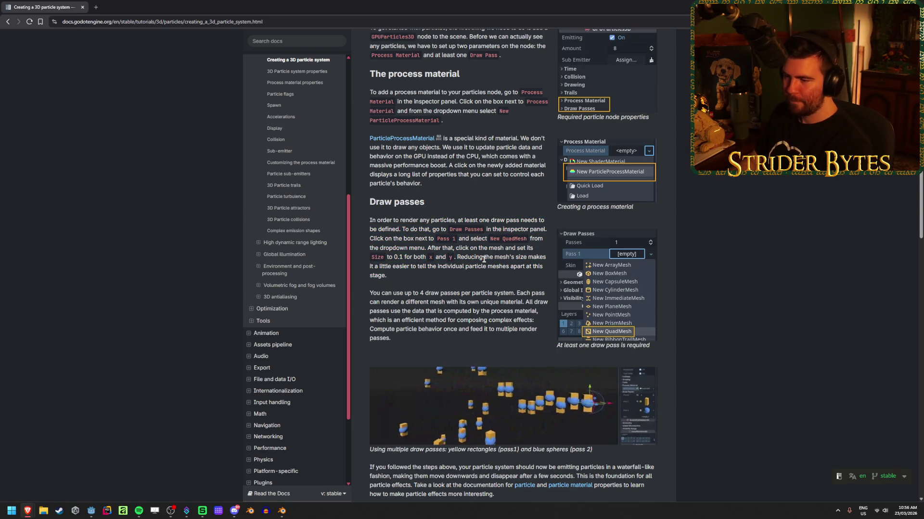
{"action": "left_click_drag", "start_coordinate": [487, 249], "coordinate": [487, 264]}
{"action": "left_click", "coordinate": [491, 260]}
{"action": "left_click", "coordinate": [487, 264]}
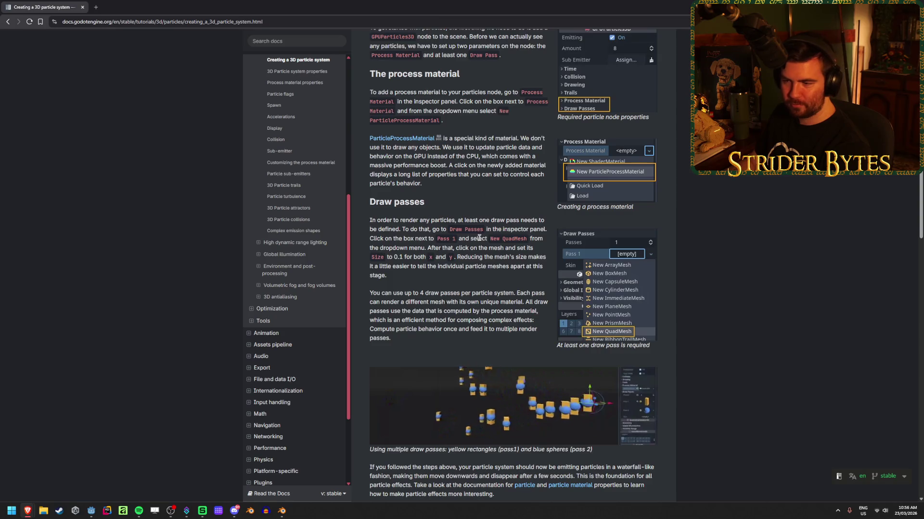
{"action": "scroll", "coordinate": [480, 238], "scroll_direction": "down", "scroll_amount": 1}
{"action": "mouse_move", "coordinate": [490, 266]}
{"action": "left_mouse_down"}
{"action": "mouse_move", "coordinate": [415, 258]}
{"action": "mouse_move", "coordinate": [478, 267]}
{"action": "left_mouse_up"}
{"action": "left_click", "coordinate": [415, 260]}
{"action": "left_click", "coordinate": [477, 268]}
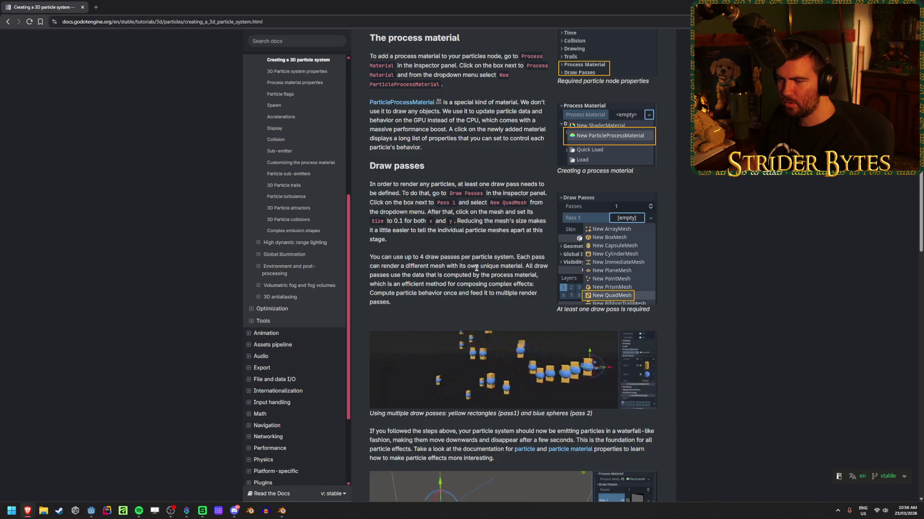
- Open the 3D Particle system properties and Process material properties pages in background tabs
{"action": "scroll", "coordinate": [479, 272], "scroll_direction": "down", "scroll_amount": 3}
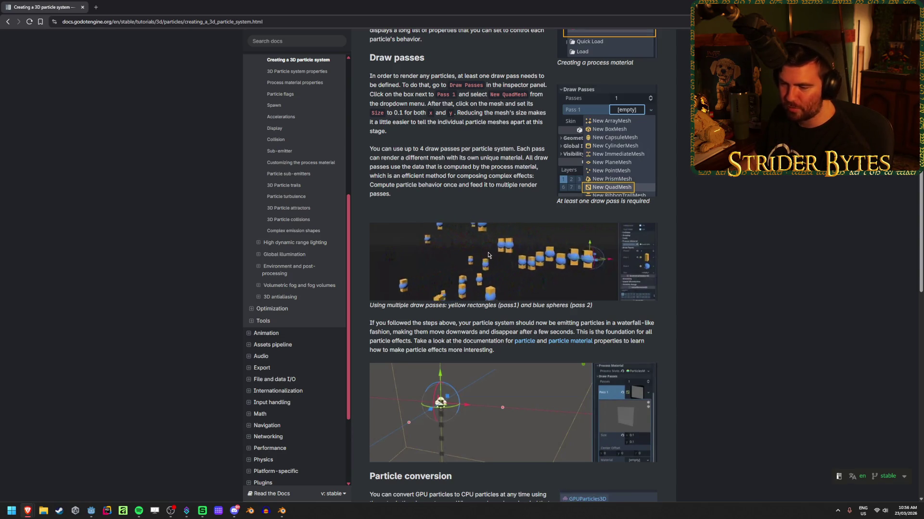
{"action": "scroll", "coordinate": [462, 262], "scroll_direction": "down", "scroll_amount": 1}
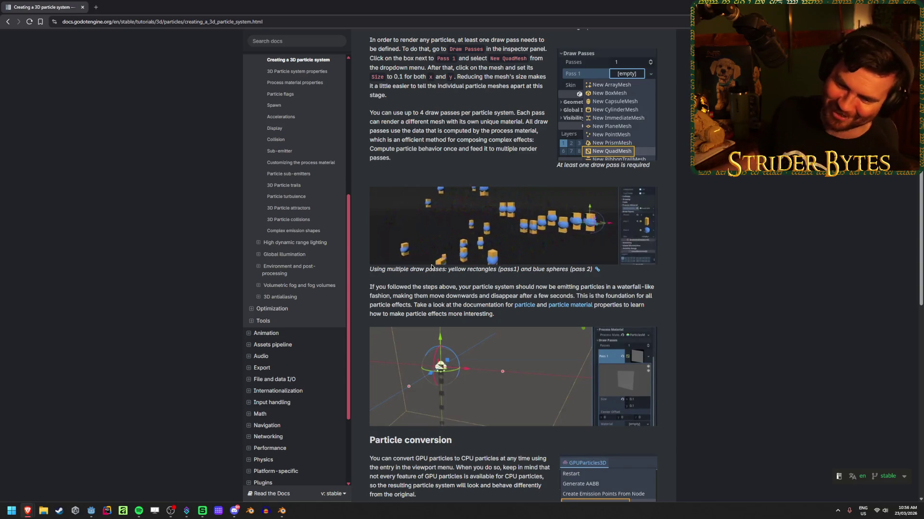
{"action": "scroll", "coordinate": [432, 268], "scroll_direction": "down", "scroll_amount": 2}
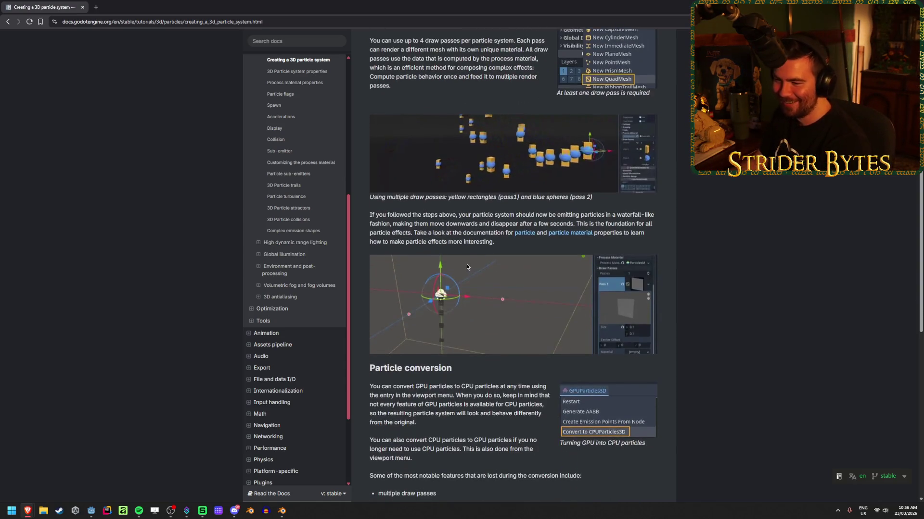
{"action": "left_click_drag", "start_coordinate": [422, 215], "coordinate": [639, 214]}
{"action": "left_click", "coordinate": [566, 212]}
{"action": "left_click_drag", "start_coordinate": [509, 215], "coordinate": [639, 214]}
{"action": "left_click", "coordinate": [466, 218]}
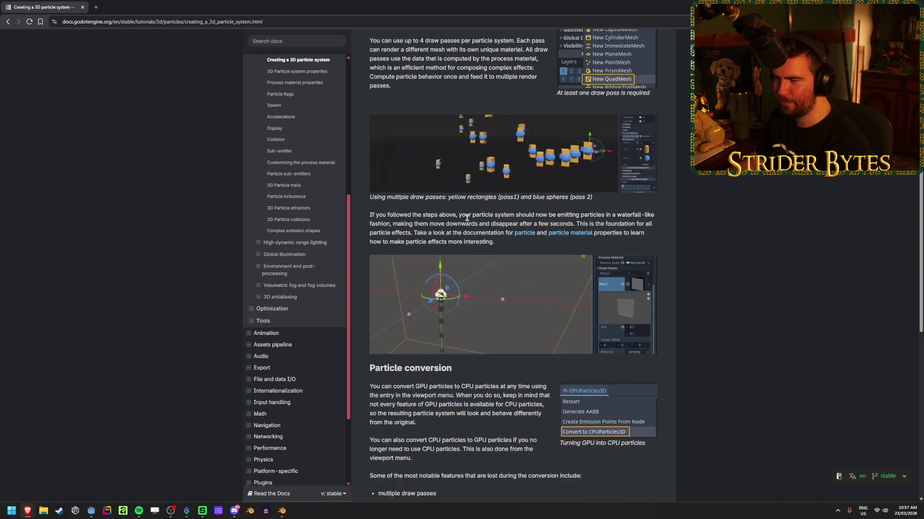
{"action": "mouse_move", "coordinate": [509, 215]}
{"action": "left_mouse_down"}
{"action": "mouse_move", "coordinate": [433, 223]}
{"action": "mouse_move", "coordinate": [534, 223]}
{"action": "left_mouse_up"}
{"action": "left_click", "coordinate": [433, 222]}
{"action": "left_click", "coordinate": [534, 223]}
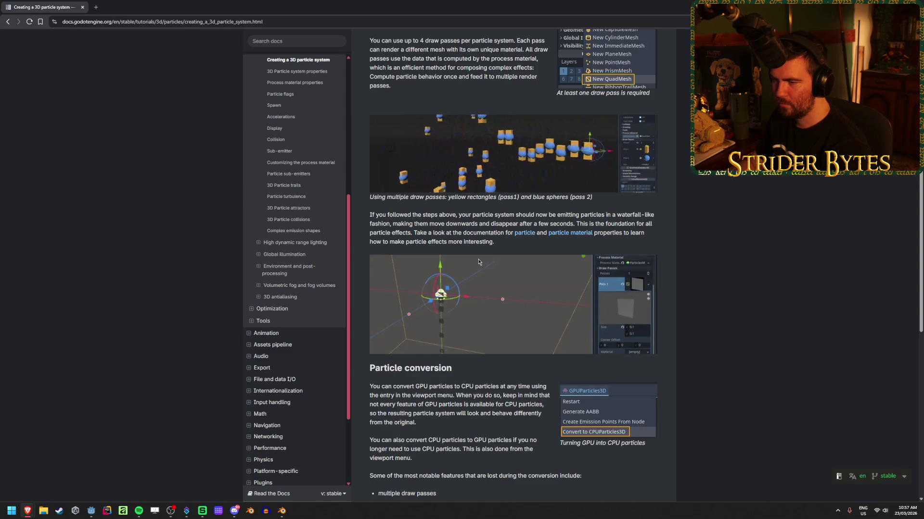
{"action": "middle_click", "coordinate": [551, 232]}
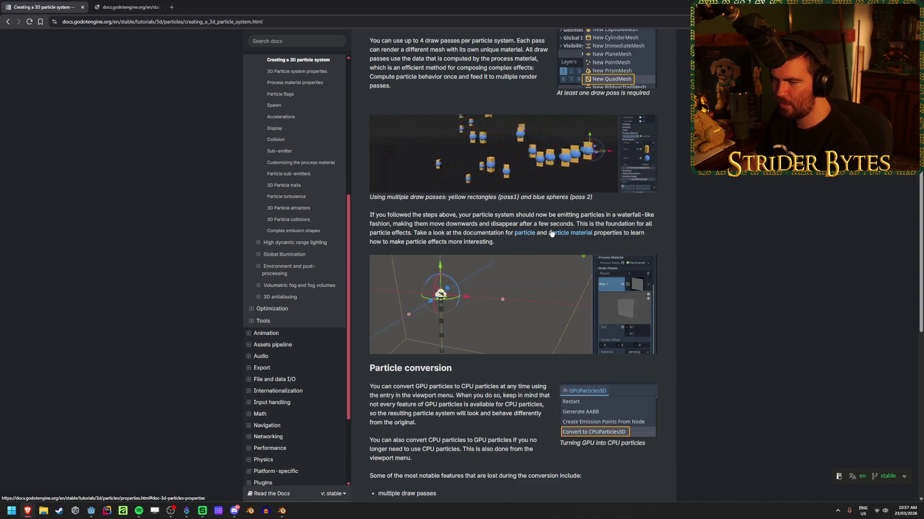
{"action": "middle_click", "coordinate": [552, 233]}
{"action": "scroll", "coordinate": [513, 205], "scroll_direction": "down", "scroll_amount": 3}
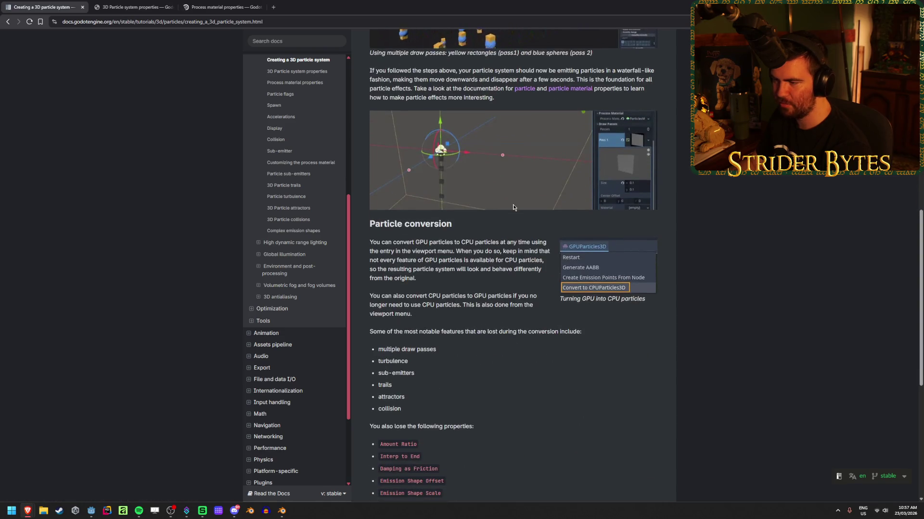
{"action": "scroll", "coordinate": [513, 207], "scroll_direction": "down", "scroll_amount": 2}
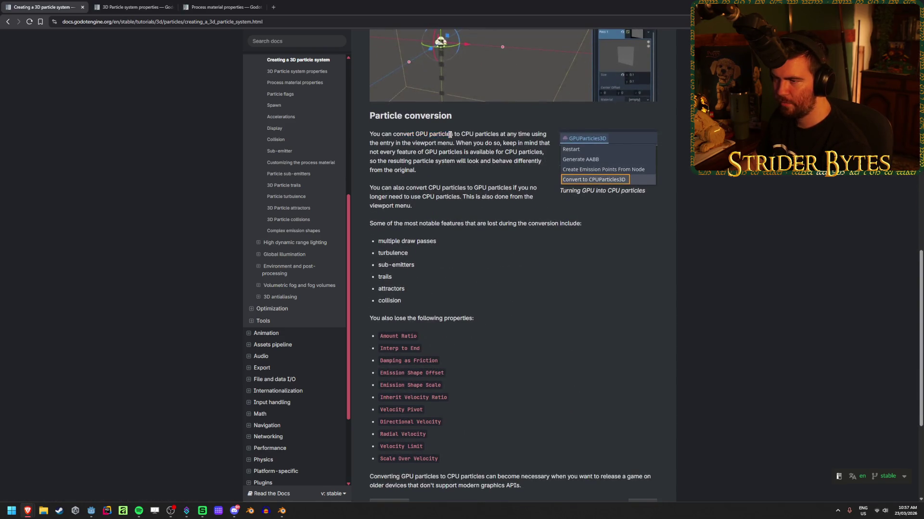
{"action": "scroll", "coordinate": [433, 279], "scroll_direction": "down", "scroll_amount": 2}
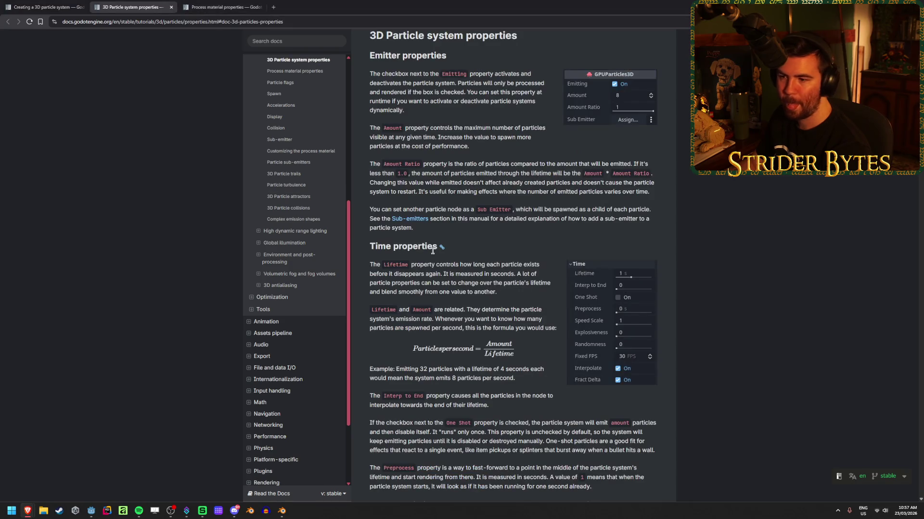
- Read the One Shot, Sub Emitter, Amount Ratio and Amount property descriptions
{"action": "scroll", "coordinate": [433, 251], "scroll_direction": "up", "scroll_amount": 2}
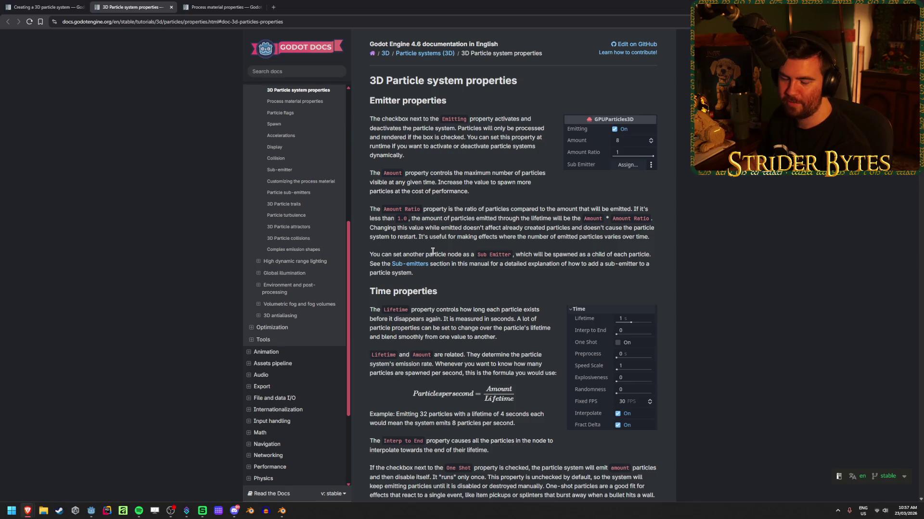
{"action": "scroll", "coordinate": [433, 251], "scroll_direction": "down", "scroll_amount": 1}
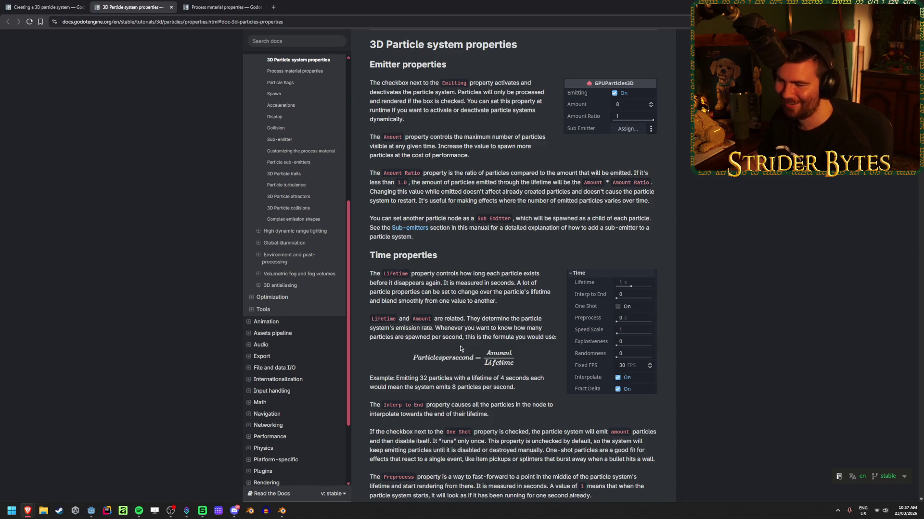
{"action": "scroll", "coordinate": [459, 348], "scroll_direction": "down", "scroll_amount": 8}
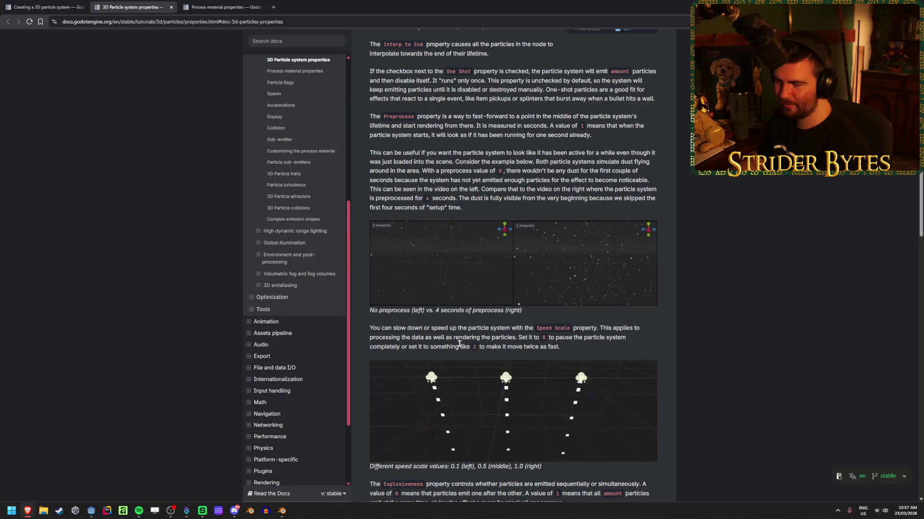
{"action": "scroll", "coordinate": [460, 344], "scroll_direction": "up", "scroll_amount": 5}
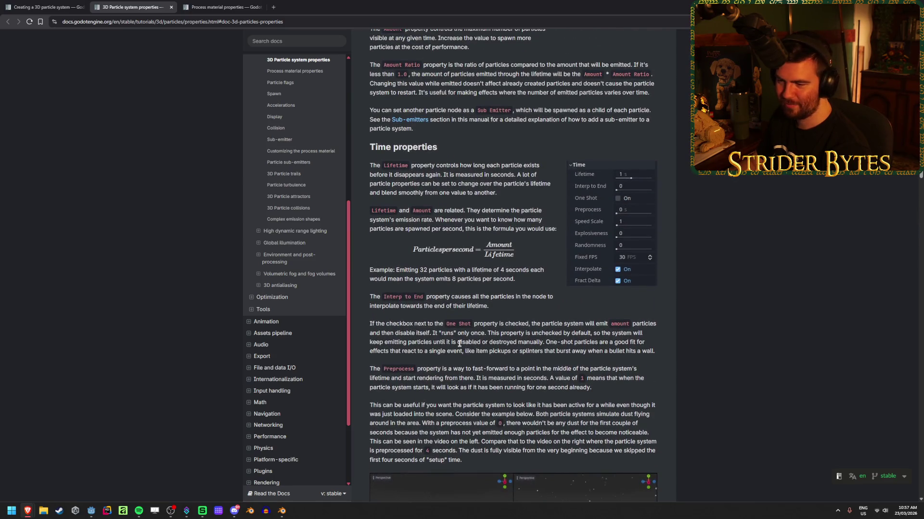
{"action": "left_click_drag", "start_coordinate": [645, 359], "coordinate": [385, 321]}
{"action": "left_click", "coordinate": [379, 330]}
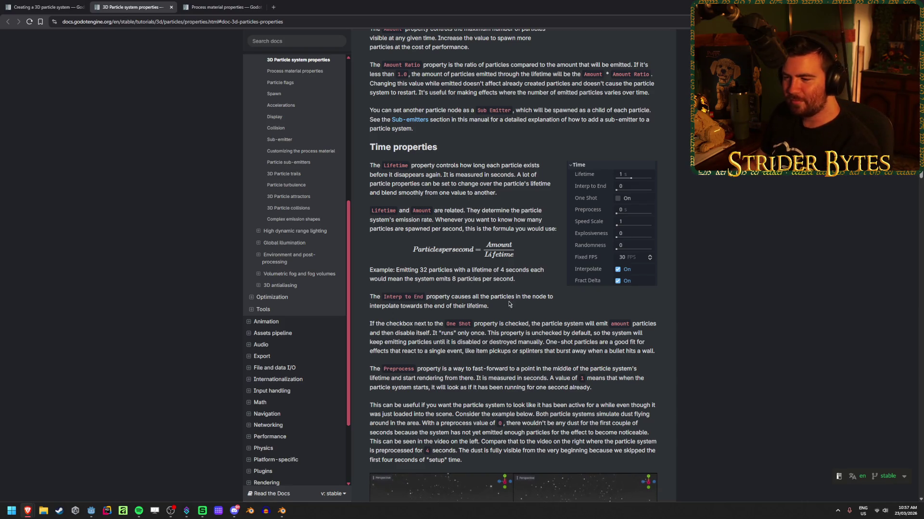
{"action": "scroll", "coordinate": [481, 298], "scroll_direction": "up", "scroll_amount": 3}
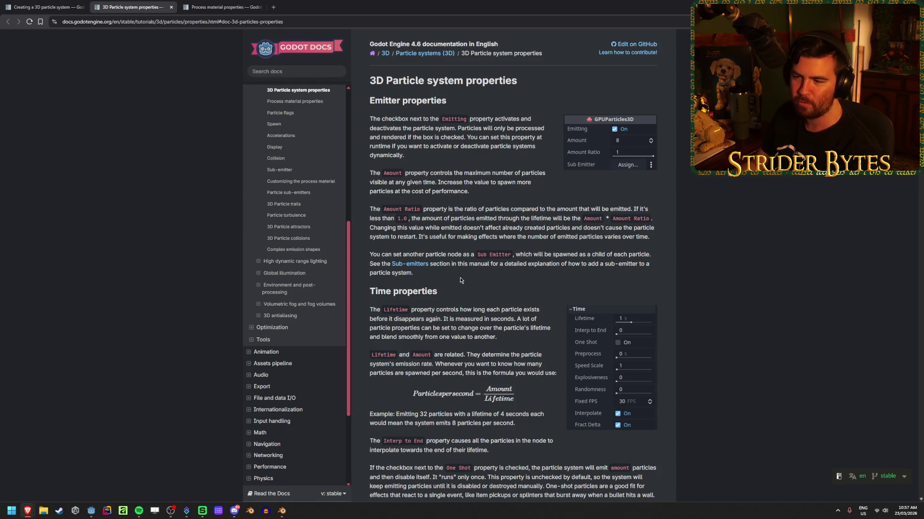
{"action": "mouse_move", "coordinate": [460, 277]}
{"action": "left_mouse_down"}
{"action": "mouse_move", "coordinate": [385, 255]}
{"action": "mouse_move", "coordinate": [432, 239]}
{"action": "left_mouse_up"}
{"action": "left_click", "coordinate": [432, 239]}
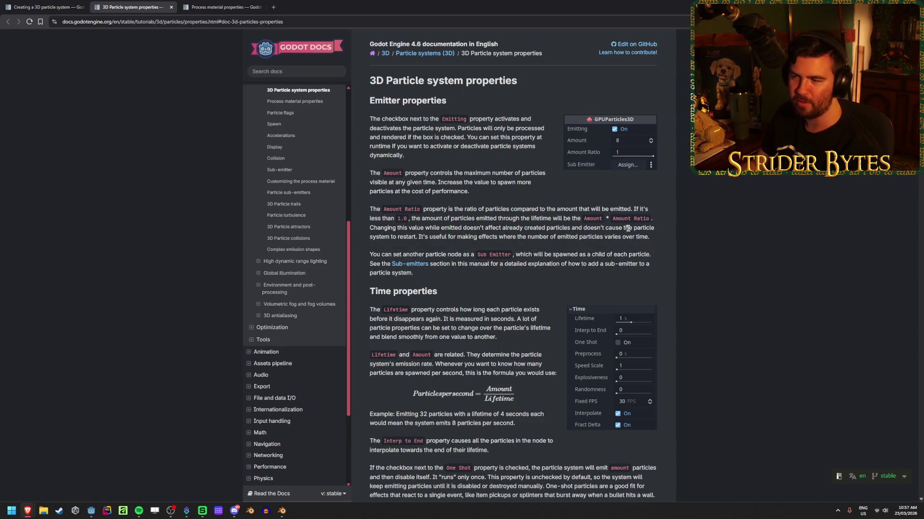
{"action": "left_click_drag", "start_coordinate": [649, 237], "coordinate": [380, 209]}
{"action": "left_click", "coordinate": [432, 208]}
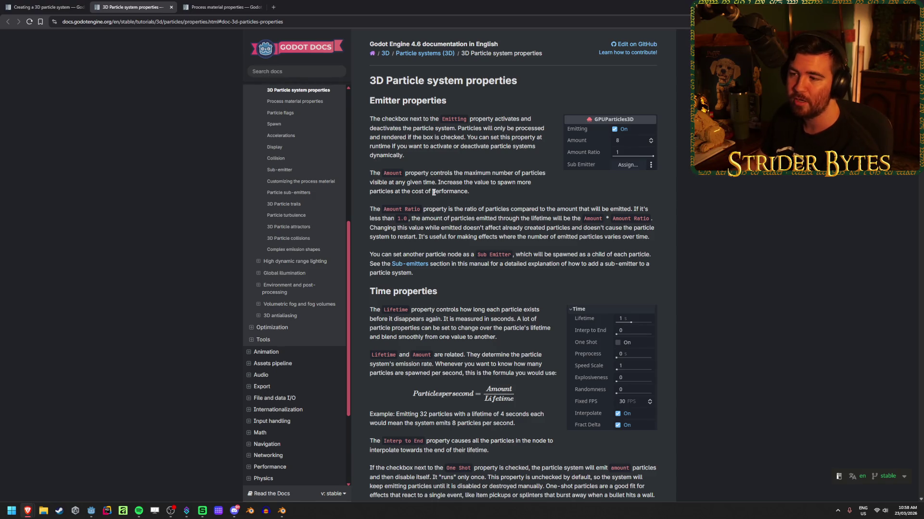
{"action": "left_click_drag", "start_coordinate": [481, 199], "coordinate": [385, 169]}
{"action": "left_click", "coordinate": [409, 170]}
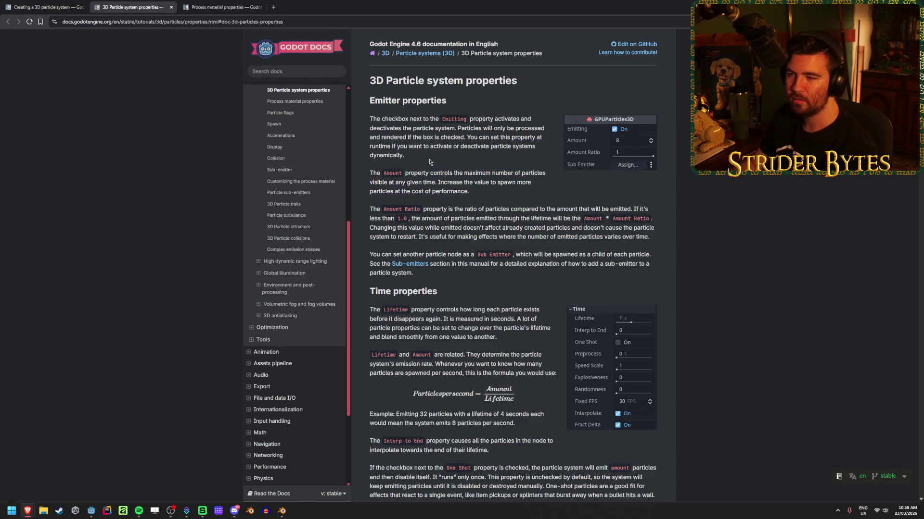
- Skim the rest of the properties page, then switch to the Process material properties tab
{"action": "scroll", "coordinate": [429, 161], "scroll_direction": "down", "scroll_amount": 2}
{"action": "scroll", "coordinate": [500, 158], "scroll_direction": "down", "scroll_amount": 2}
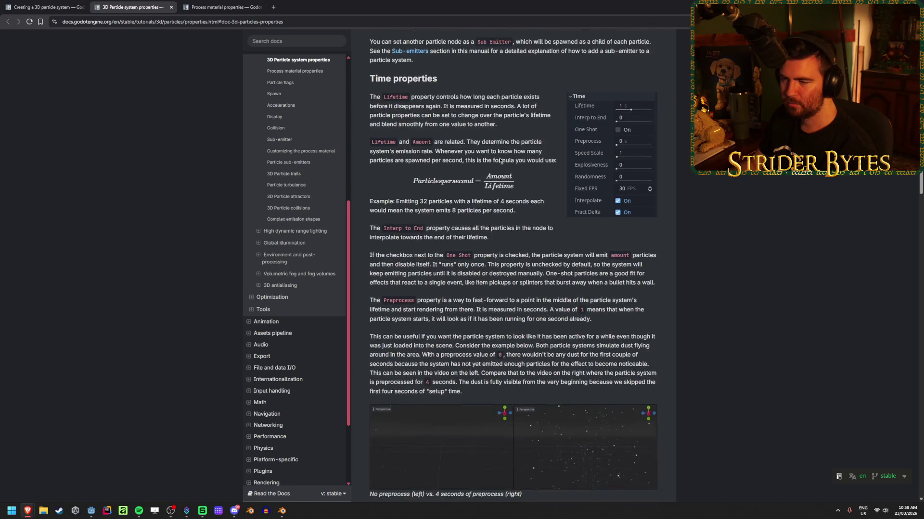
{"action": "scroll", "coordinate": [499, 158], "scroll_direction": "down", "scroll_amount": 1}
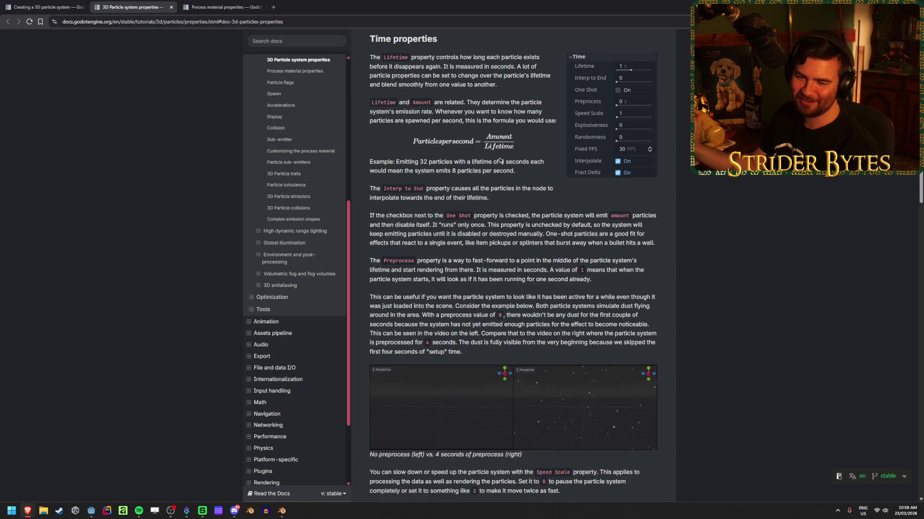
{"action": "scroll", "coordinate": [518, 224], "scroll_direction": "down", "scroll_amount": 8}
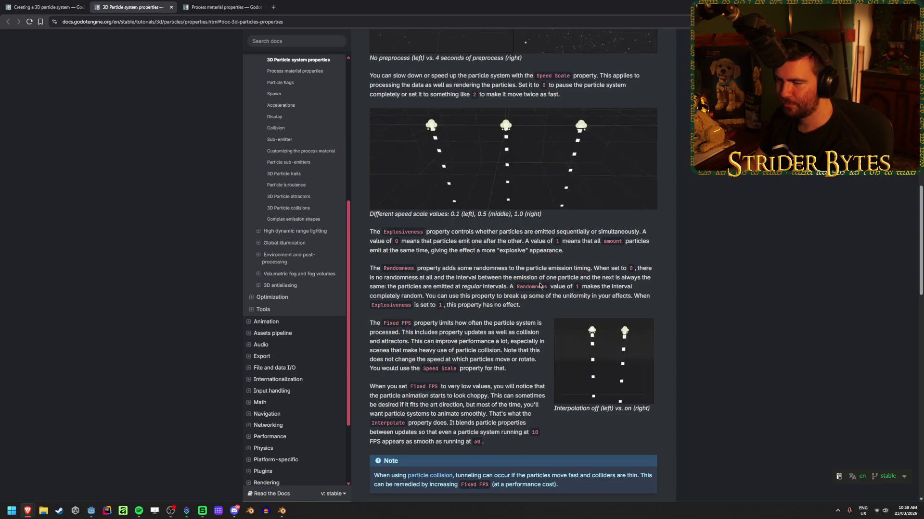
{"action": "scroll", "coordinate": [581, 346], "scroll_direction": "up", "scroll_amount": 11}
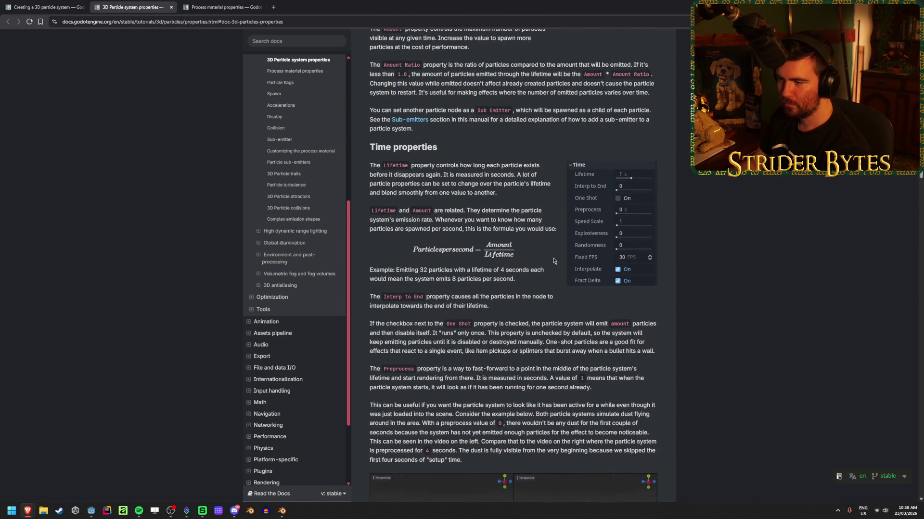
{"action": "scroll", "coordinate": [553, 261], "scroll_direction": "up", "scroll_amount": 4}
{"action": "key", "text": "ctrl+Tab"}
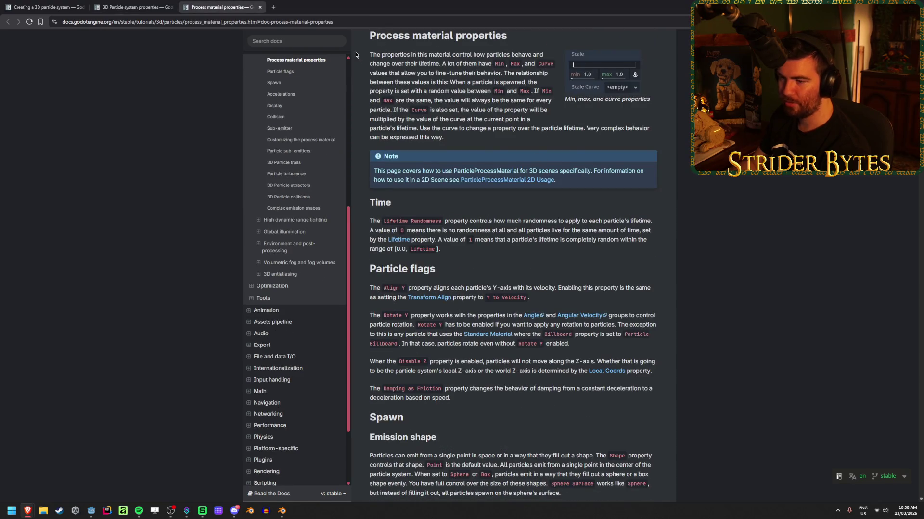
{"action": "scroll", "coordinate": [542, 227], "scroll_direction": "down", "scroll_amount": 3}
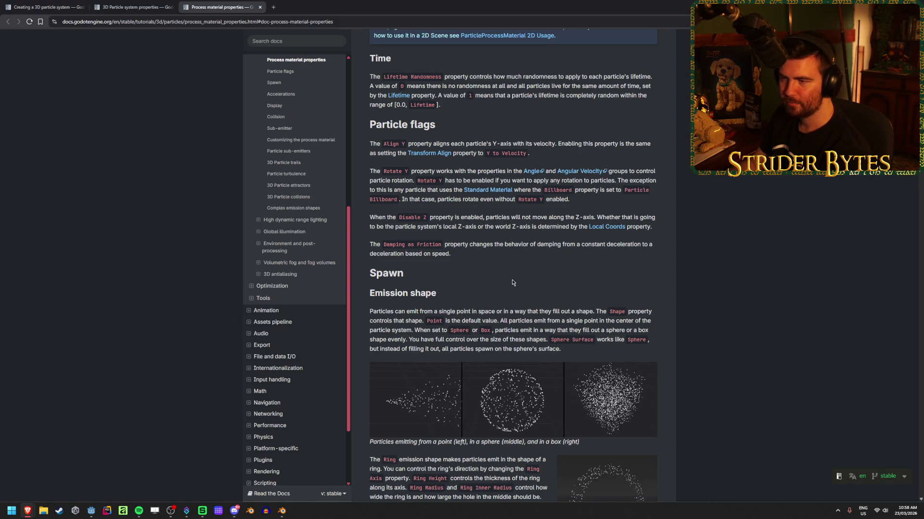
{"action": "scroll", "coordinate": [510, 276], "scroll_direction": "down", "scroll_amount": 2}
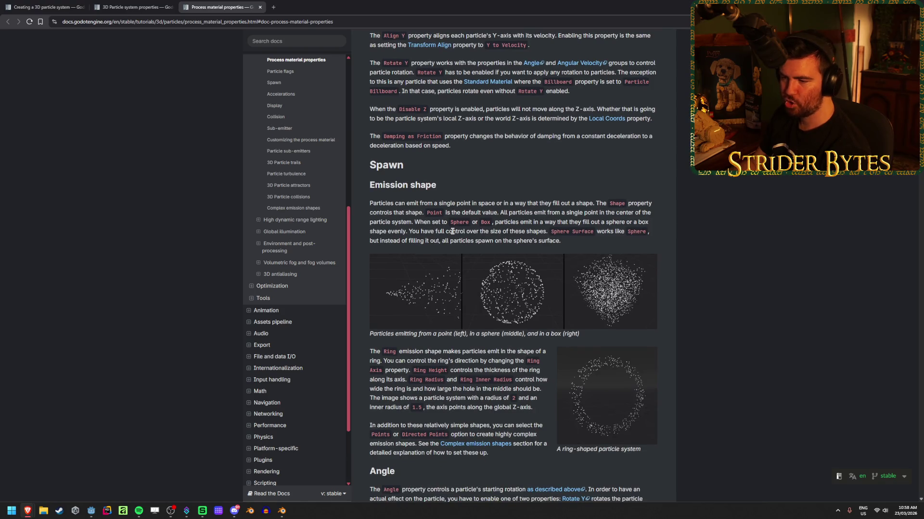
{"action": "scroll", "coordinate": [436, 279], "scroll_direction": "down", "scroll_amount": 2}
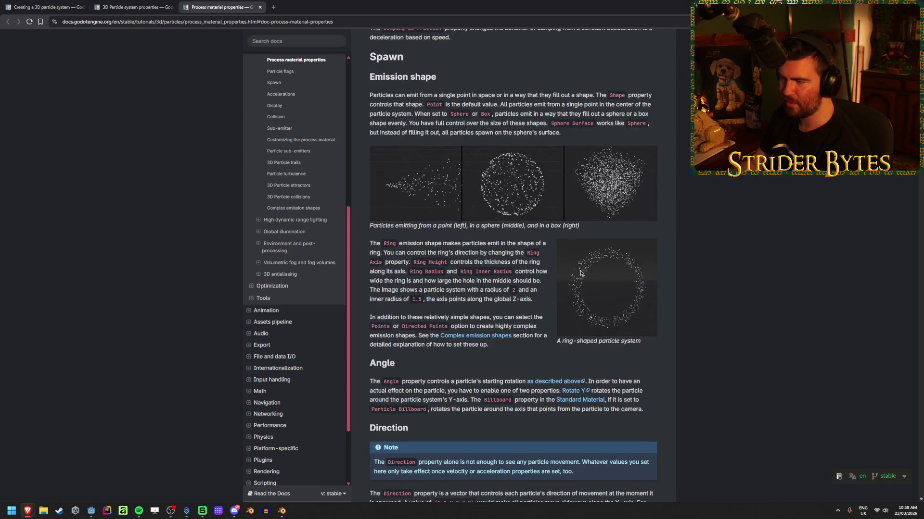
{"action": "scroll", "coordinate": [487, 273], "scroll_direction": "down", "scroll_amount": 4}
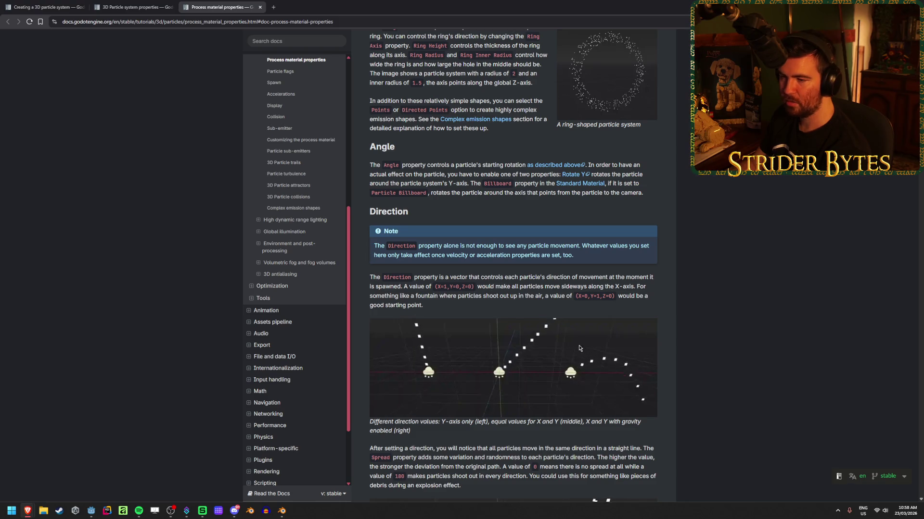
{"action": "scroll", "coordinate": [579, 348], "scroll_direction": "down", "scroll_amount": 1}
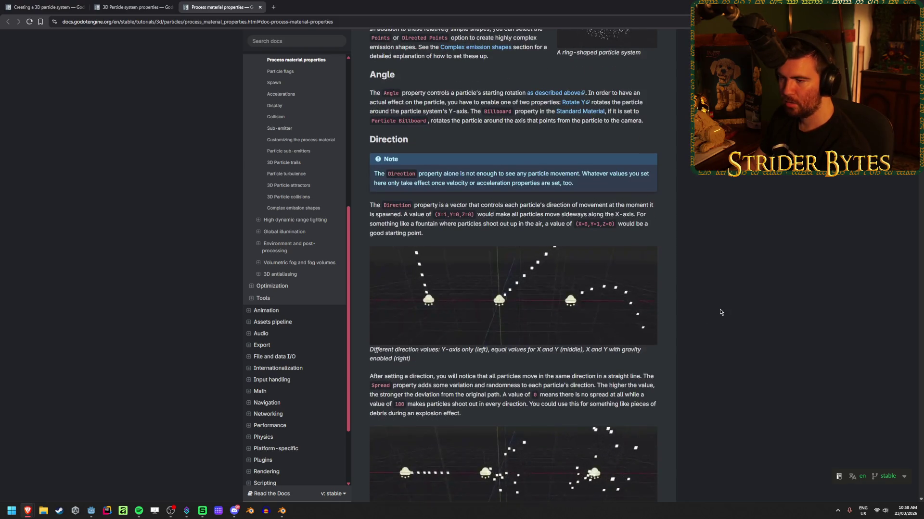
{"action": "scroll", "coordinate": [719, 310], "scroll_direction": "up", "scroll_amount": 1}
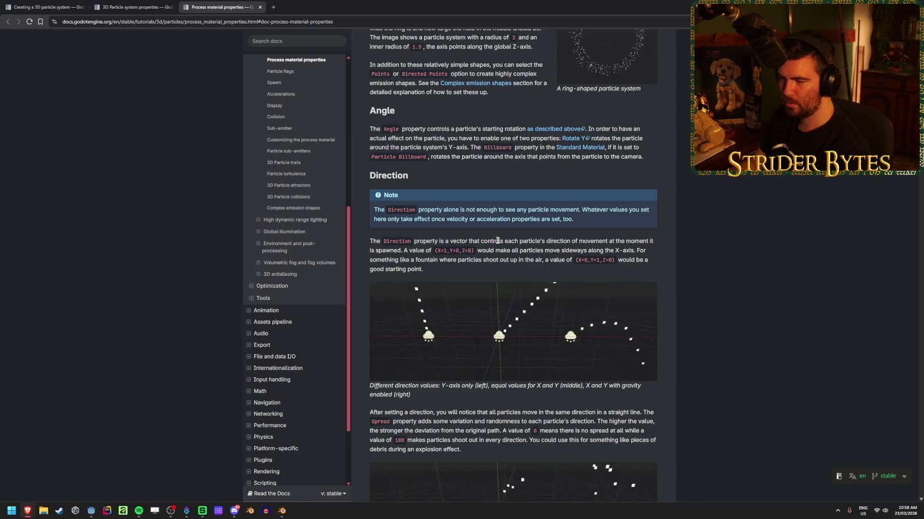
{"action": "left_click_drag", "start_coordinate": [435, 250], "coordinate": [585, 250]}
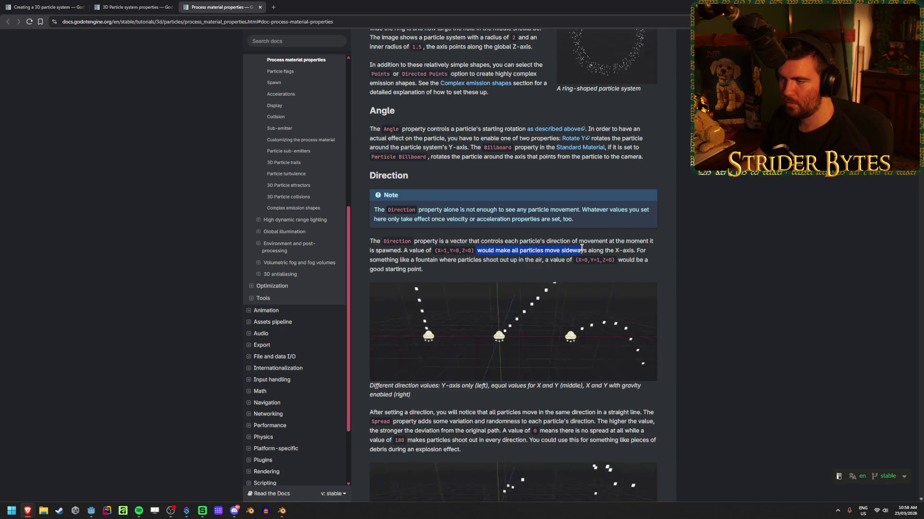
{"action": "left_click", "coordinate": [516, 259]}
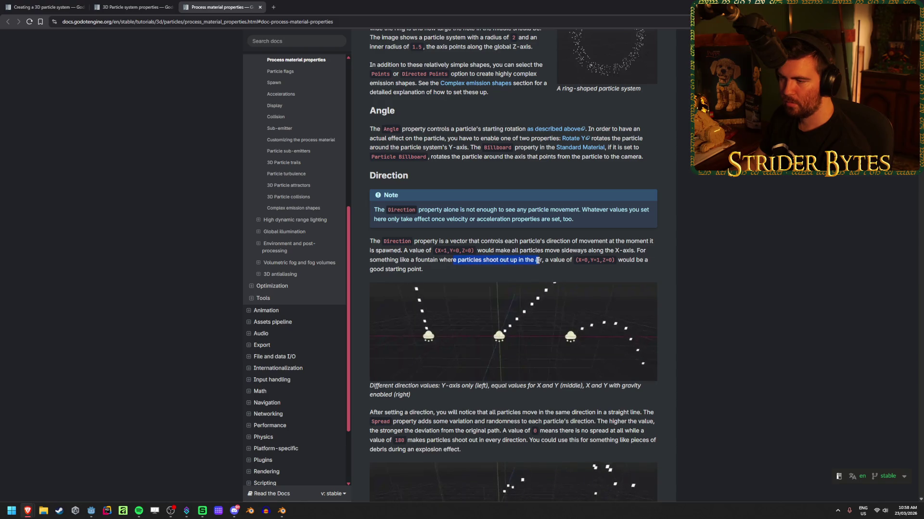
{"action": "left_click_drag", "start_coordinate": [433, 260], "coordinate": [470, 258]}
{"action": "left_click", "coordinate": [531, 259]}
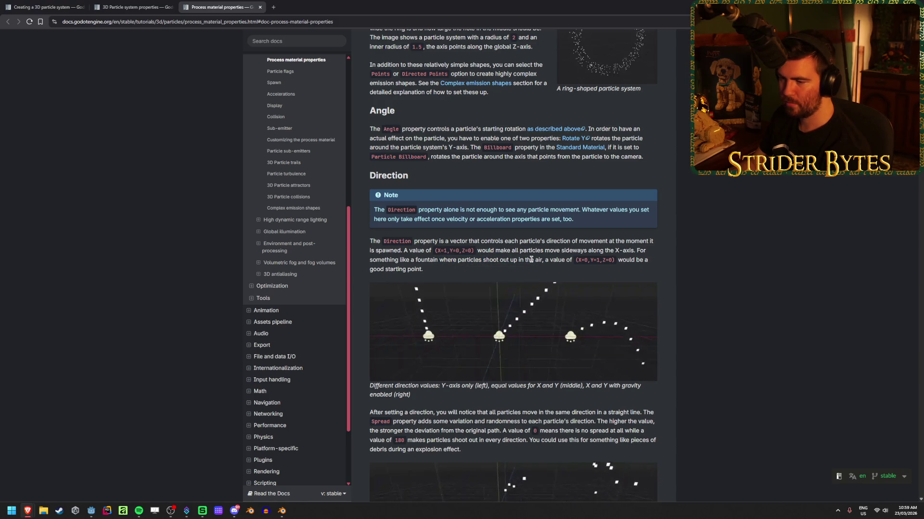
{"action": "left_click_drag", "start_coordinate": [391, 386], "coordinate": [485, 385]}
{"action": "mouse_move", "coordinate": [478, 385]}
{"action": "left_mouse_down"}
{"action": "mouse_move", "coordinate": [623, 385]}
{"action": "mouse_move", "coordinate": [370, 385]}
{"action": "left_mouse_up"}
{"action": "left_click", "coordinate": [573, 393]}
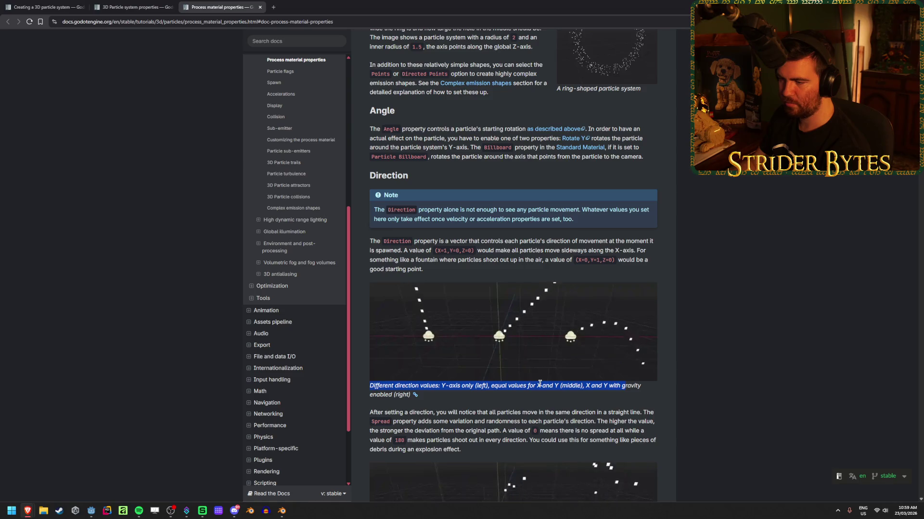
{"action": "left_click", "coordinate": [633, 396]}
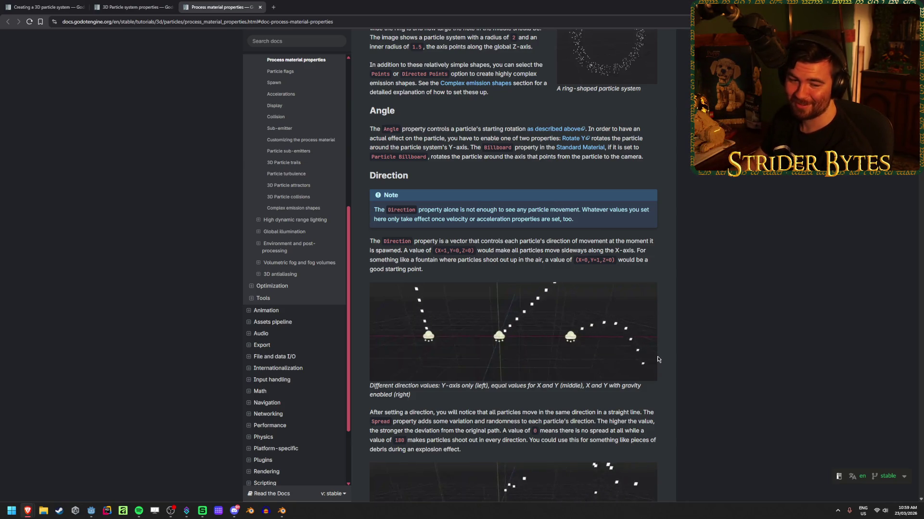
{"action": "scroll", "coordinate": [658, 359], "scroll_direction": "down", "scroll_amount": 2}
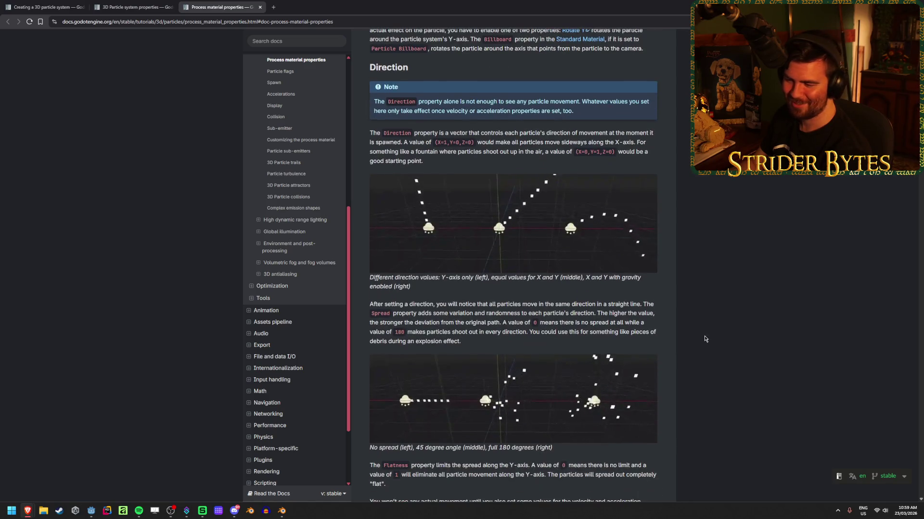
{"action": "scroll", "coordinate": [710, 338], "scroll_direction": "down", "scroll_amount": 2}
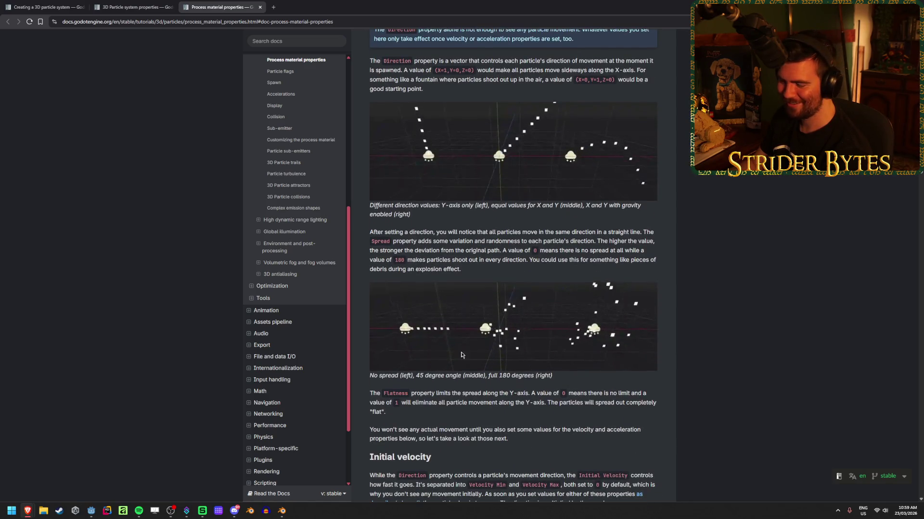
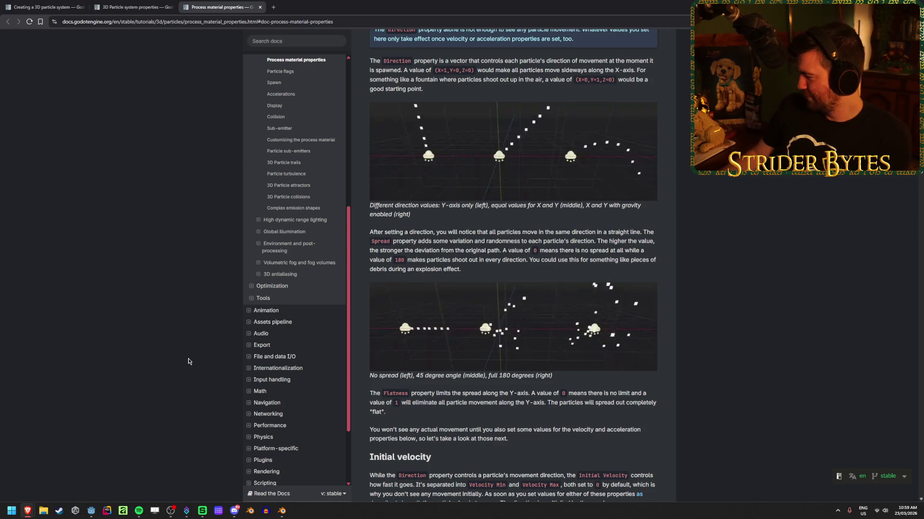
- Read the Direction, Spread, Flatness and Gravity docs sections, then return to the Godot editor
{"action": "scroll", "coordinate": [173, 367], "scroll_direction": "down", "scroll_amount": 2}
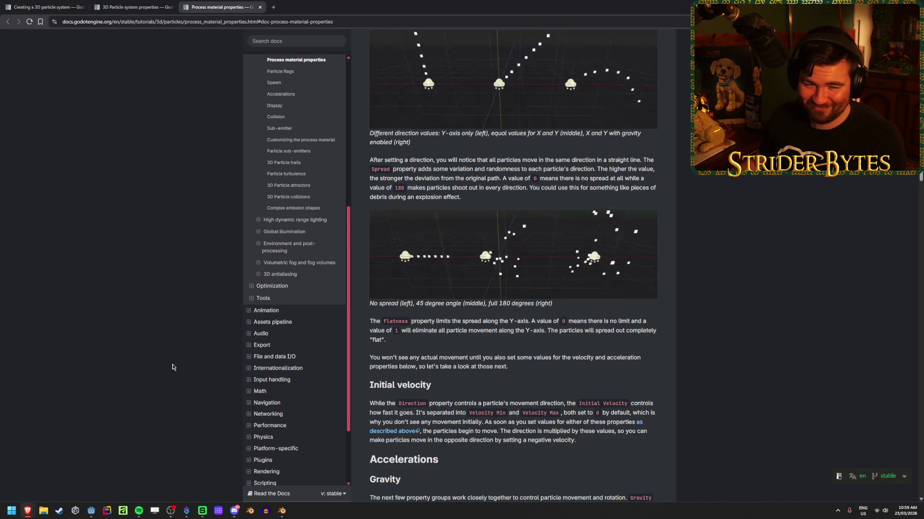
{"action": "scroll", "coordinate": [173, 368], "scroll_direction": "down", "scroll_amount": 2}
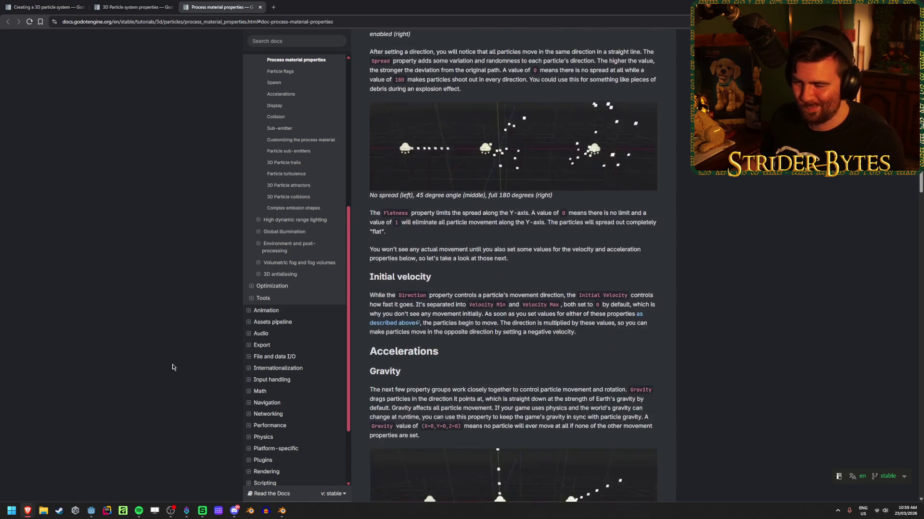
{"action": "scroll", "coordinate": [173, 368], "scroll_direction": "down", "scroll_amount": 3}
{"action": "right_click", "coordinate": [173, 367]}
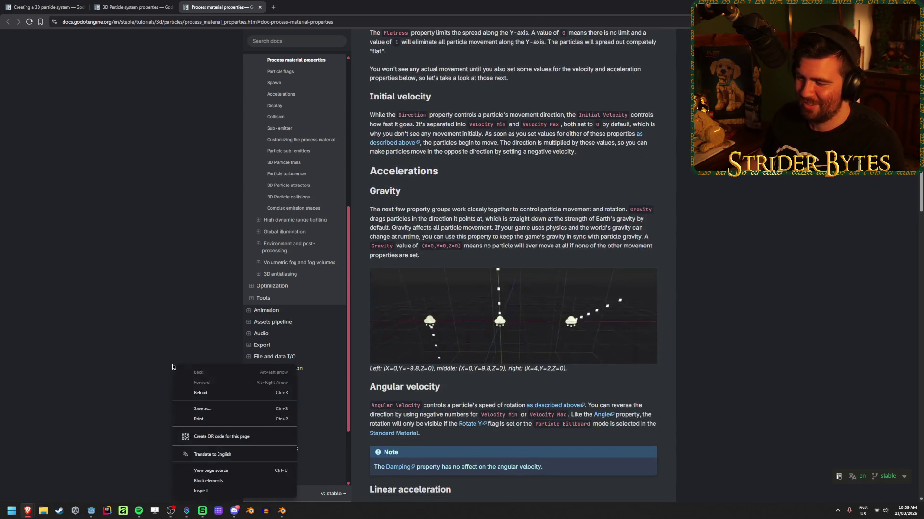
{"action": "left_click", "coordinate": [155, 298]}
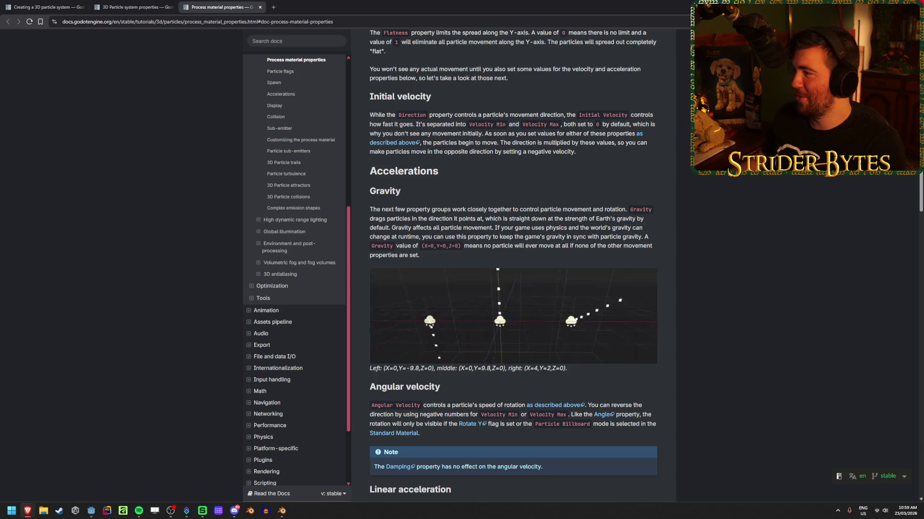
{"action": "key", "text": "alt+Tab"}
- Glance at the spawn position settings, then reread the Direction property description in the docs
{"action": "scroll", "coordinate": [735, 293], "scroll_direction": "down", "scroll_amount": 2}
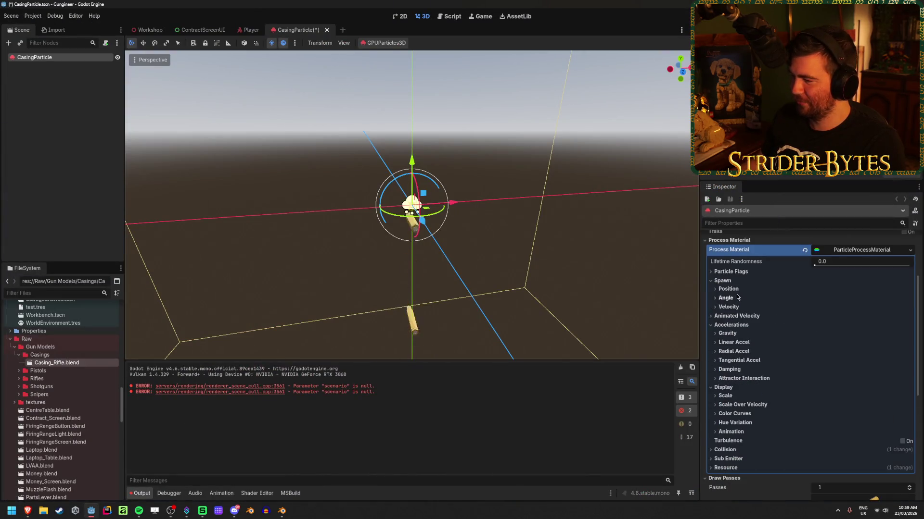
{"action": "left_click", "coordinate": [728, 289]}
{"action": "left_click", "coordinate": [728, 289]}
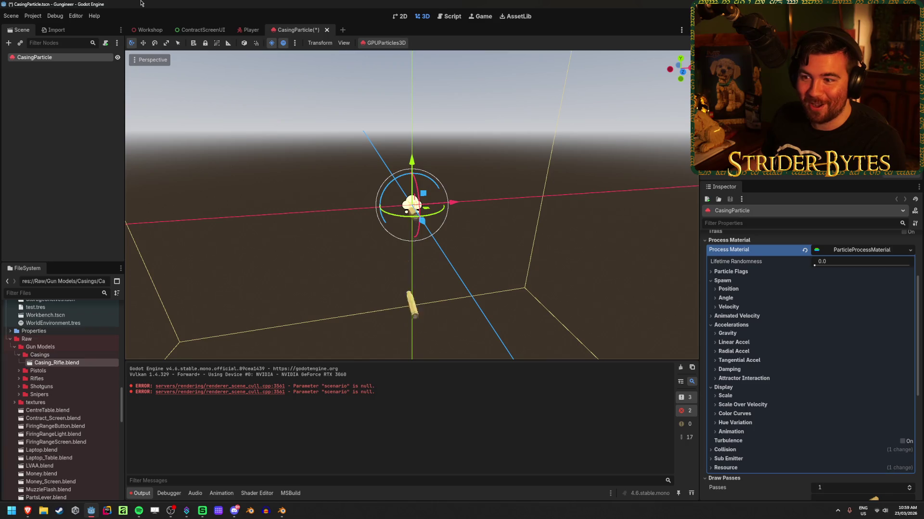
{"action": "mouse_move", "coordinate": [27, 511]}
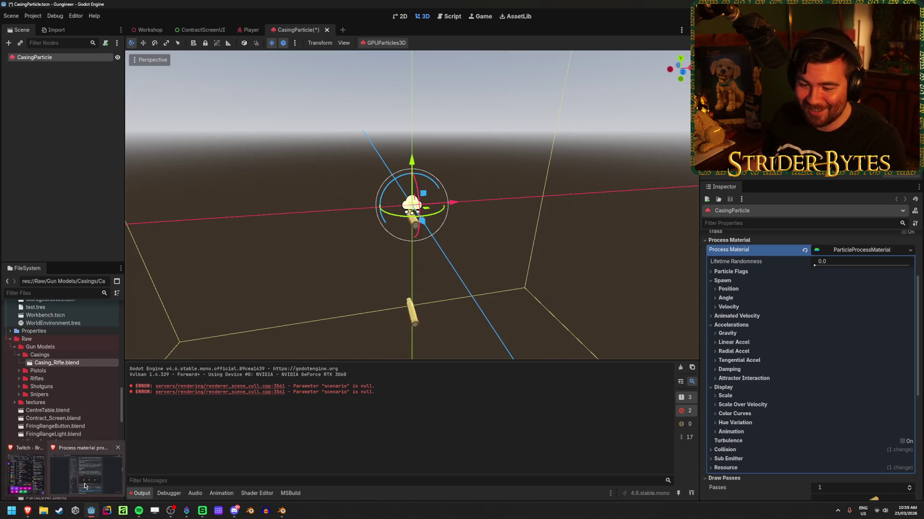
{"action": "left_click", "coordinate": [85, 487]}
{"action": "scroll", "coordinate": [165, 327], "scroll_direction": "up", "scroll_amount": 10}
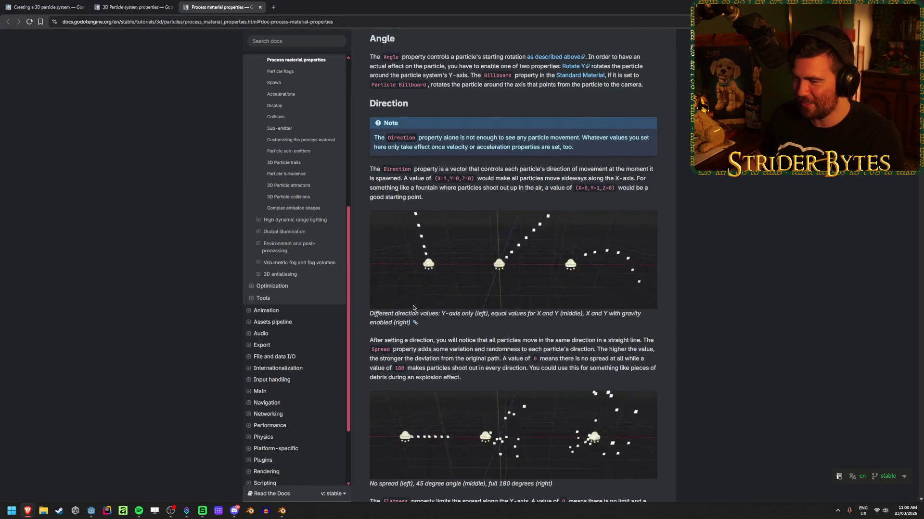
{"action": "left_click_drag", "start_coordinate": [414, 169], "coordinate": [588, 170]}
{"action": "left_click", "coordinate": [588, 169]}
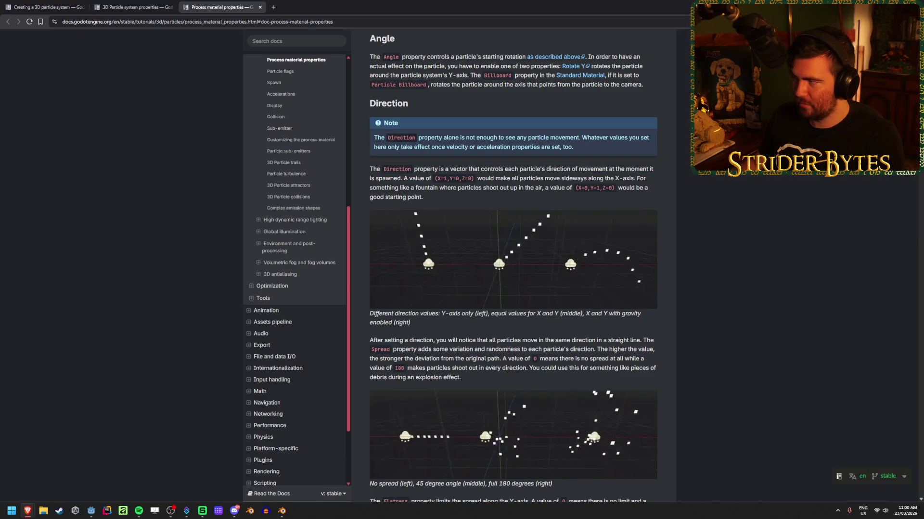
- Back in Godot, collapse Spawn and peek at the Trails, Collision and Time sections
{"action": "key", "text": "alt+Tab"}
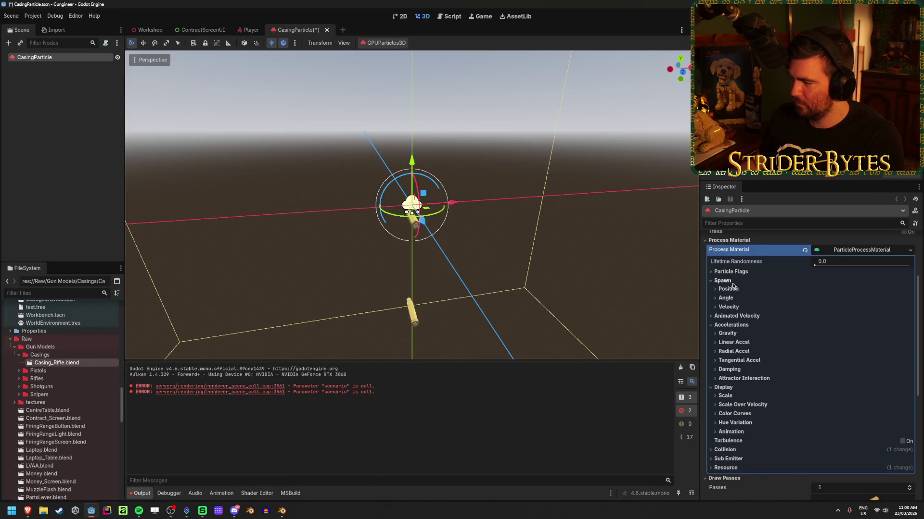
{"action": "left_click", "coordinate": [732, 284]}
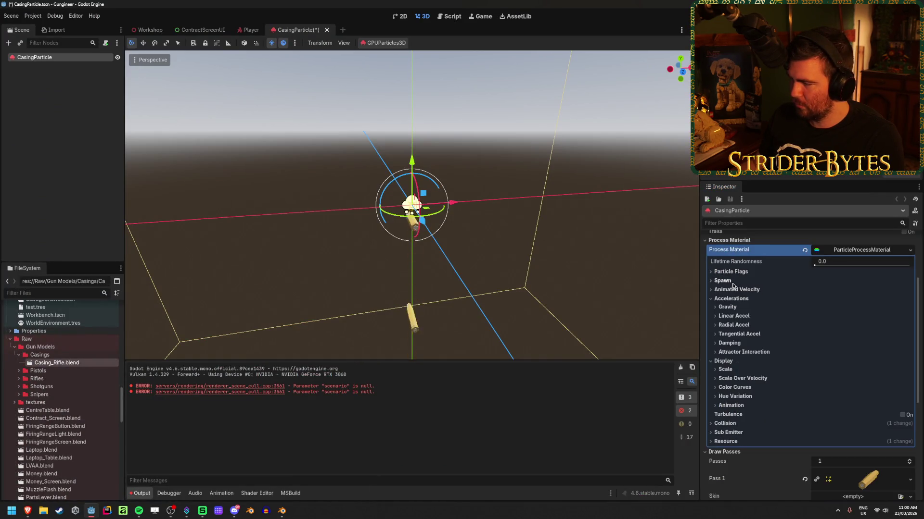
{"action": "scroll", "coordinate": [747, 326], "scroll_direction": "down", "scroll_amount": 2}
{"action": "scroll", "coordinate": [747, 327], "scroll_direction": "up", "scroll_amount": 3}
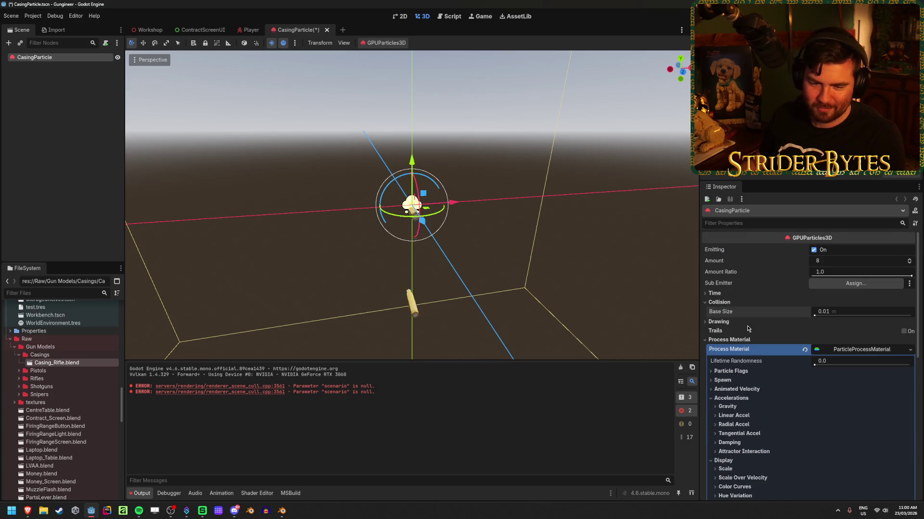
{"action": "scroll", "coordinate": [746, 325], "scroll_direction": "down", "scroll_amount": 1}
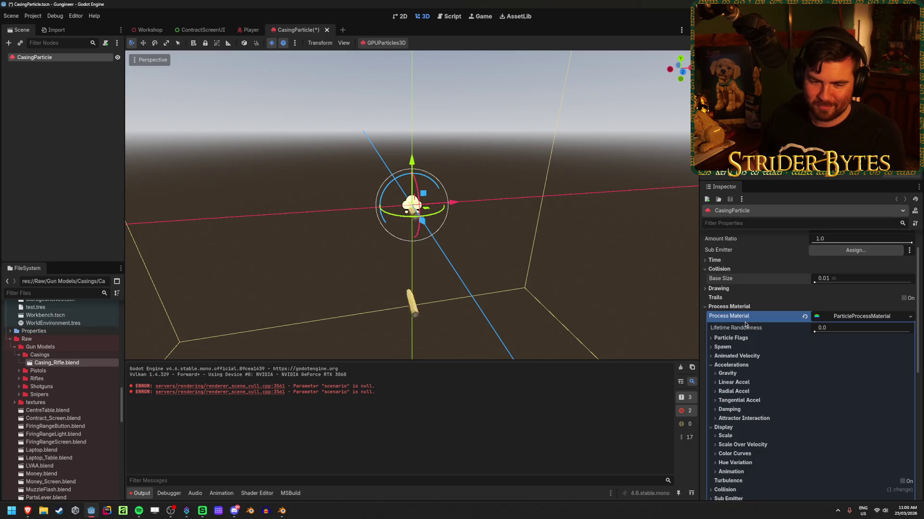
{"action": "left_click", "coordinate": [723, 298]}
{"action": "left_click", "coordinate": [724, 298]}
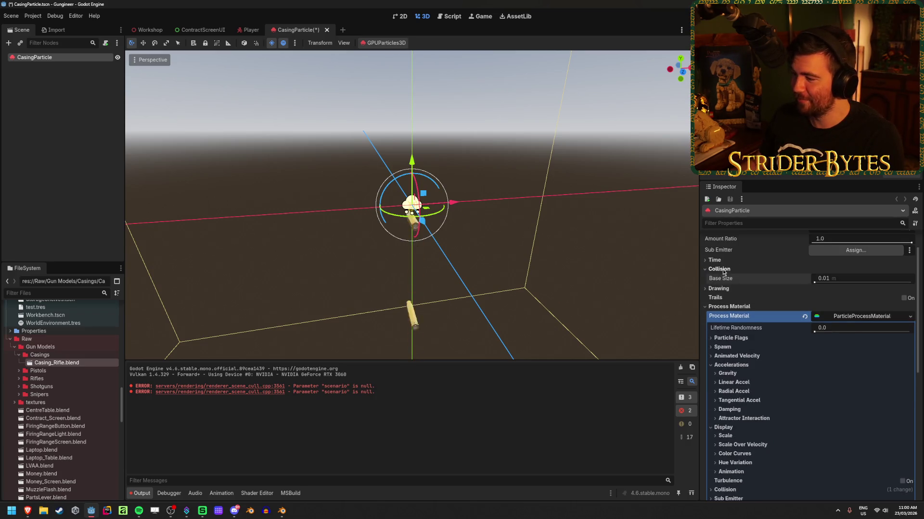
{"action": "left_click", "coordinate": [723, 269]}
{"action": "left_click", "coordinate": [715, 260]}
{"action": "left_click", "coordinate": [715, 260]}
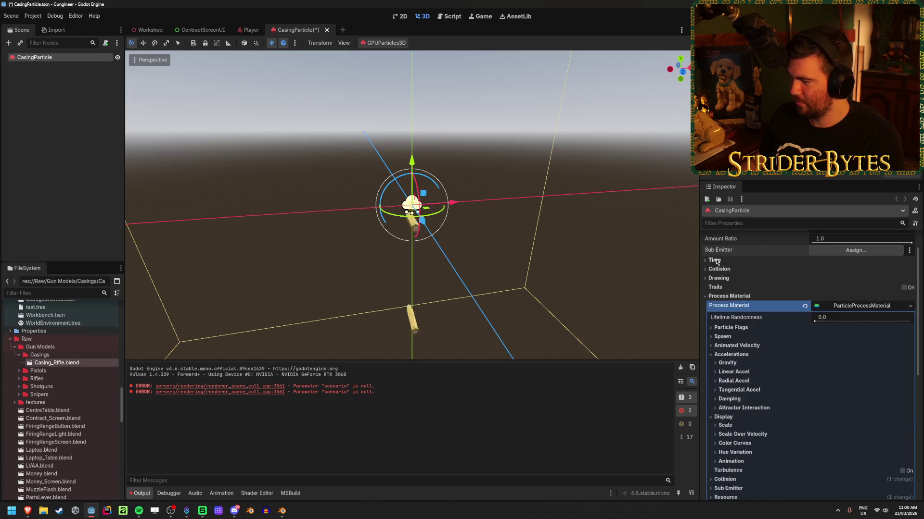
{"action": "left_click", "coordinate": [716, 260]}
{"action": "left_click", "coordinate": [715, 261]}
- Show Spawn > Velocity (Direction 1, 0, 0, Spread 45, Initial Velocity 0), then return to the docs
{"action": "scroll", "coordinate": [764, 336], "scroll_direction": "down", "scroll_amount": 1}
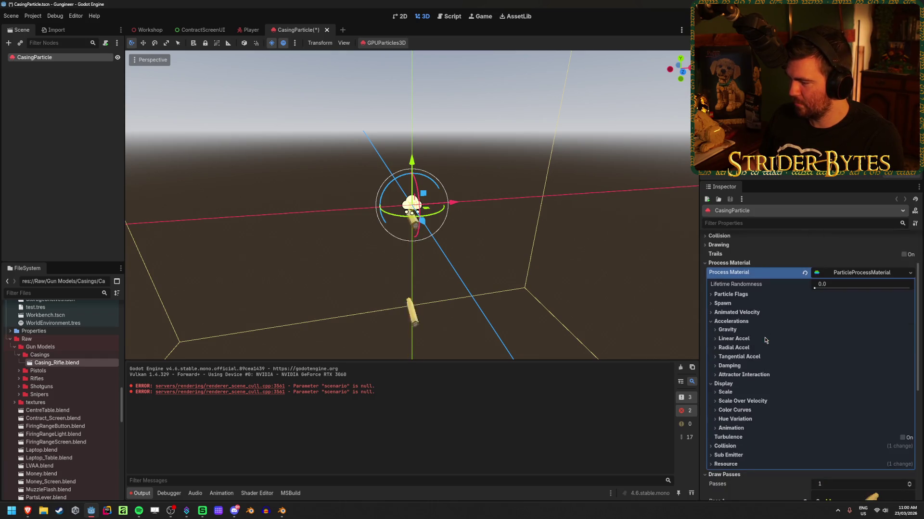
{"action": "left_click", "coordinate": [729, 304]}
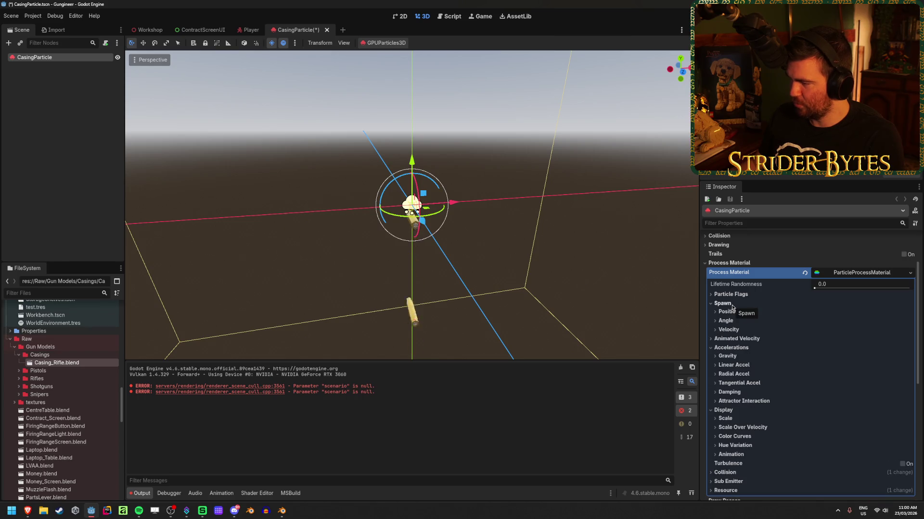
{"action": "left_click", "coordinate": [729, 312]}
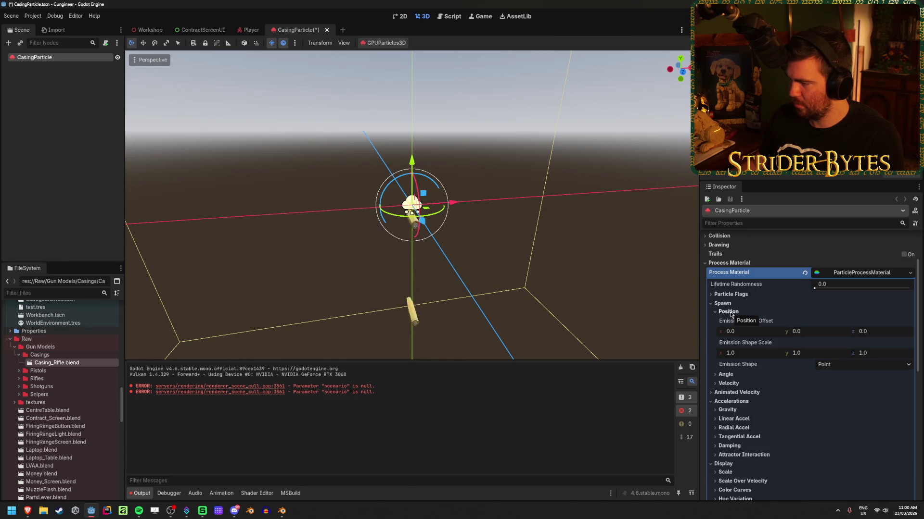
{"action": "left_click", "coordinate": [730, 313]}
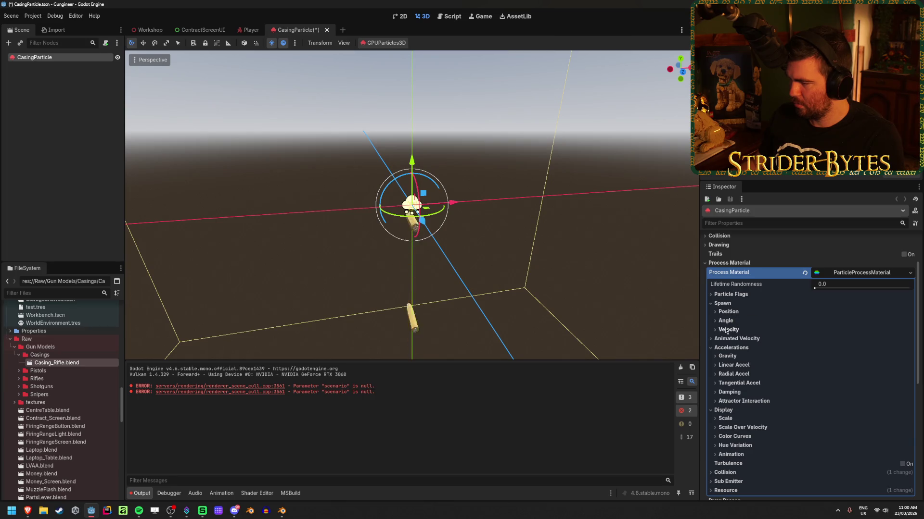
{"action": "left_click", "coordinate": [728, 330]}
{"action": "mouse_move", "coordinate": [27, 510]}
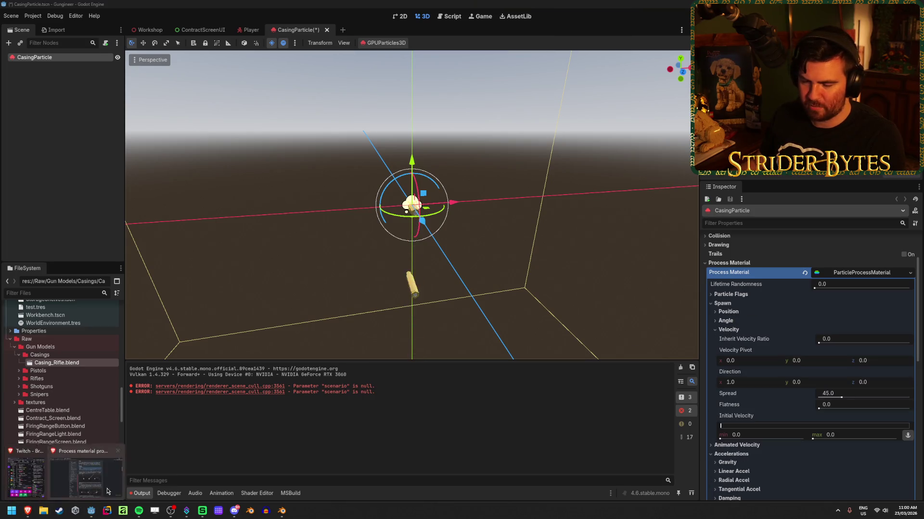
{"action": "left_click", "coordinate": [67, 474]}
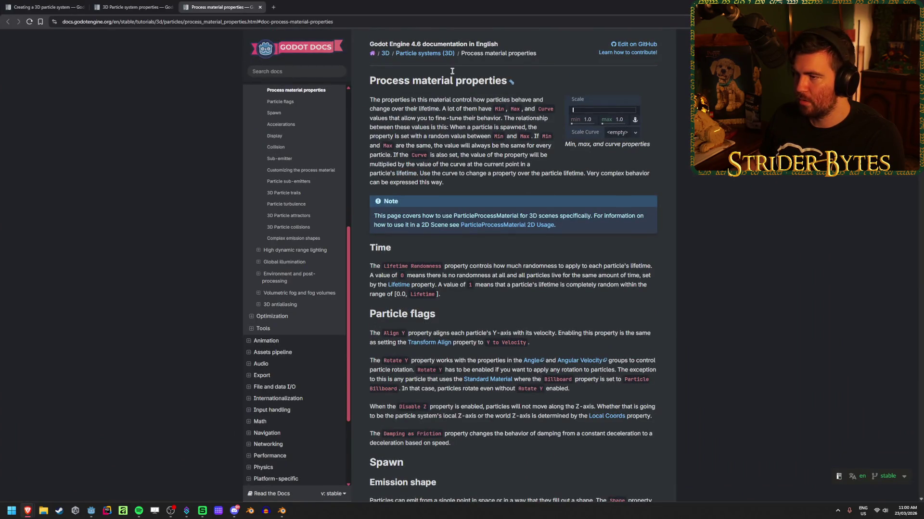
- Read the Direction note that direction alone moves nothing, continue to Initial velocity, and return to Godot
{"action": "scroll", "coordinate": [485, 129], "scroll_direction": "down", "scroll_amount": 2}
{"action": "scroll", "coordinate": [483, 176], "scroll_direction": "up", "scroll_amount": 2}
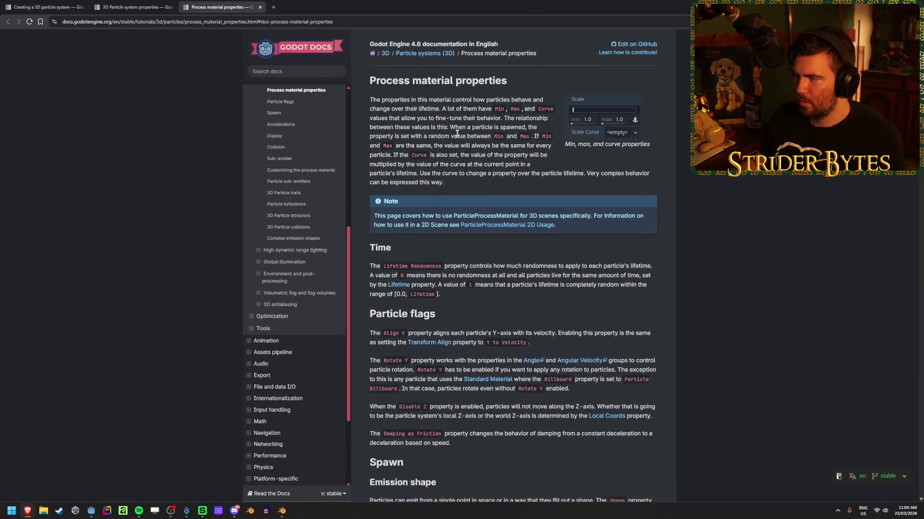
{"action": "scroll", "coordinate": [457, 132], "scroll_direction": "down", "scroll_amount": 6}
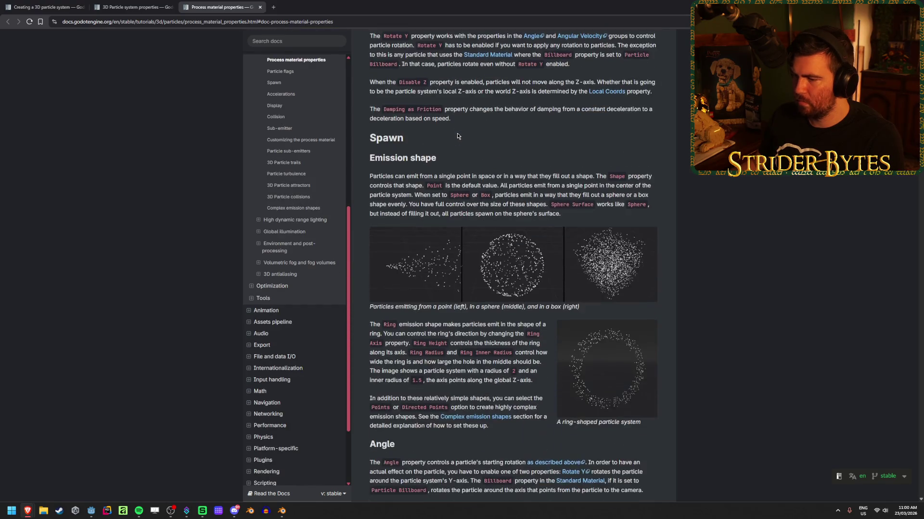
{"action": "scroll", "coordinate": [387, 137], "scroll_direction": "down", "scroll_amount": 5}
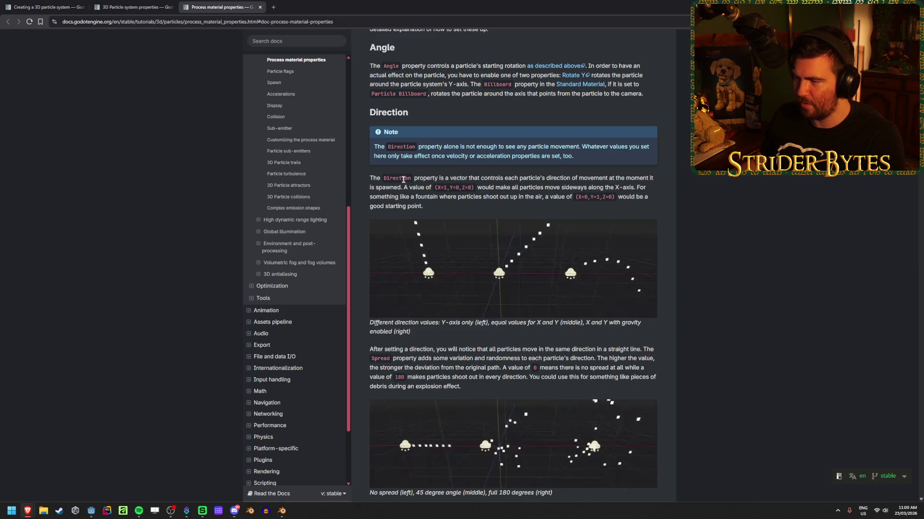
{"action": "left_click_drag", "start_coordinate": [447, 146], "coordinate": [559, 147]}
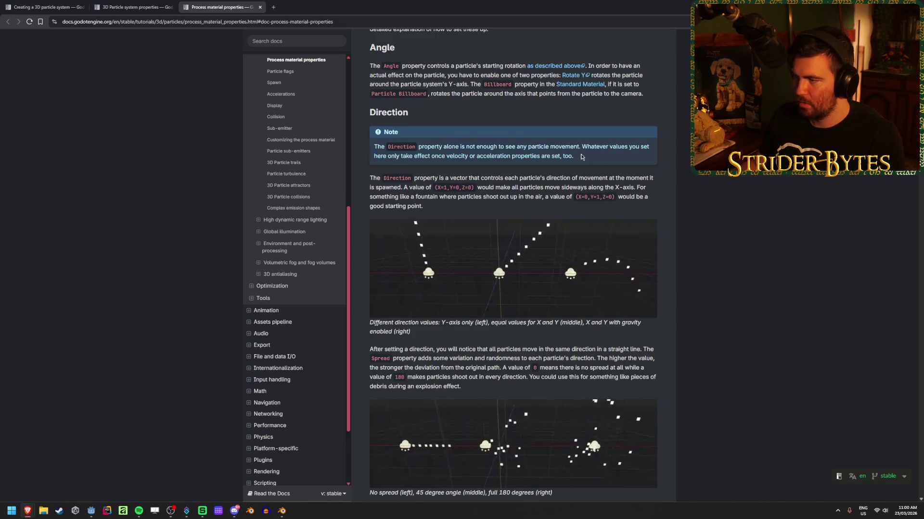
{"action": "left_click", "coordinate": [474, 149]}
{"action": "scroll", "coordinate": [472, 164], "scroll_direction": "down", "scroll_amount": 3}
{"action": "scroll", "coordinate": [472, 165], "scroll_direction": "down", "scroll_amount": 4}
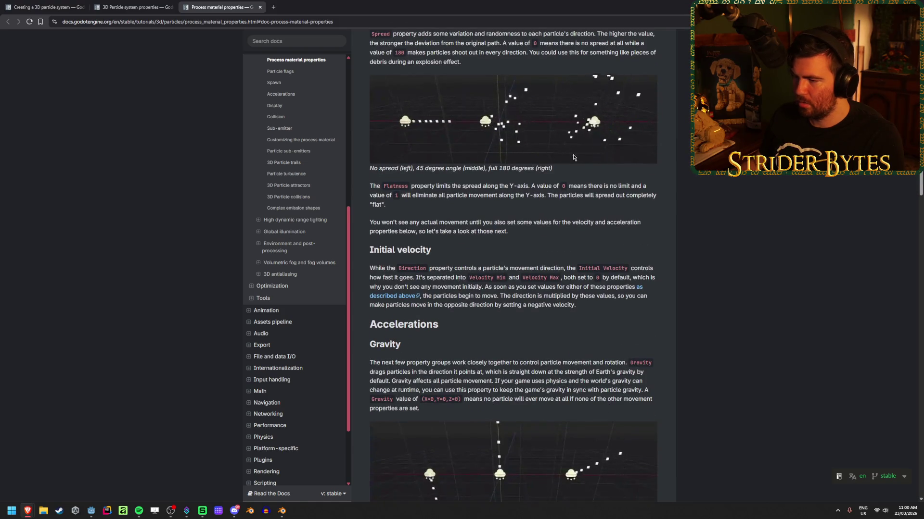
{"action": "key", "text": "alt+Tab"}
{"action": "scroll", "coordinate": [767, 323], "scroll_direction": "down", "scroll_amount": 3}
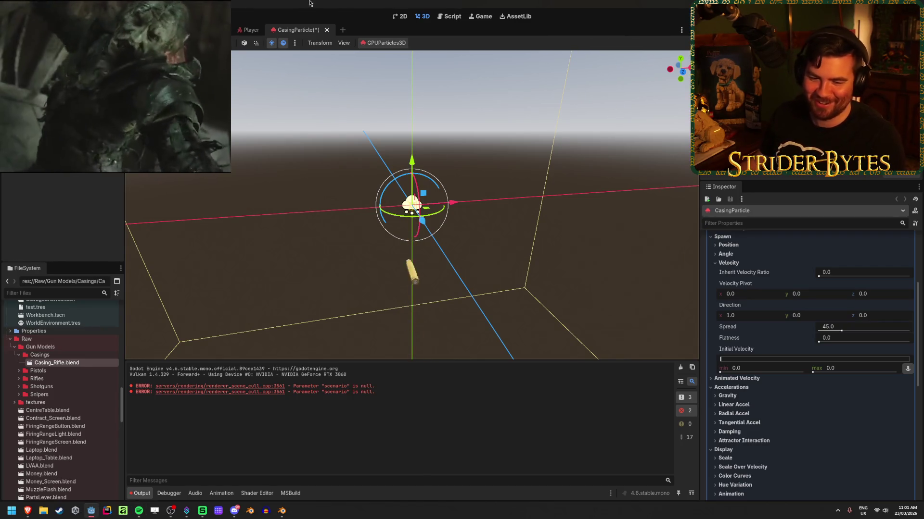
- Save the scene, set velocity Direction x to 0 (0, 0, 0), and try the Initial Velocity slider
{"action": "key", "text": "ctrl+s"}
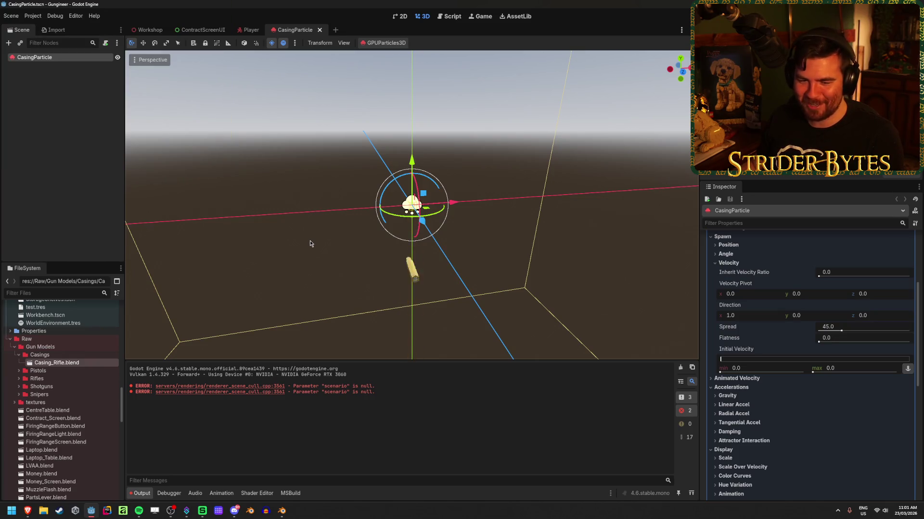
{"action": "scroll", "coordinate": [800, 374], "scroll_direction": "up", "scroll_amount": 3}
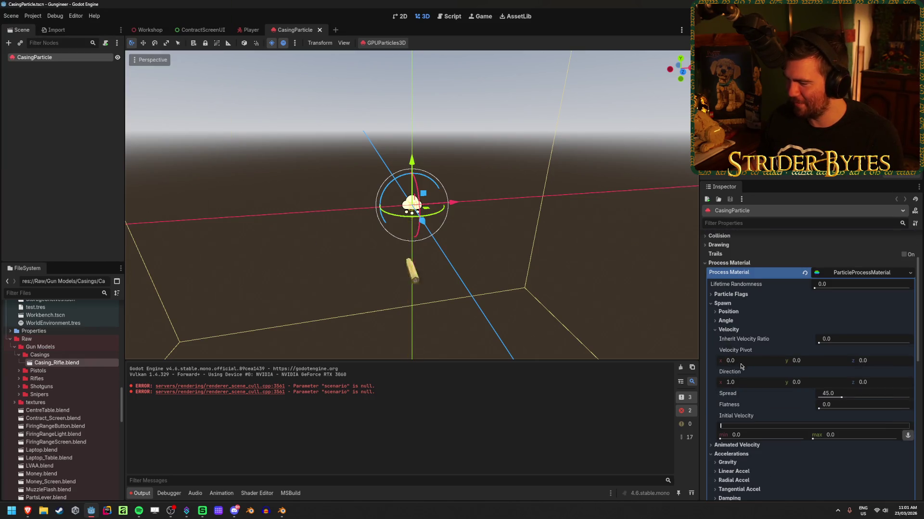
{"action": "left_click_drag", "start_coordinate": [738, 388], "coordinate": [738, 385]}
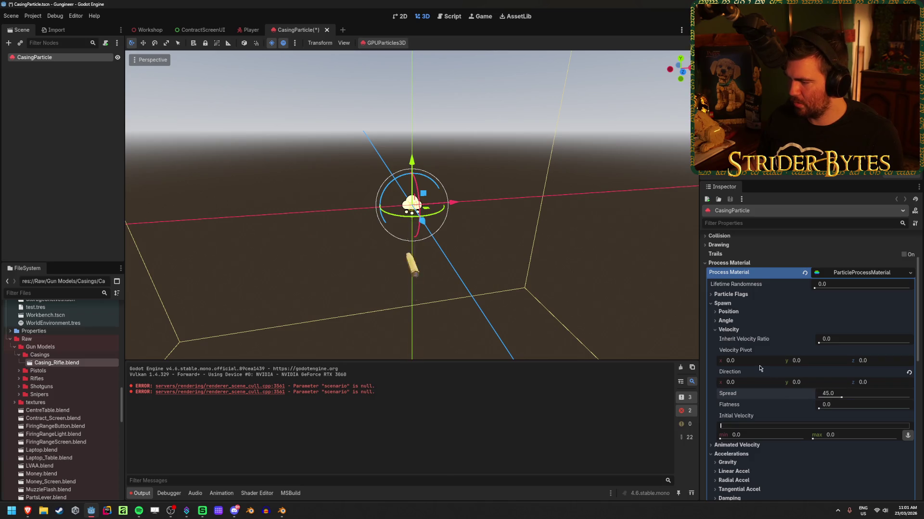
{"action": "scroll", "coordinate": [759, 368], "scroll_direction": "down", "scroll_amount": 3}
{"action": "mouse_move", "coordinate": [722, 360]}
{"action": "left_mouse_down"}
{"action": "mouse_move", "coordinate": [861, 361]}
{"action": "mouse_move", "coordinate": [730, 364]}
{"action": "left_mouse_up"}
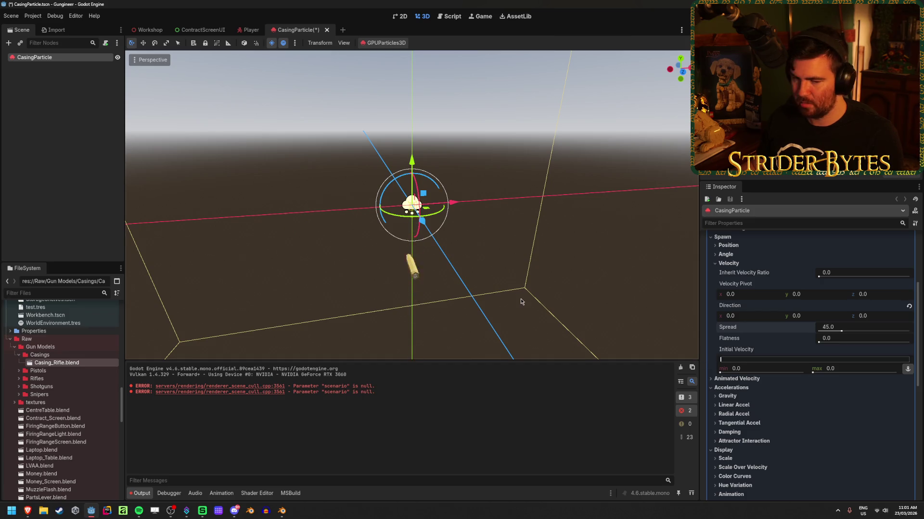
{"action": "key", "text": "ctrl+s"}
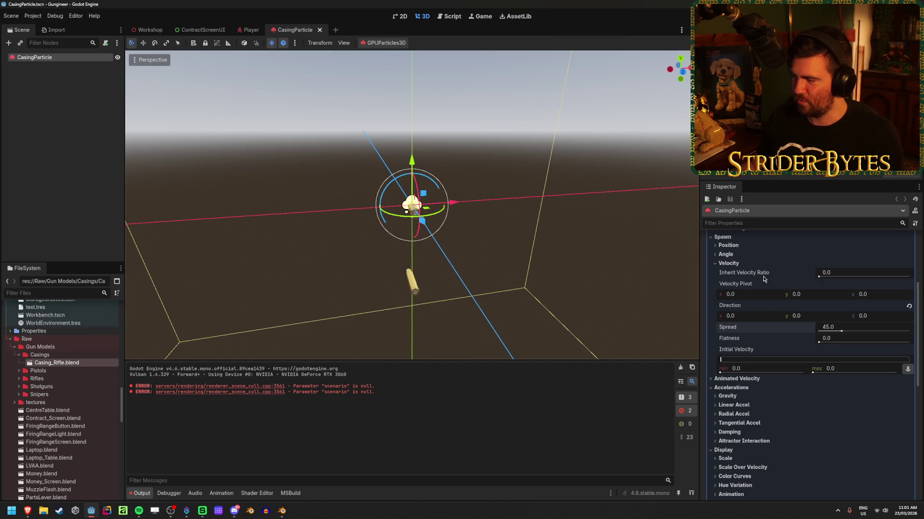
{"action": "scroll", "coordinate": [762, 373], "scroll_direction": "down", "scroll_amount": 3}
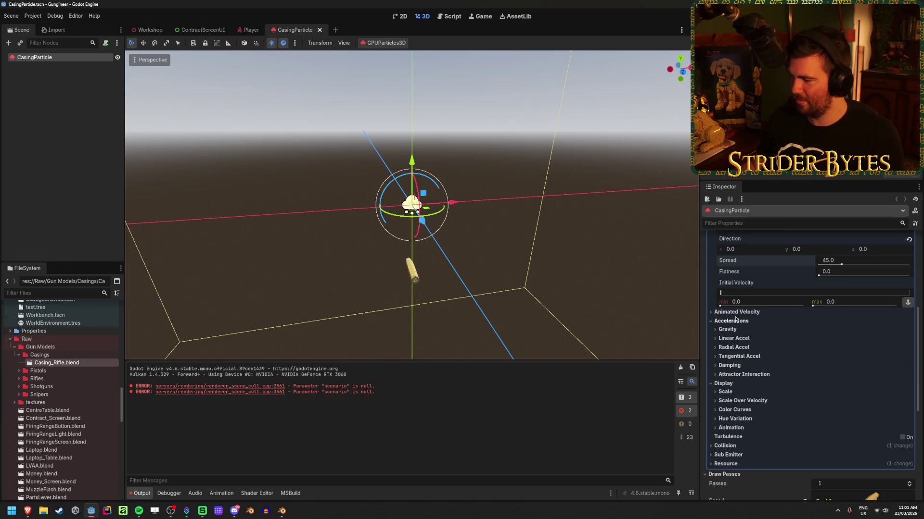
{"action": "left_click", "coordinate": [729, 329]}
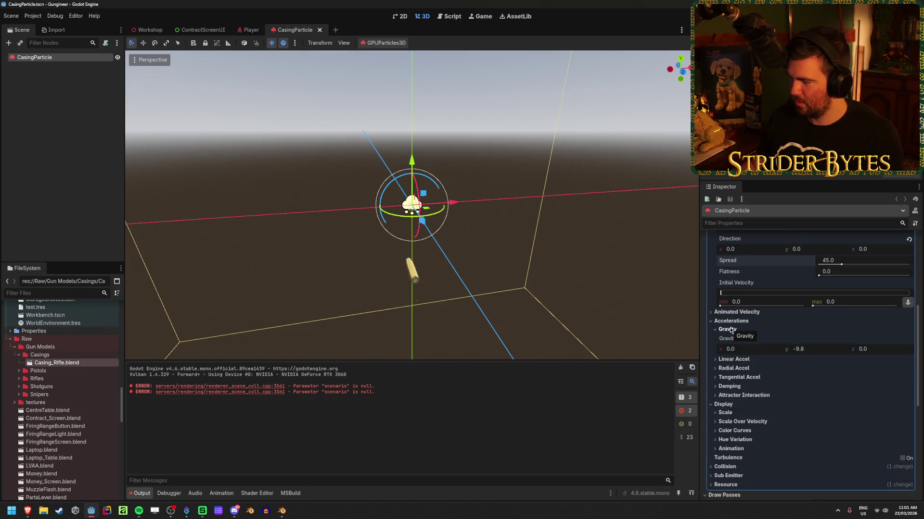
{"action": "left_click", "coordinate": [815, 349]}
{"action": "type", "text": "0"}
{"action": "key", "text": "Return"}
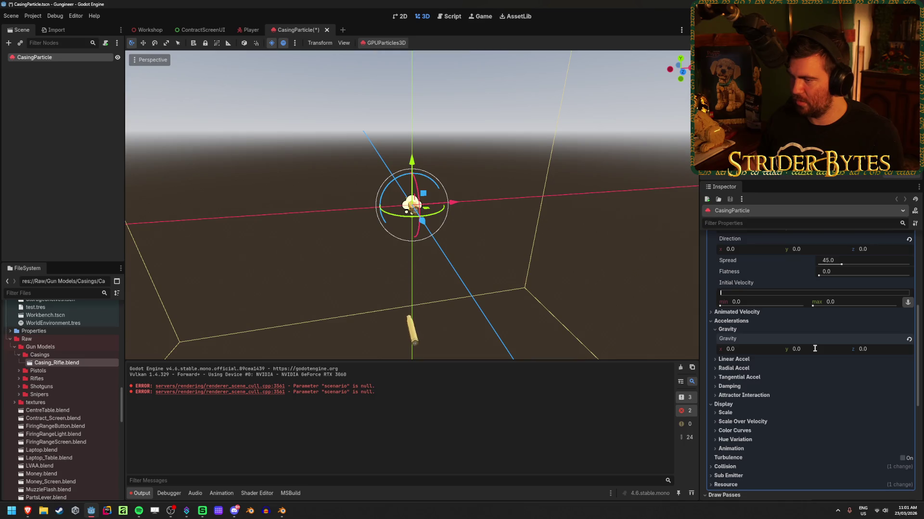
{"action": "key", "text": "ctrl+z"}
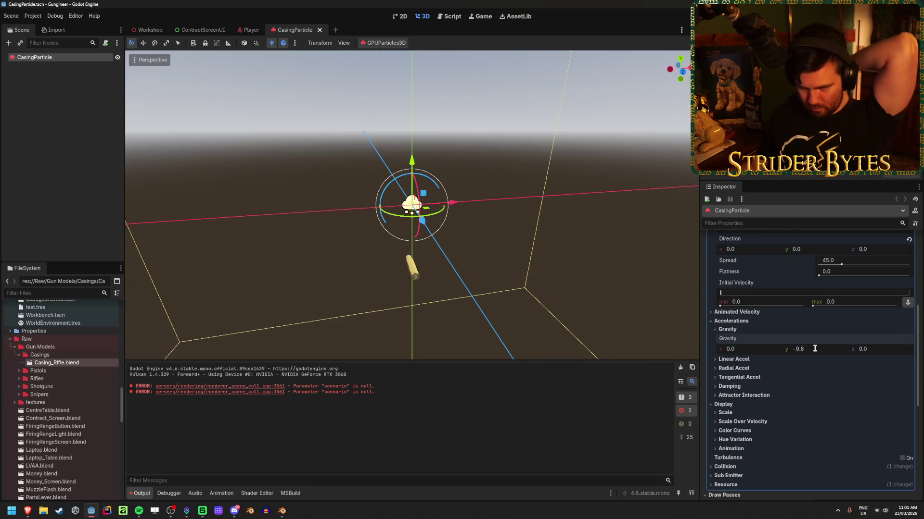
{"action": "left_click", "coordinate": [743, 368]}
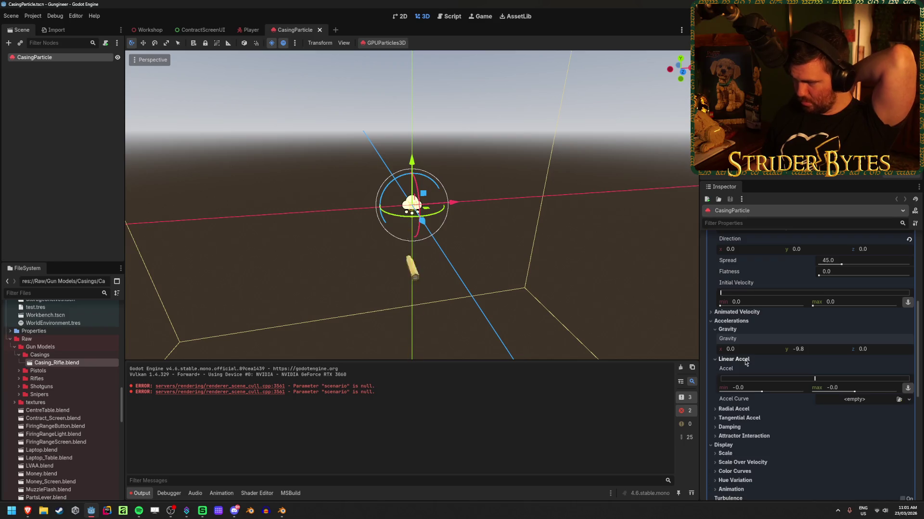
{"action": "left_click", "coordinate": [744, 369]}
{"action": "left_click", "coordinate": [744, 369]}
{"action": "left_click", "coordinate": [744, 369]}
{"action": "scroll", "coordinate": [736, 336], "scroll_direction": "up", "scroll_amount": 10}
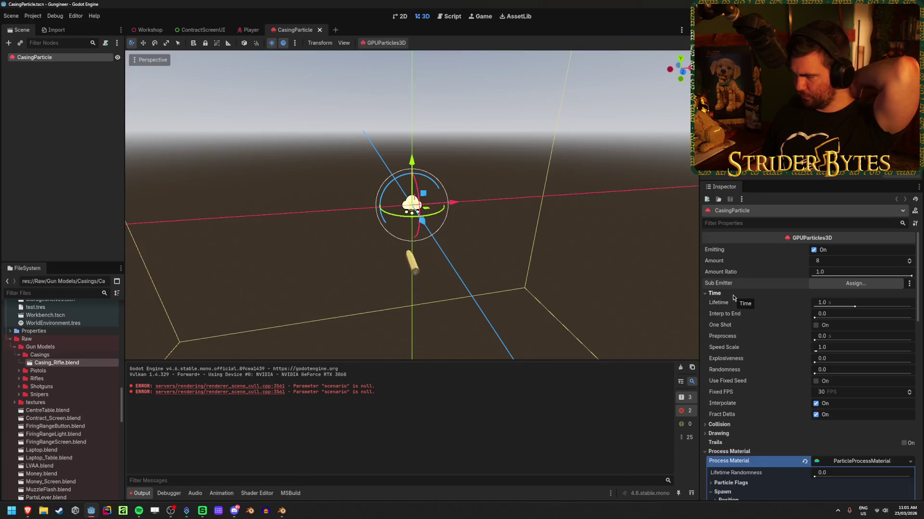
{"action": "left_click", "coordinate": [732, 296]}
{"action": "scroll", "coordinate": [736, 308], "scroll_direction": "down", "scroll_amount": 3}
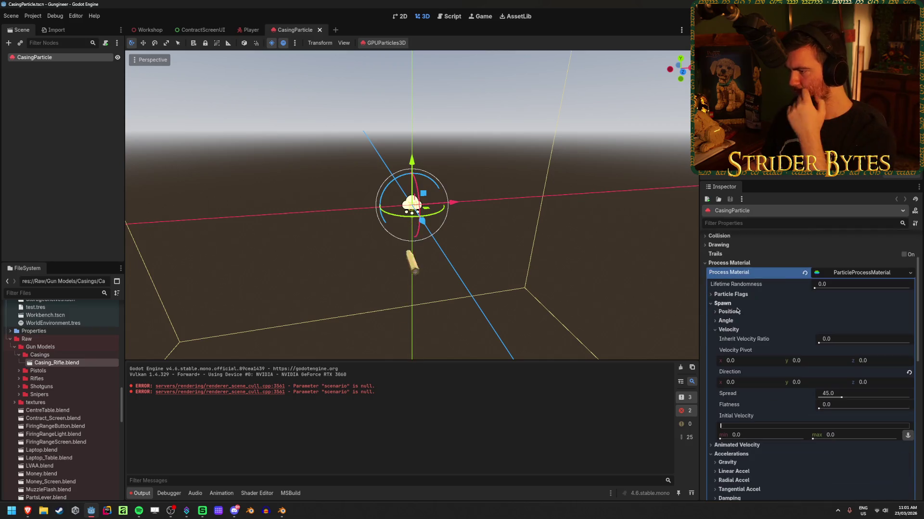
{"action": "left_click", "coordinate": [910, 274]}
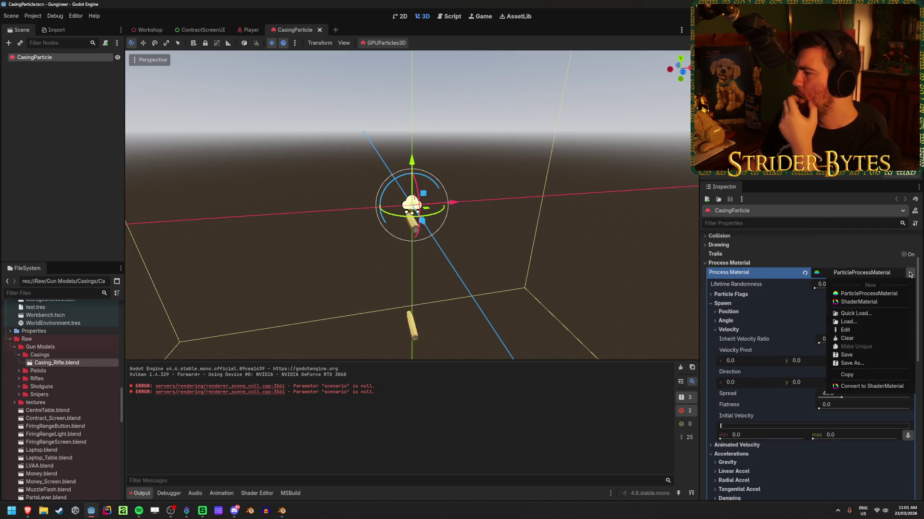
{"action": "left_click", "coordinate": [910, 274]}
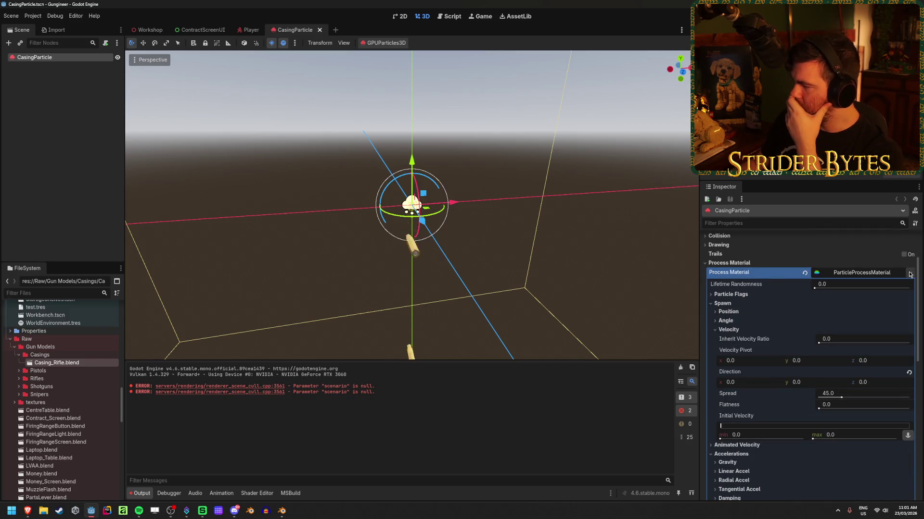
{"action": "left_click", "coordinate": [759, 295]}
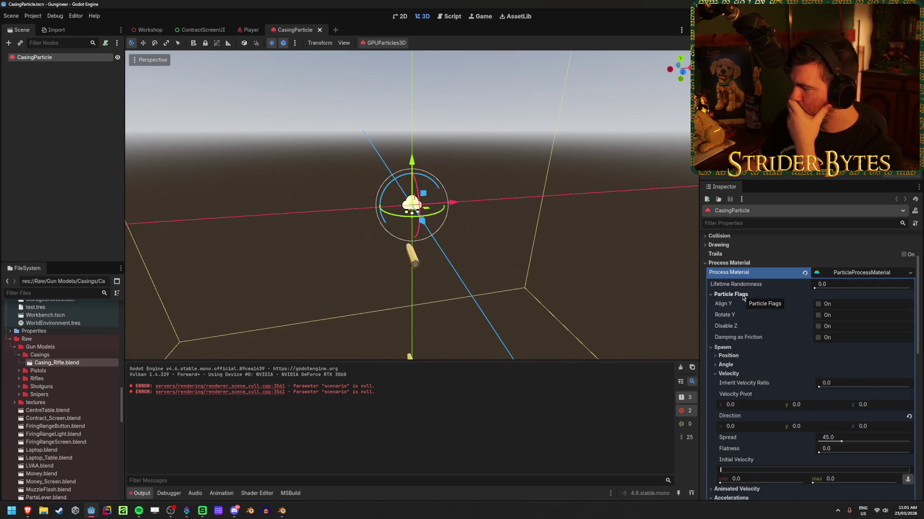
{"action": "left_click", "coordinate": [743, 295]}
{"action": "left_click", "coordinate": [738, 321]}
- Try shifting the Emission Shape Offset x, then set it back to 0
{"action": "left_click", "coordinate": [742, 312]}
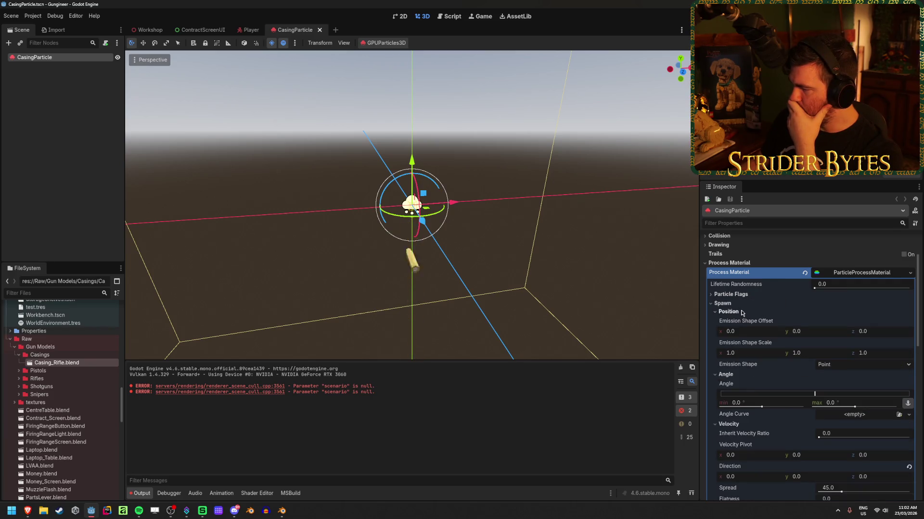
{"action": "left_click_drag", "start_coordinate": [735, 332], "coordinate": [743, 331]}
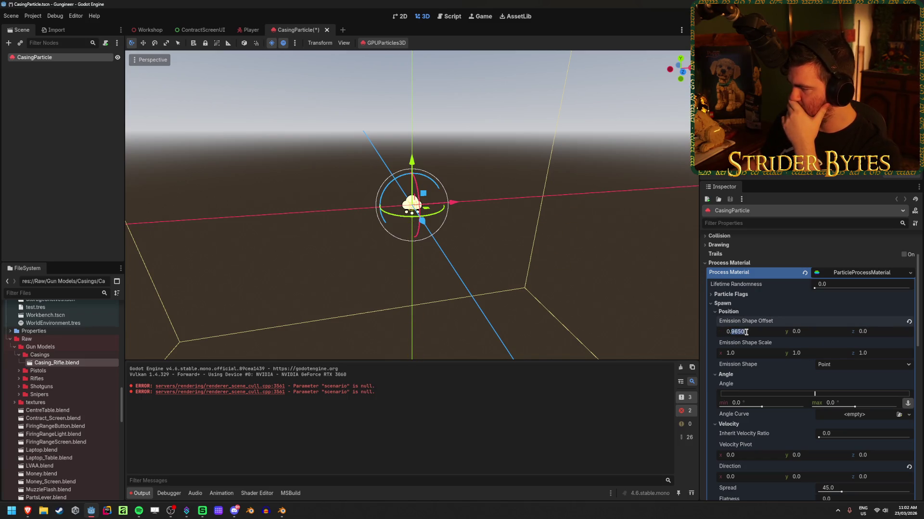
{"action": "type", "text": "0"}
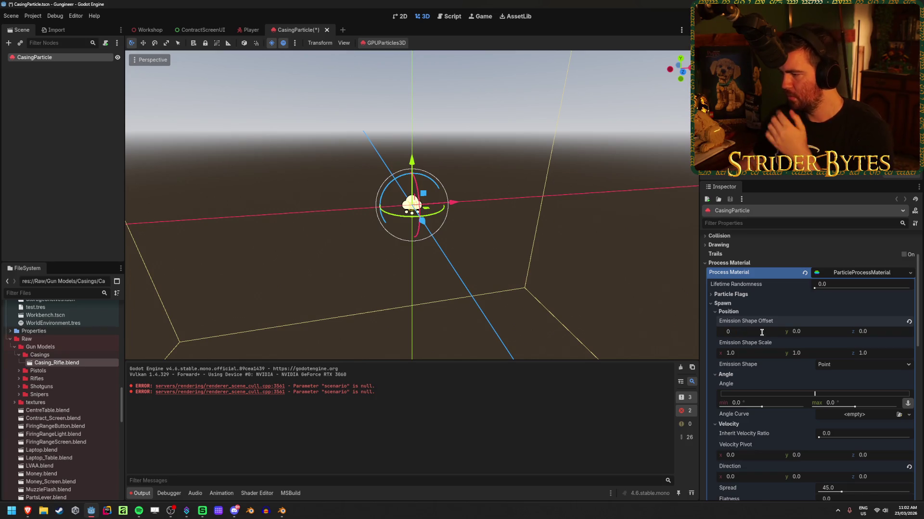
{"action": "left_click", "coordinate": [744, 312]}
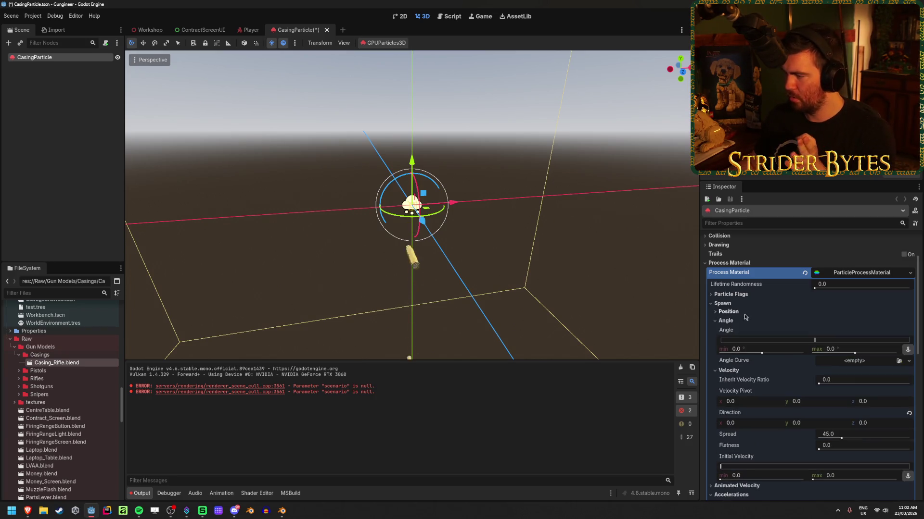
{"action": "scroll", "coordinate": [757, 331], "scroll_direction": "down", "scroll_amount": 3}
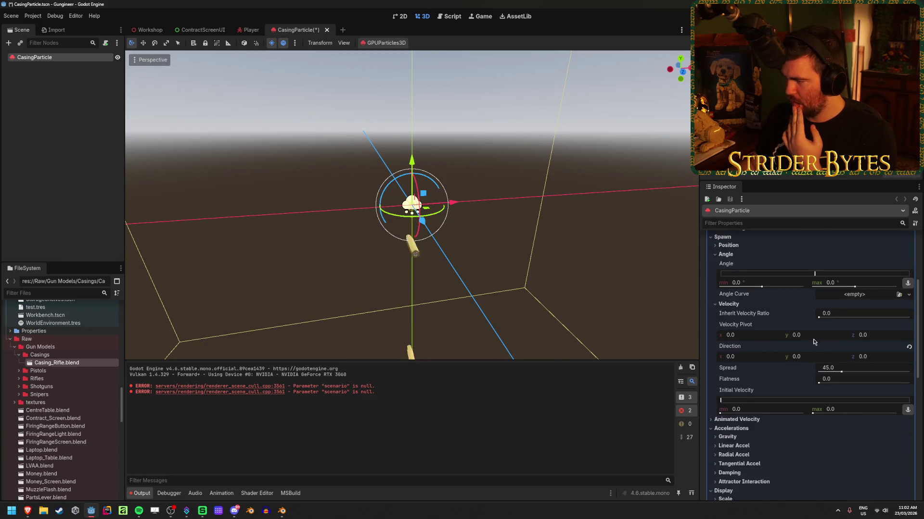
- Experiment with Velocity Pivot y and Direction y, then set Direction y back to 0
{"action": "left_click_drag", "start_coordinate": [797, 336], "coordinate": [818, 337]}
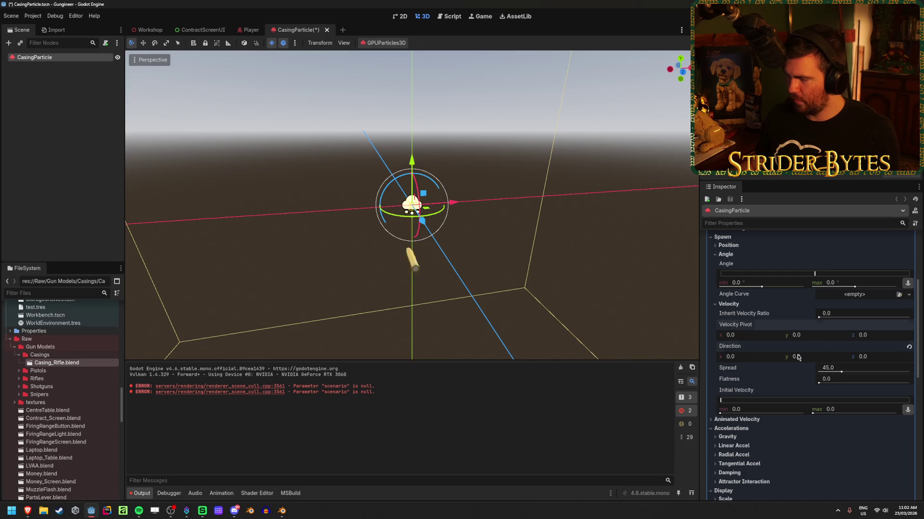
{"action": "left_click_drag", "start_coordinate": [797, 356], "coordinate": [818, 357]}
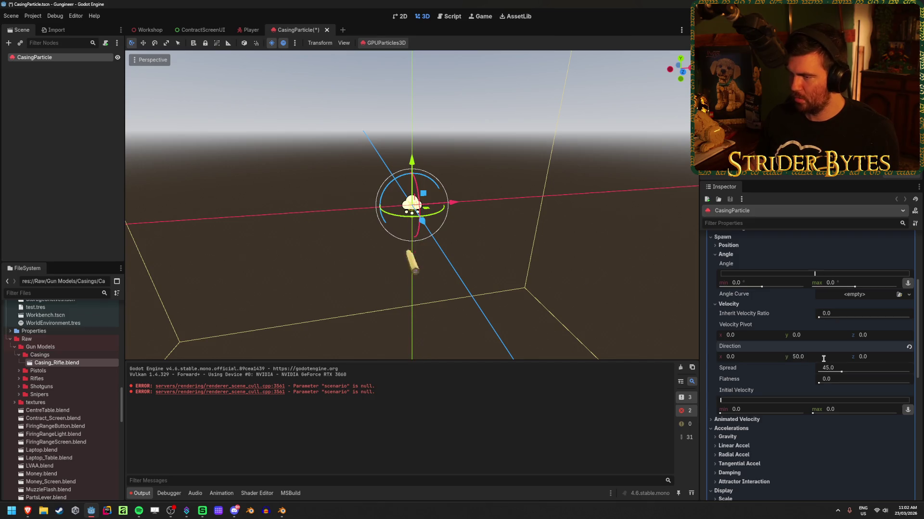
{"action": "scroll", "coordinate": [823, 359], "scroll_direction": "down", "scroll_amount": 3}
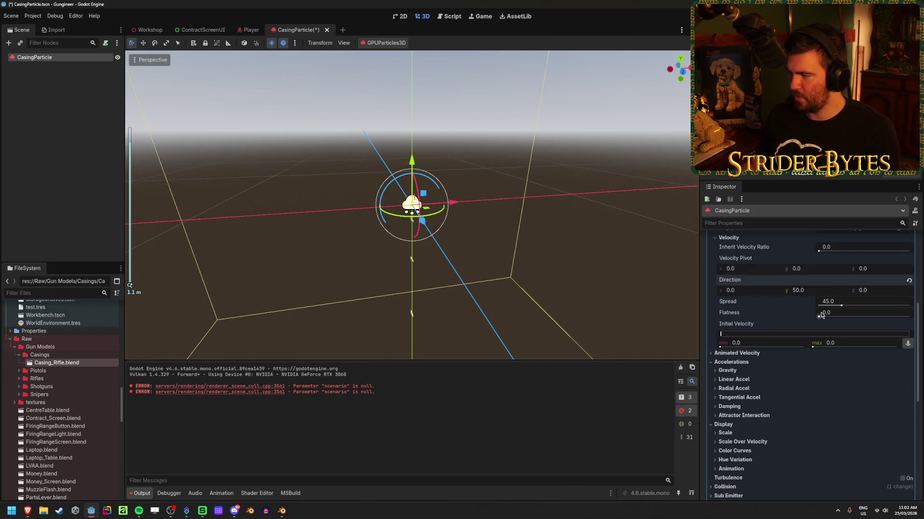
{"action": "scroll", "coordinate": [821, 315], "scroll_direction": "up", "scroll_amount": 3}
{"action": "double_click", "coordinate": [806, 356]}
{"action": "type", "text": "0"}
{"action": "key", "text": "Return"}
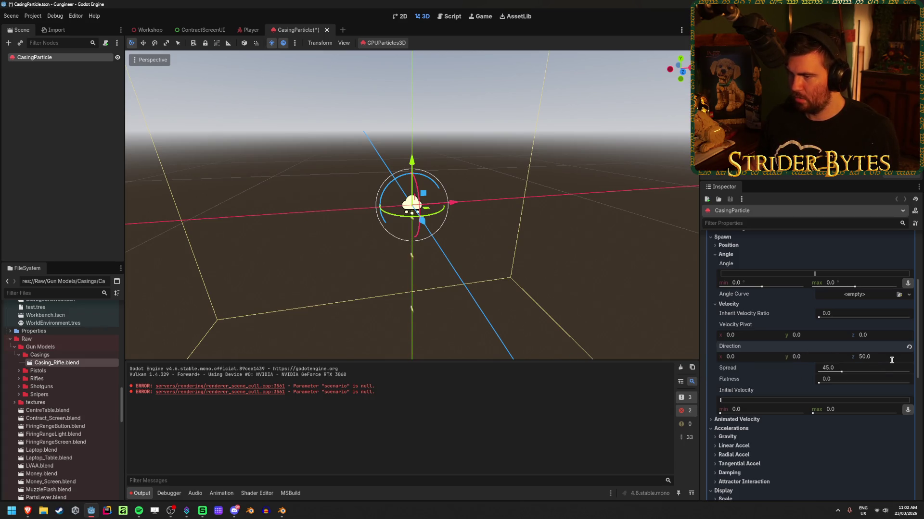
{"action": "scroll", "coordinate": [518, 247], "scroll_direction": "up", "scroll_amount": 5}
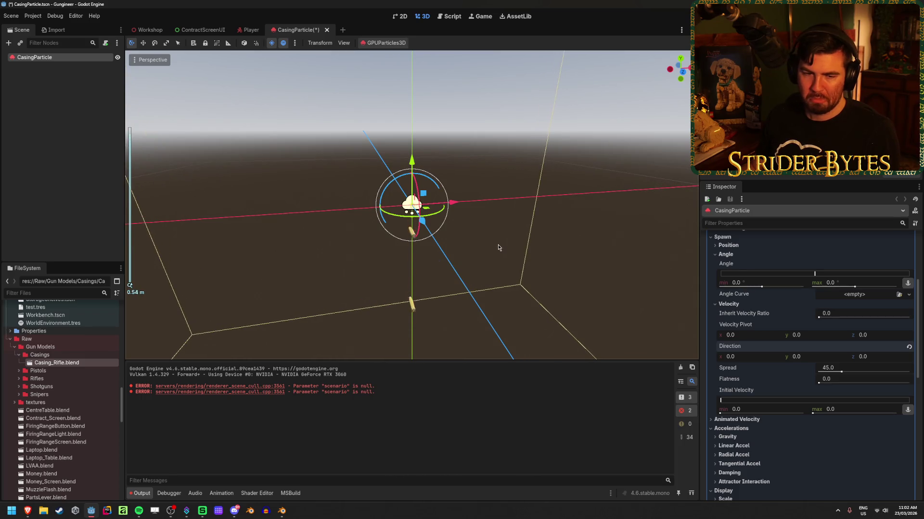
{"action": "left_click_drag", "start_coordinate": [499, 248], "coordinate": [487, 248]}
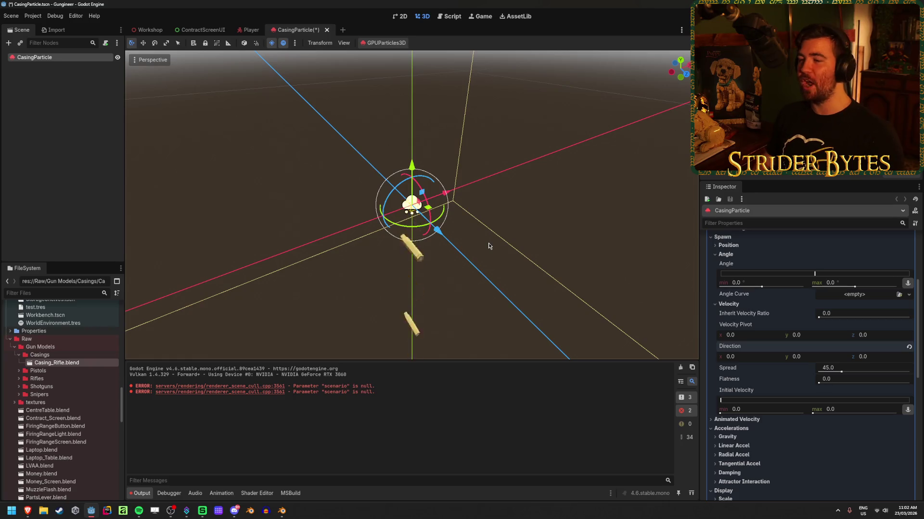
{"action": "left_click_drag", "start_coordinate": [551, 202], "coordinate": [489, 253]}
{"action": "scroll", "coordinate": [532, 220], "scroll_direction": "up", "scroll_amount": 2}
{"action": "scroll", "coordinate": [489, 253], "scroll_direction": "up", "scroll_amount": 2}
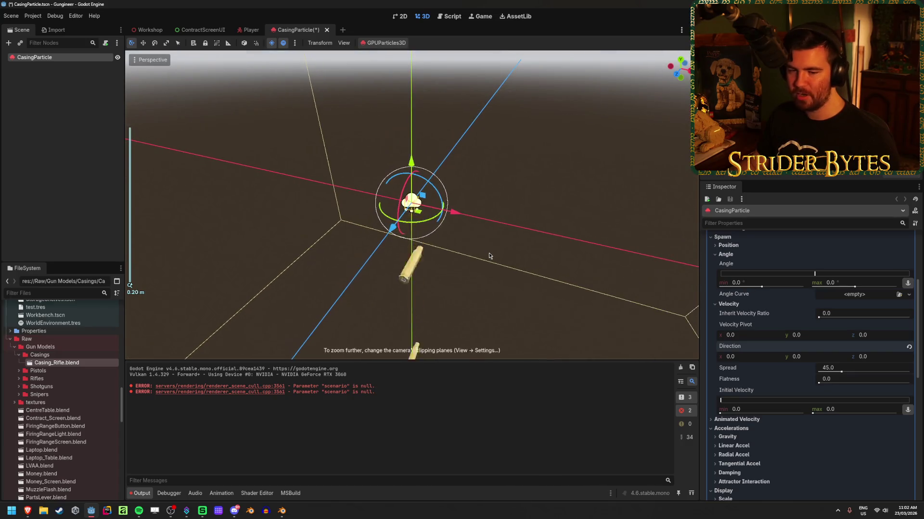
{"action": "scroll", "coordinate": [489, 253], "scroll_direction": "down", "scroll_amount": 3}
{"action": "scroll", "coordinate": [489, 252], "scroll_direction": "up", "scroll_amount": 3}
{"action": "mouse_move", "coordinate": [488, 253]}
{"action": "left_mouse_down"}
{"action": "mouse_move", "coordinate": [501, 234]}
{"action": "mouse_move", "coordinate": [461, 252]}
{"action": "mouse_move", "coordinate": [488, 273]}
{"action": "left_mouse_up"}
{"action": "scroll", "coordinate": [501, 234], "scroll_direction": "down", "scroll_amount": 5}
{"action": "scroll", "coordinate": [486, 242], "scroll_direction": "up", "scroll_amount": 3}
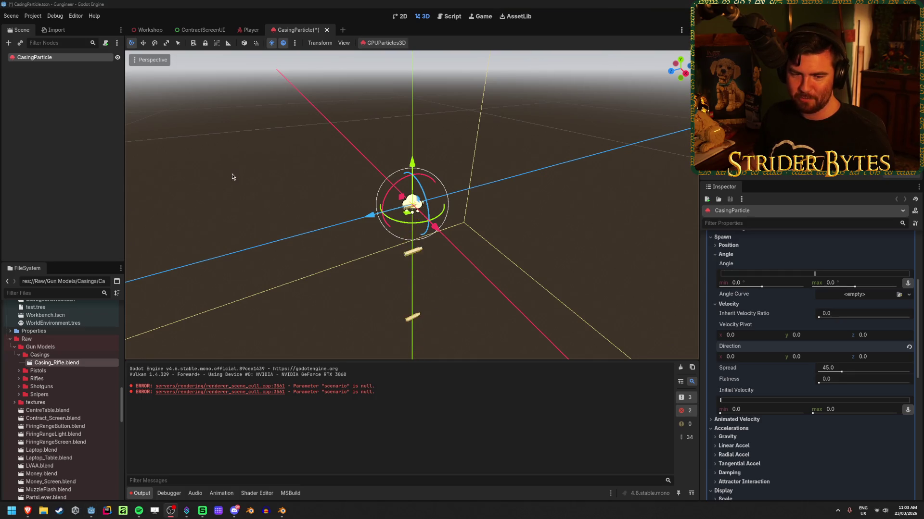
{"action": "left_click", "coordinate": [210, 212]}
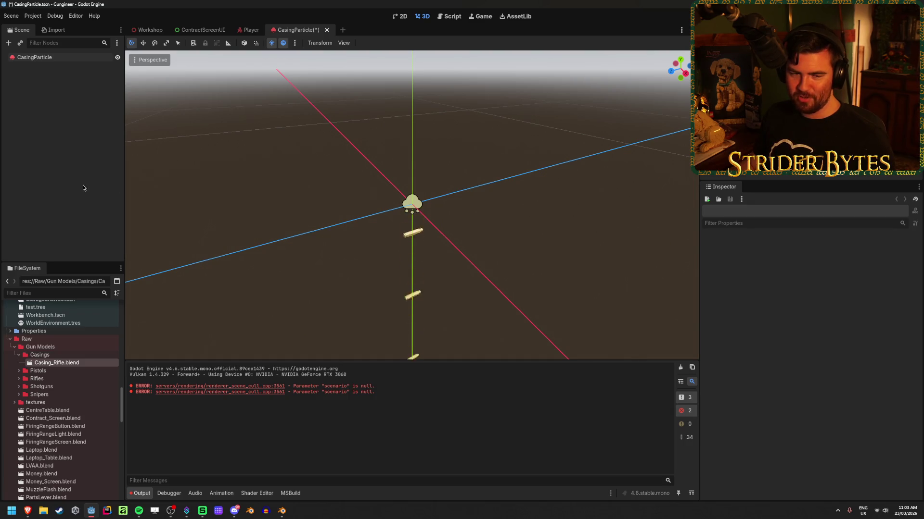
{"action": "left_click", "coordinate": [67, 59]}
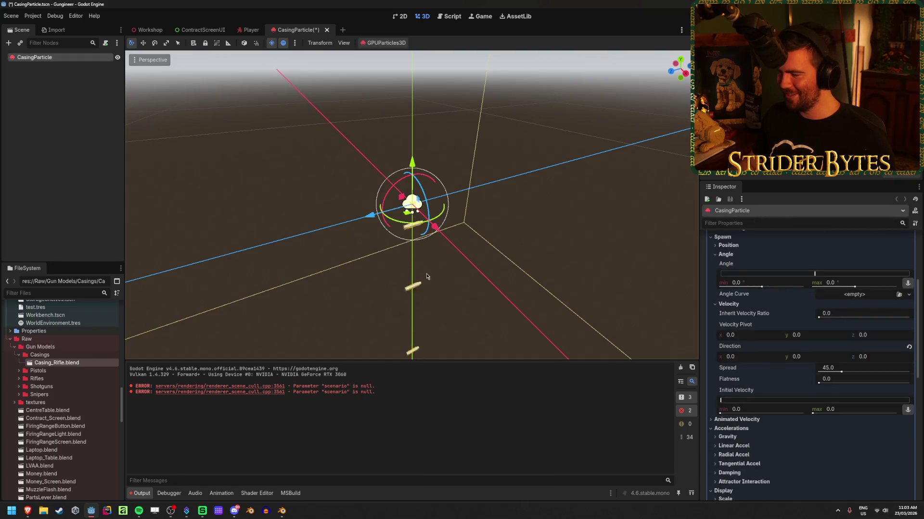
{"action": "scroll", "coordinate": [772, 413], "scroll_direction": "down", "scroll_amount": 4}
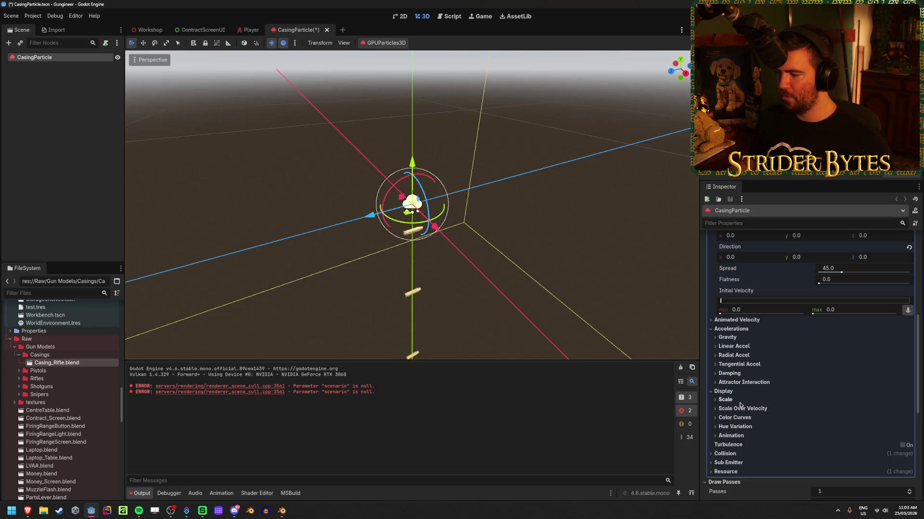
- Glance at the colour curve and hue variation settings of the process material
{"action": "left_click", "coordinate": [735, 417]}
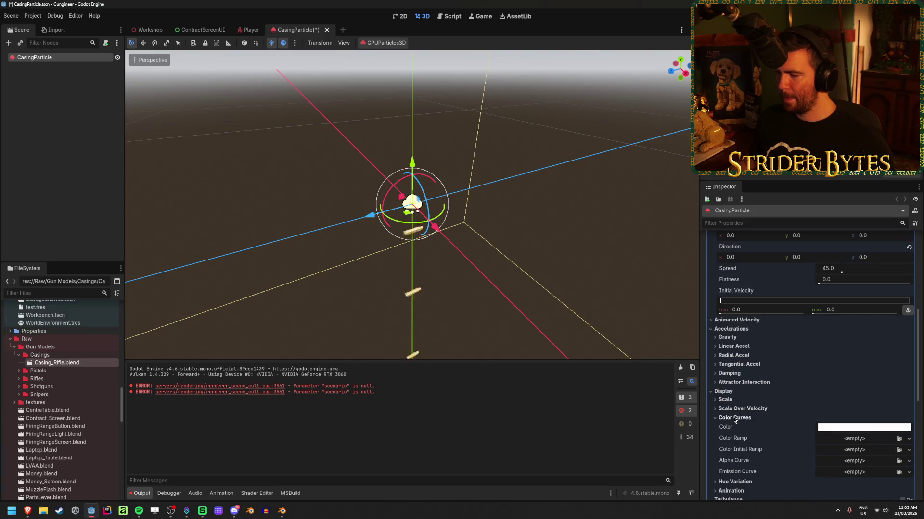
{"action": "left_click", "coordinate": [734, 417]}
{"action": "left_click", "coordinate": [725, 427]}
{"action": "left_click", "coordinate": [726, 427]}
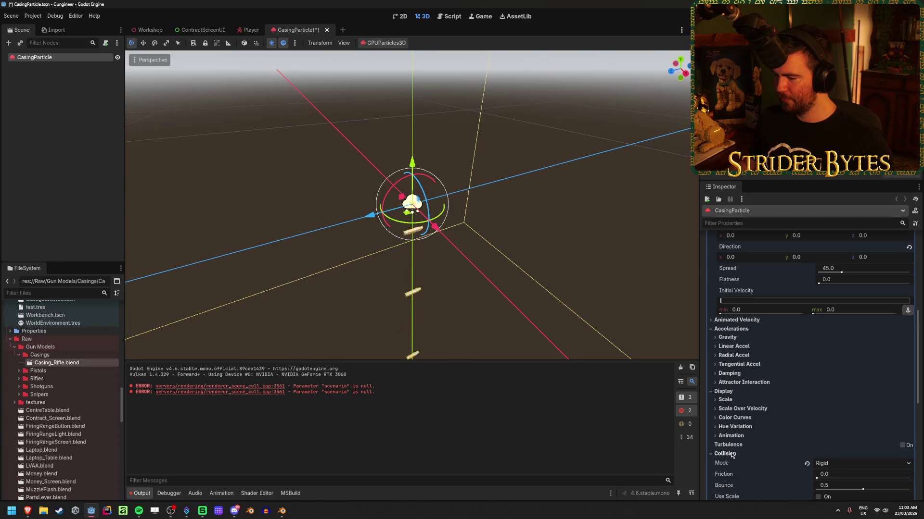
{"action": "scroll", "coordinate": [731, 389], "scroll_direction": "down", "scroll_amount": 3}
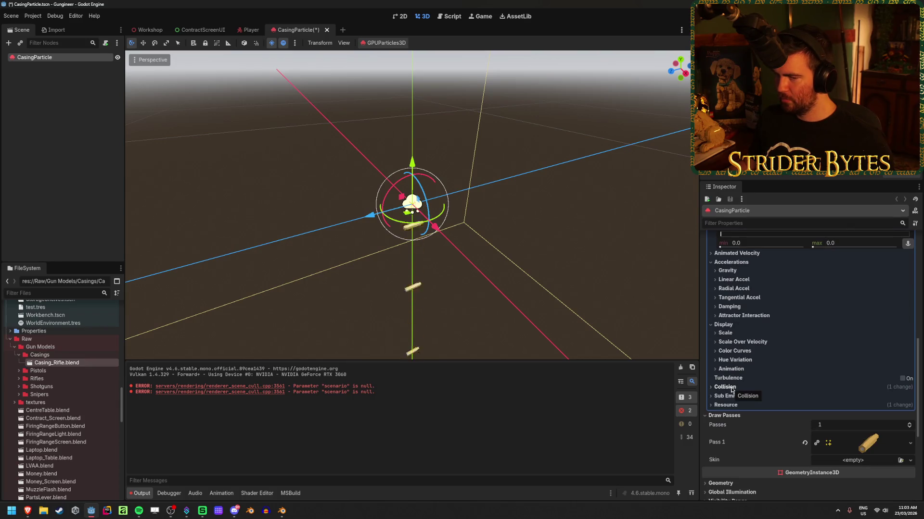
- Turn off particle collision, save the scene, and switch to the process material docs
{"action": "left_click", "coordinate": [731, 389]}
{"action": "left_click", "coordinate": [823, 397]}
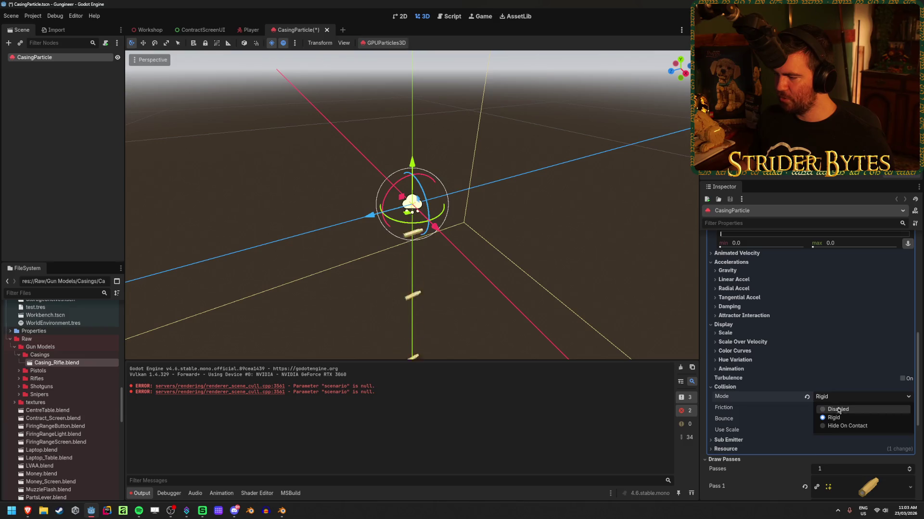
{"action": "left_click", "coordinate": [827, 407]}
{"action": "scroll", "coordinate": [754, 388], "scroll_direction": "up", "scroll_amount": 8}
{"action": "key", "text": "ctrl+s"}
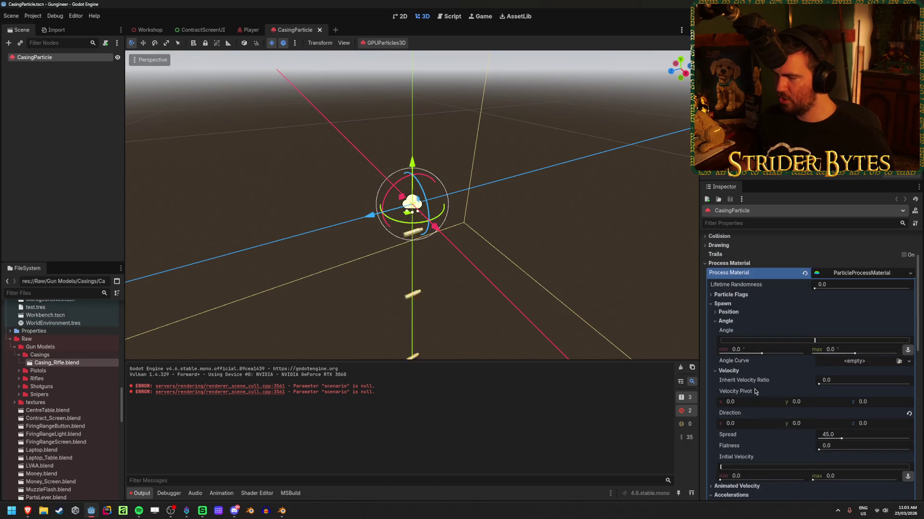
{"action": "scroll", "coordinate": [754, 388], "scroll_direction": "up", "scroll_amount": 1}
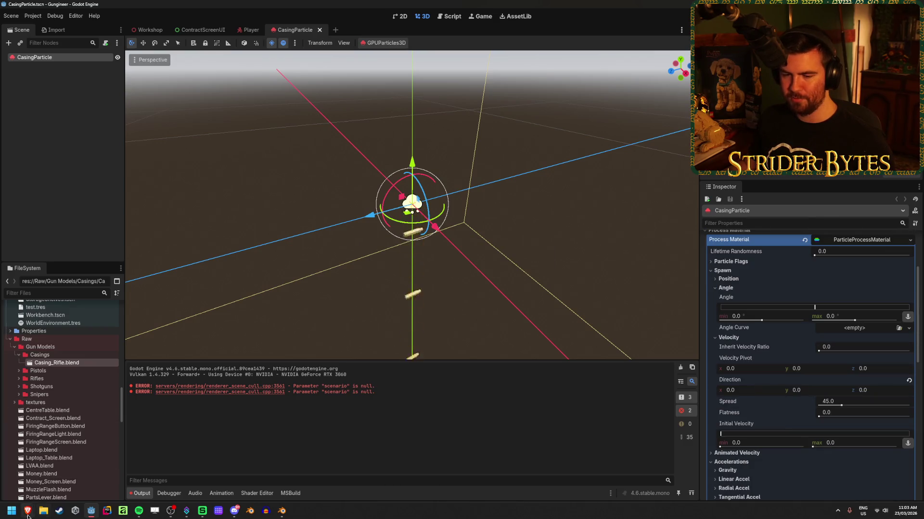
{"action": "key", "text": "alt+Tab"}
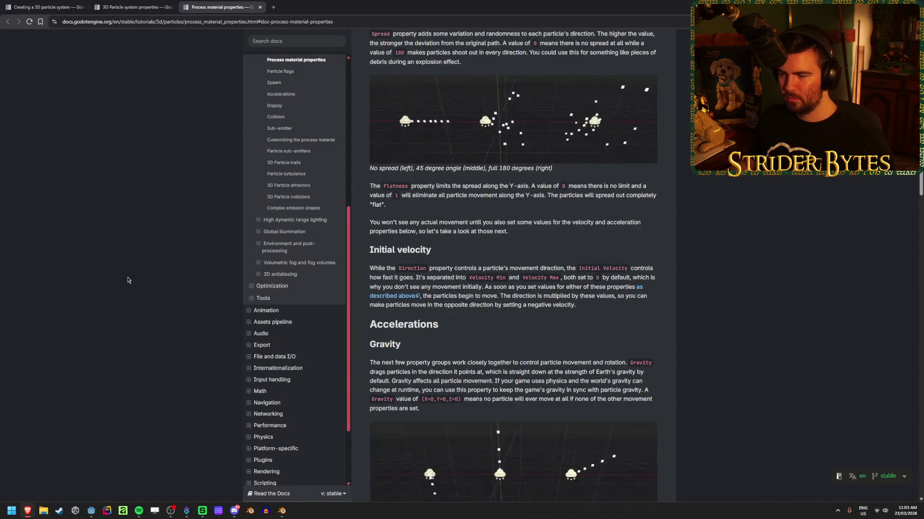
{"action": "scroll", "coordinate": [400, 278], "scroll_direction": "up", "scroll_amount": 2}
{"action": "scroll", "coordinate": [400, 278], "scroll_direction": "up", "scroll_amount": 3}
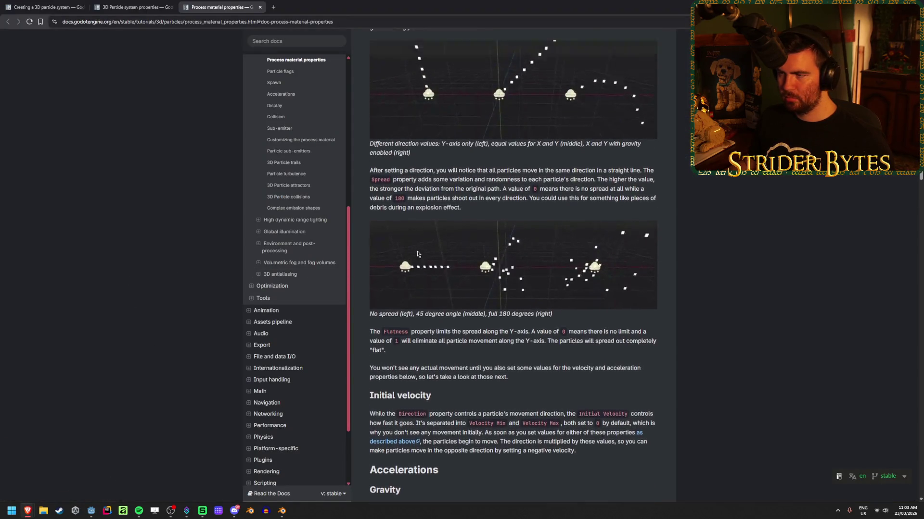
{"action": "scroll", "coordinate": [400, 239], "scroll_direction": "up", "scroll_amount": 5}
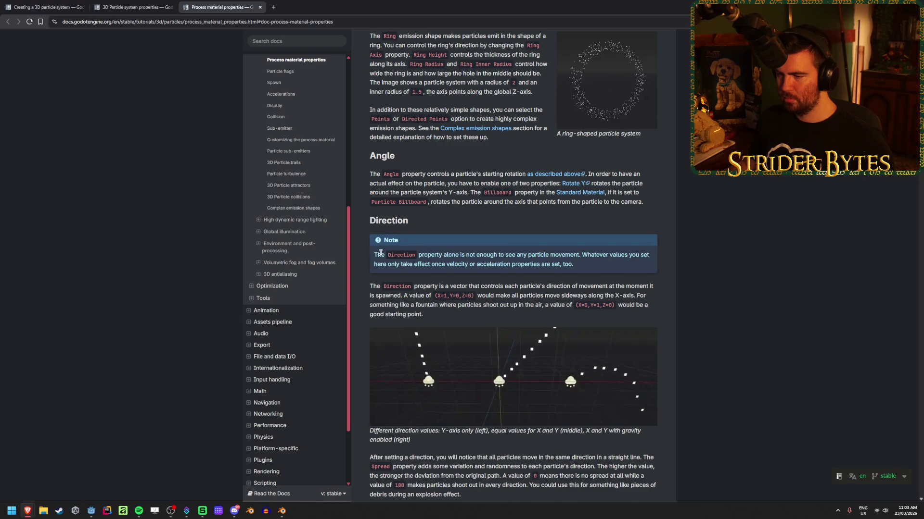
{"action": "left_click", "coordinate": [490, 257]}
{"action": "left_click_drag", "start_coordinate": [476, 264], "coordinate": [540, 265]}
{"action": "left_click", "coordinate": [404, 267]}
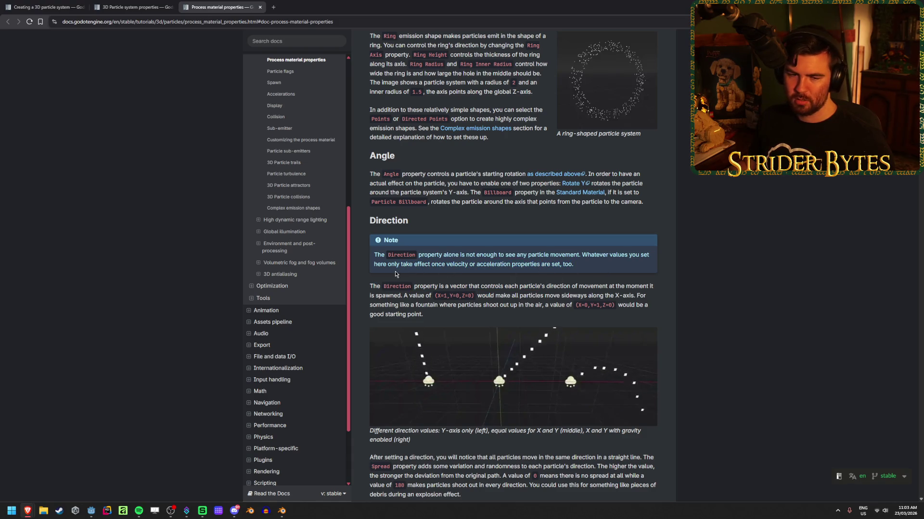
{"action": "left_click_drag", "start_coordinate": [413, 264], "coordinate": [475, 264]}
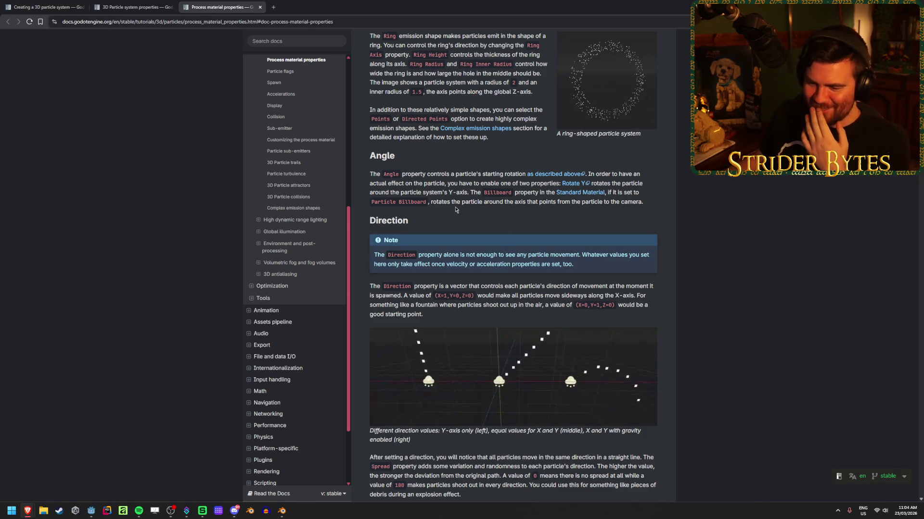
{"action": "scroll", "coordinate": [455, 203], "scroll_direction": "down", "scroll_amount": 3}
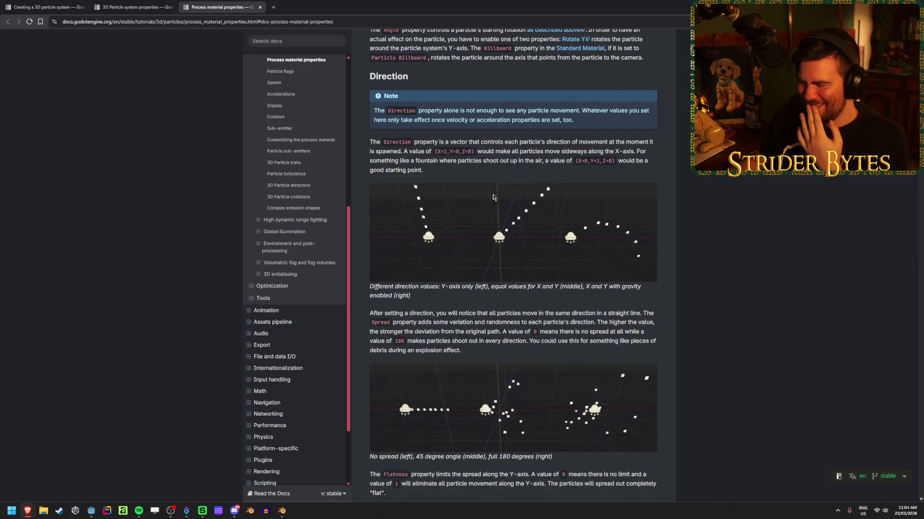
{"action": "scroll", "coordinate": [456, 203], "scroll_direction": "down", "scroll_amount": 2}
{"action": "scroll", "coordinate": [731, 190], "scroll_direction": "down", "scroll_amount": 3}
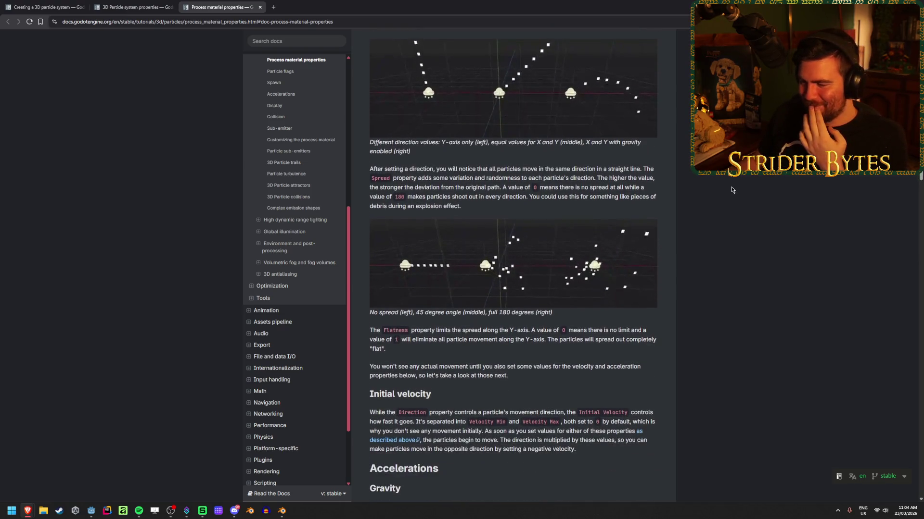
{"action": "scroll", "coordinate": [731, 190], "scroll_direction": "up", "scroll_amount": 4}
{"action": "scroll", "coordinate": [731, 189], "scroll_direction": "up", "scroll_amount": 2}
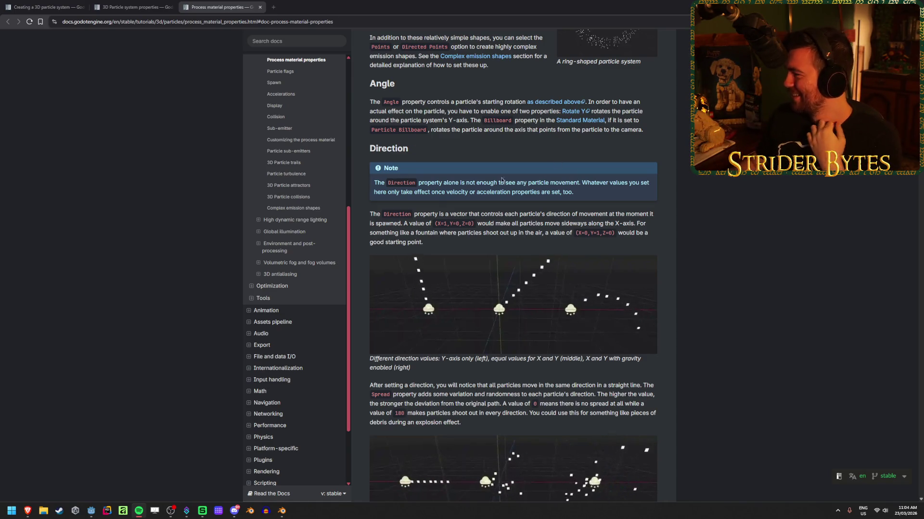
{"action": "scroll", "coordinate": [502, 181], "scroll_direction": "down", "scroll_amount": 3}
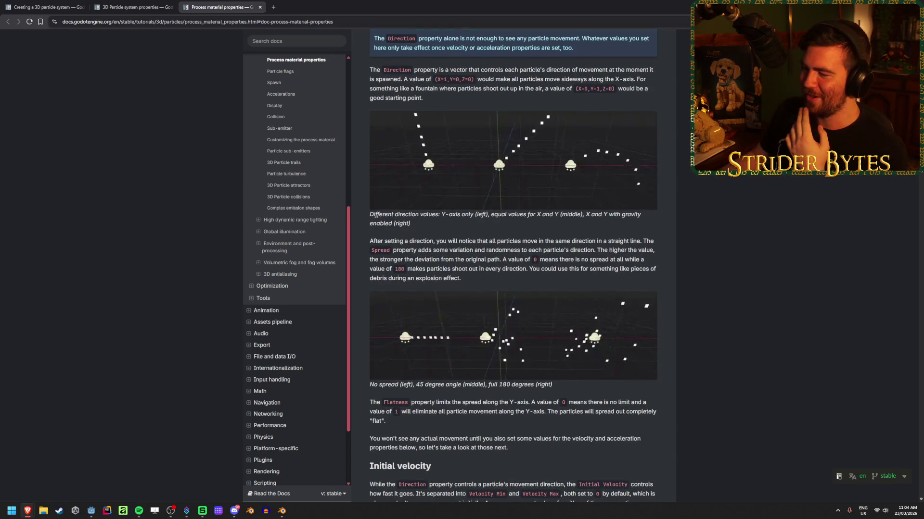
{"action": "scroll", "coordinate": [513, 265], "scroll_direction": "down", "scroll_amount": 2}
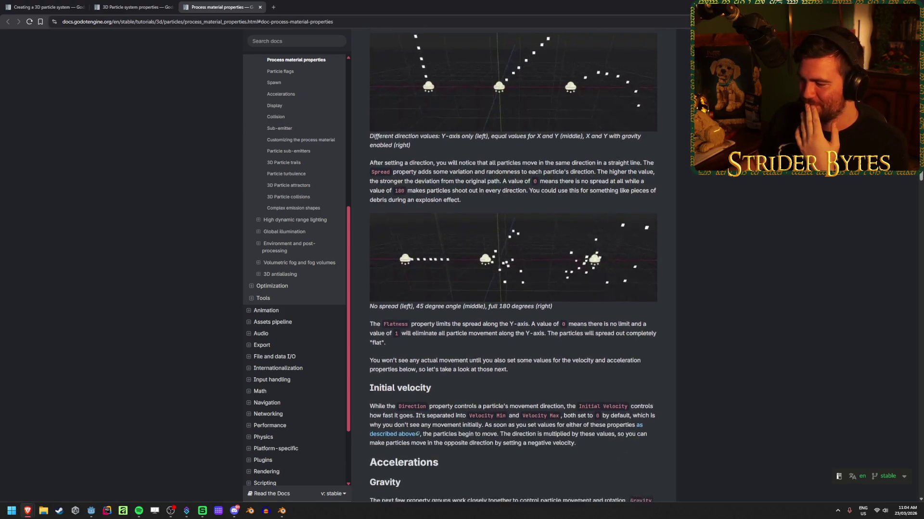
{"action": "scroll", "coordinate": [512, 265], "scroll_direction": "down", "scroll_amount": 10}
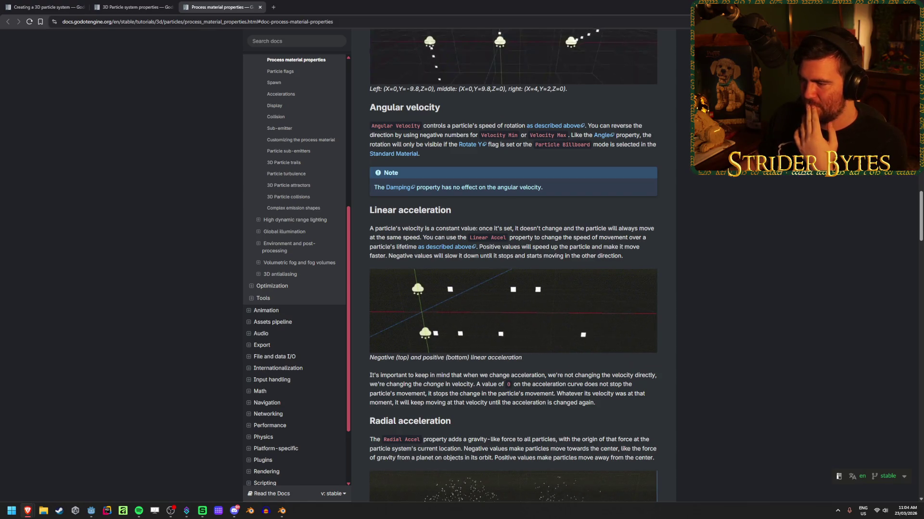
{"action": "scroll", "coordinate": [735, 232], "scroll_direction": "up", "scroll_amount": 4}
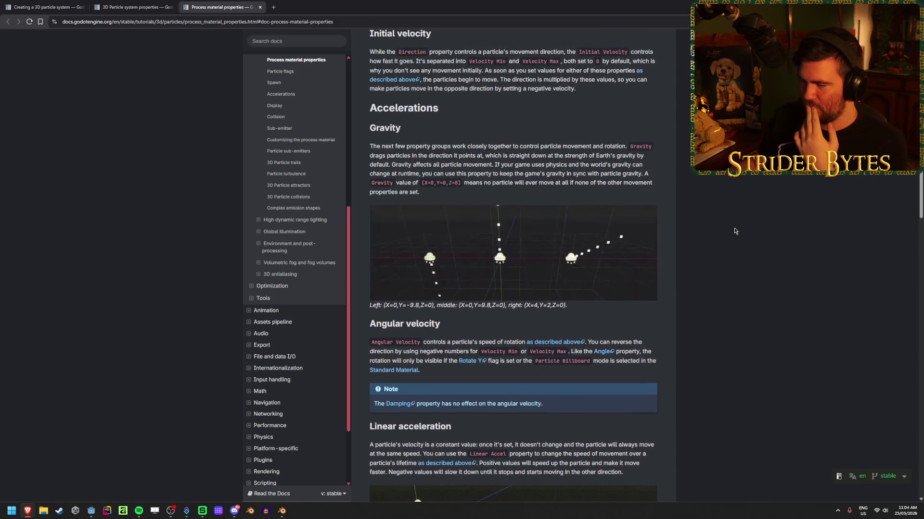
{"action": "scroll", "coordinate": [735, 228], "scroll_direction": "up", "scroll_amount": 9}
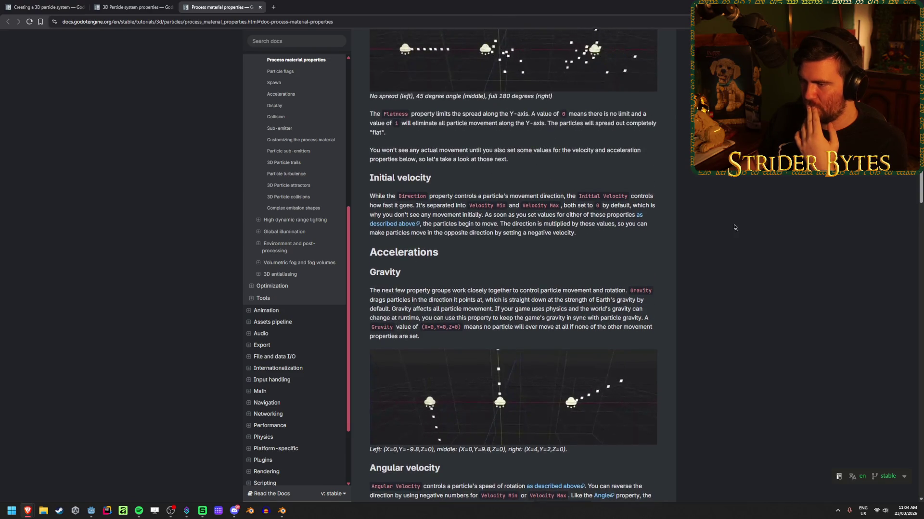
{"action": "scroll", "coordinate": [734, 227], "scroll_direction": "up", "scroll_amount": 6}
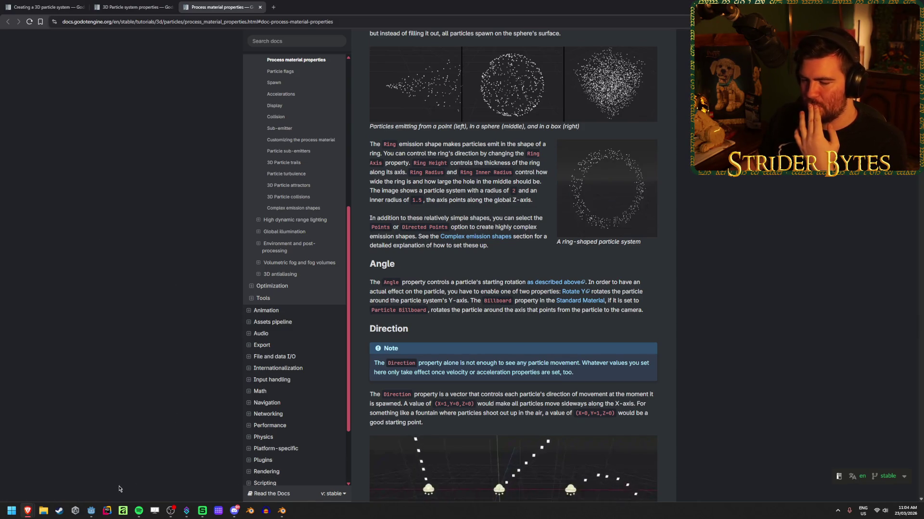
- Back in Godot, try raising the Spawn Angle min/max values, then reset them to 0
{"action": "left_click", "coordinate": [91, 511]}
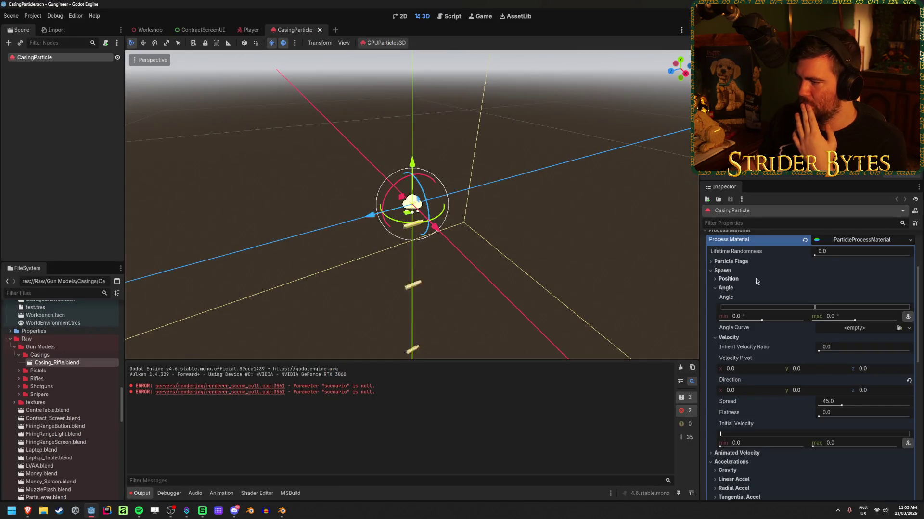
{"action": "left_click_drag", "start_coordinate": [730, 301], "coordinate": [733, 301]}
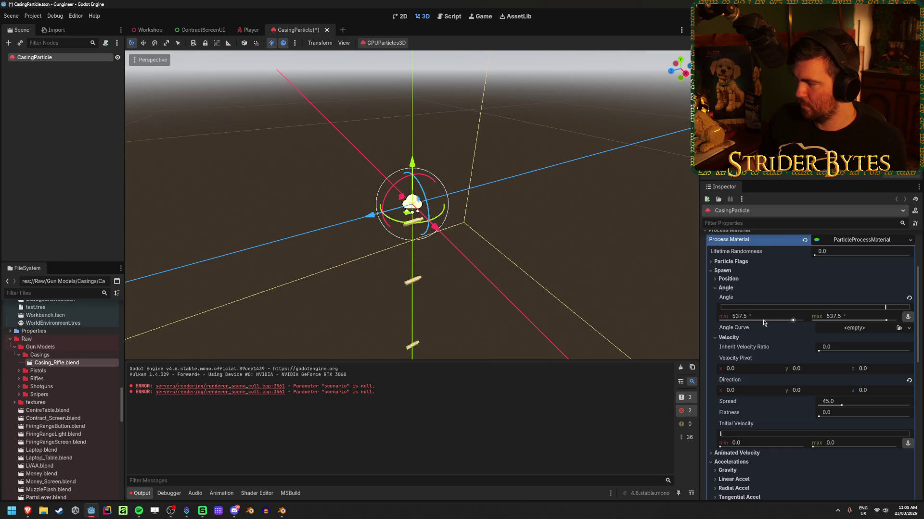
{"action": "left_click_drag", "start_coordinate": [758, 319], "coordinate": [727, 319]}
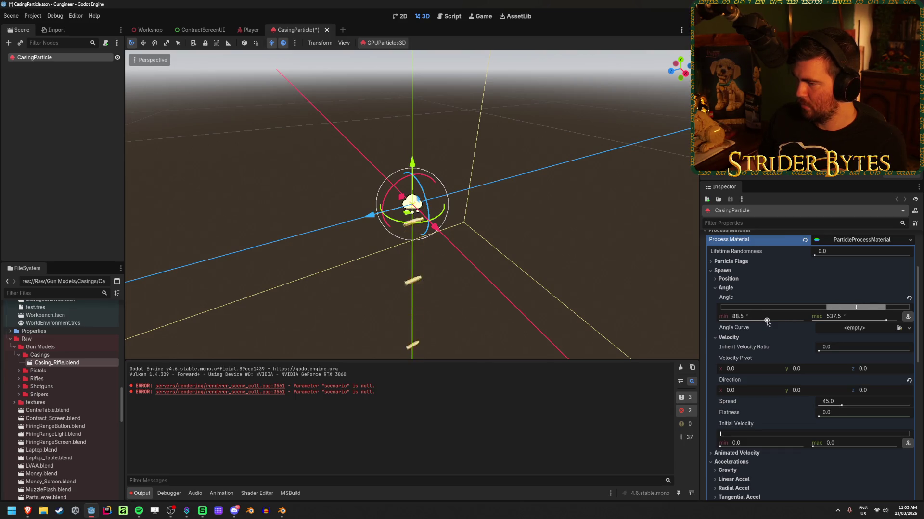
{"action": "left_click", "coordinate": [909, 298]}
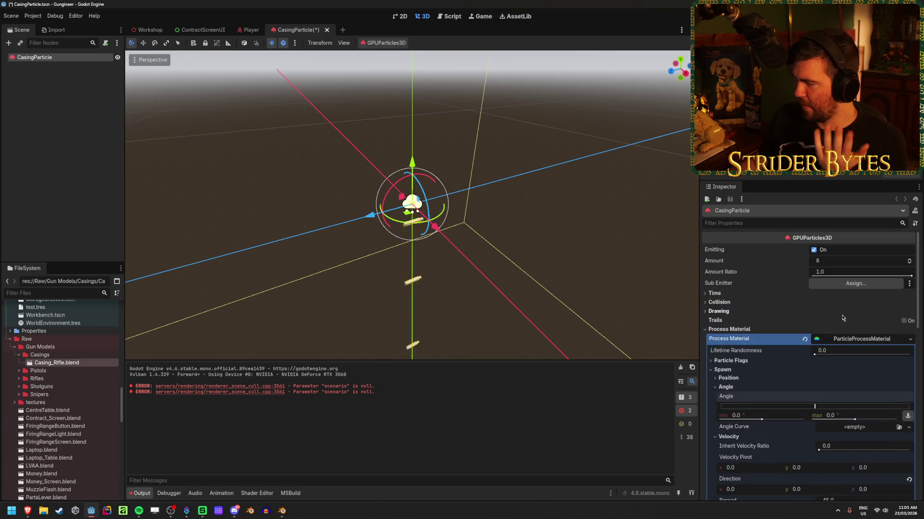
- Reselect CasingParticle, check the Drawing and Time (One Shot) settings, and orbit to watch the falling casings
{"action": "left_click", "coordinate": [56, 107]}
{"action": "left_click", "coordinate": [54, 58]}
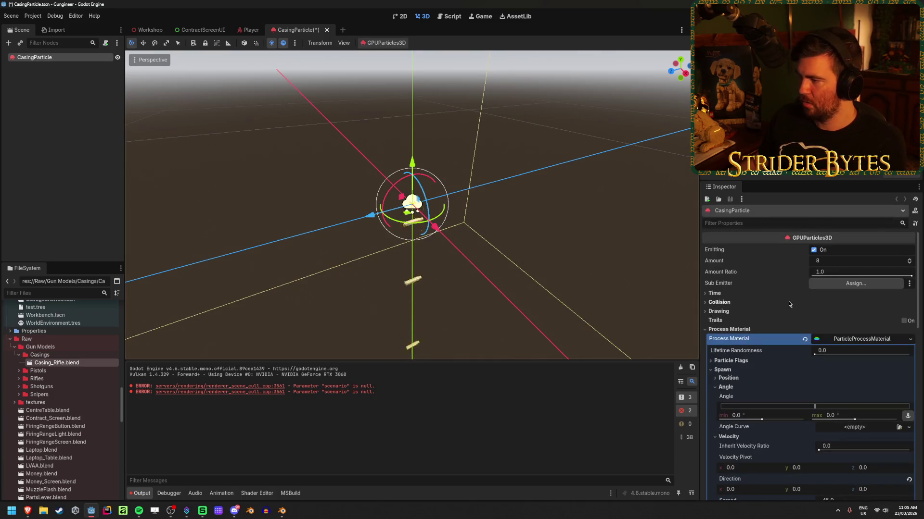
{"action": "left_click", "coordinate": [721, 312]}
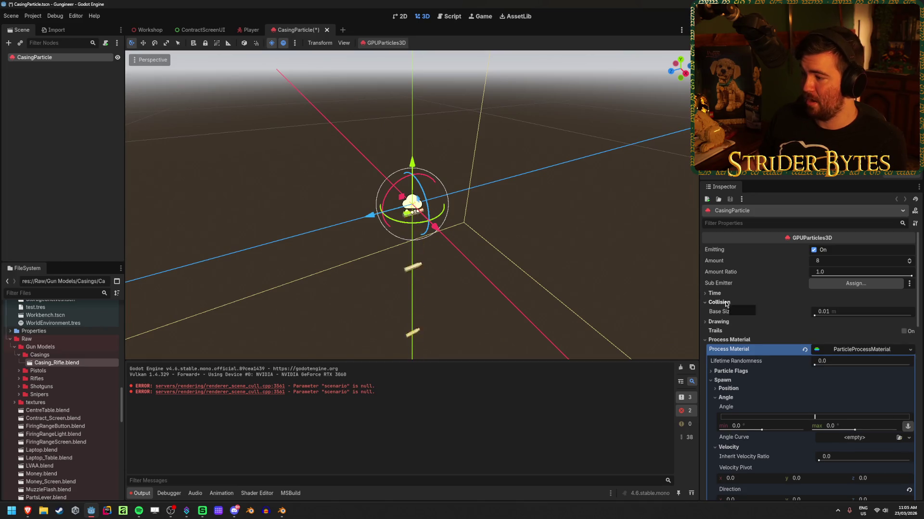
{"action": "left_click", "coordinate": [723, 312]}
{"action": "left_click", "coordinate": [716, 293]}
{"action": "left_click", "coordinate": [719, 293]}
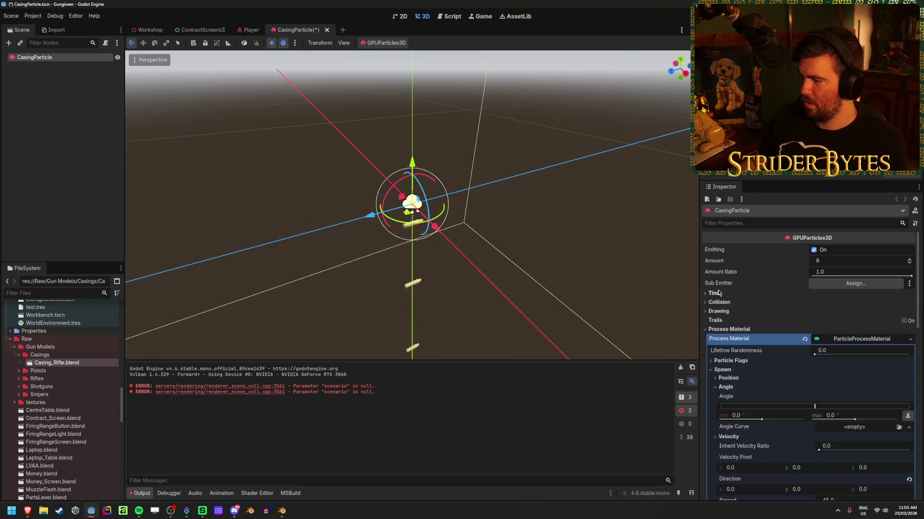
{"action": "scroll", "coordinate": [808, 322], "scroll_direction": "down", "scroll_amount": 3}
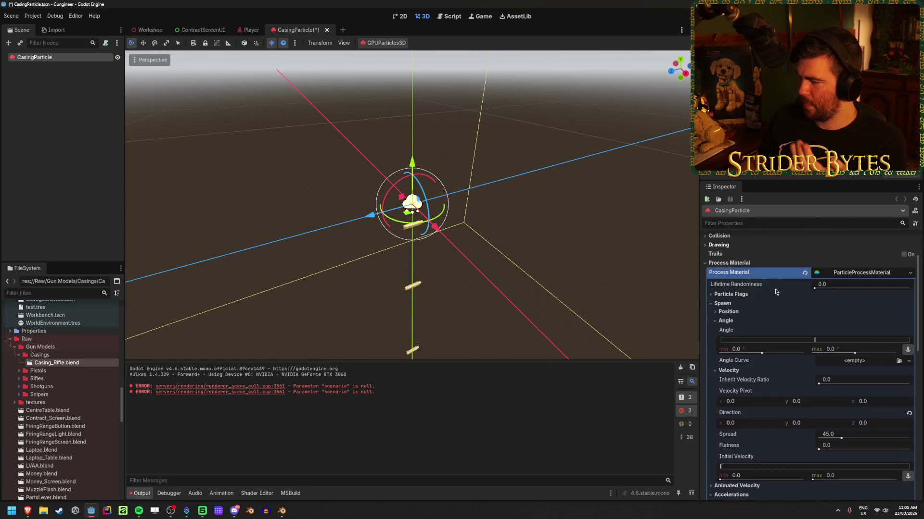
{"action": "scroll", "coordinate": [809, 321], "scroll_direction": "down", "scroll_amount": 5}
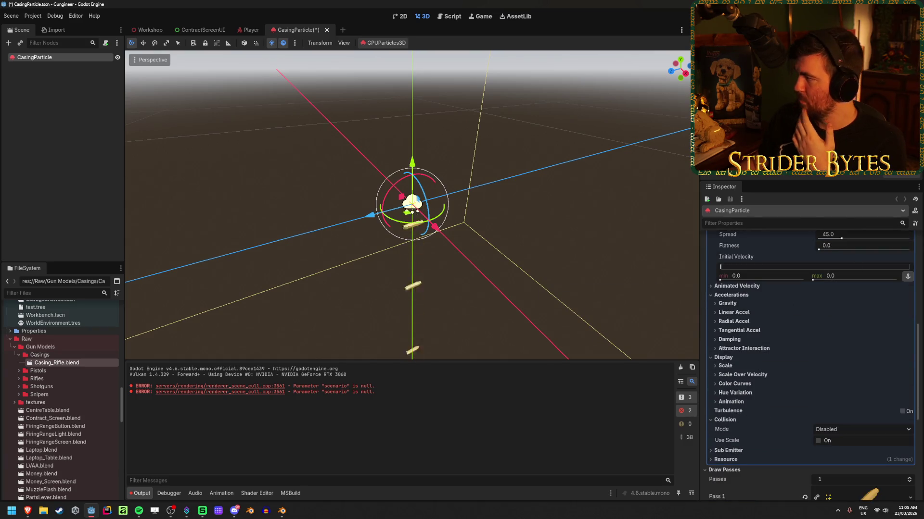
{"action": "key", "text": "alt+Tab"}
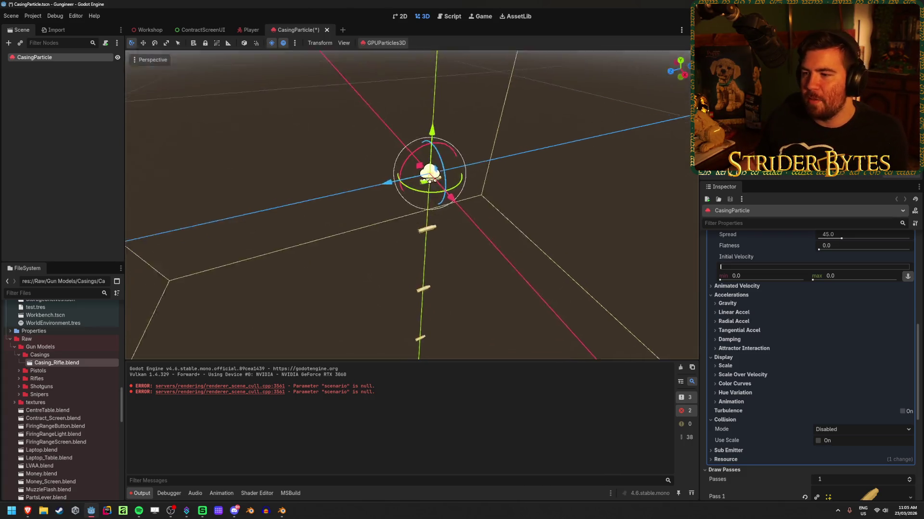
{"action": "left_click_drag", "start_coordinate": [385, 216], "coordinate": [316, 148]}
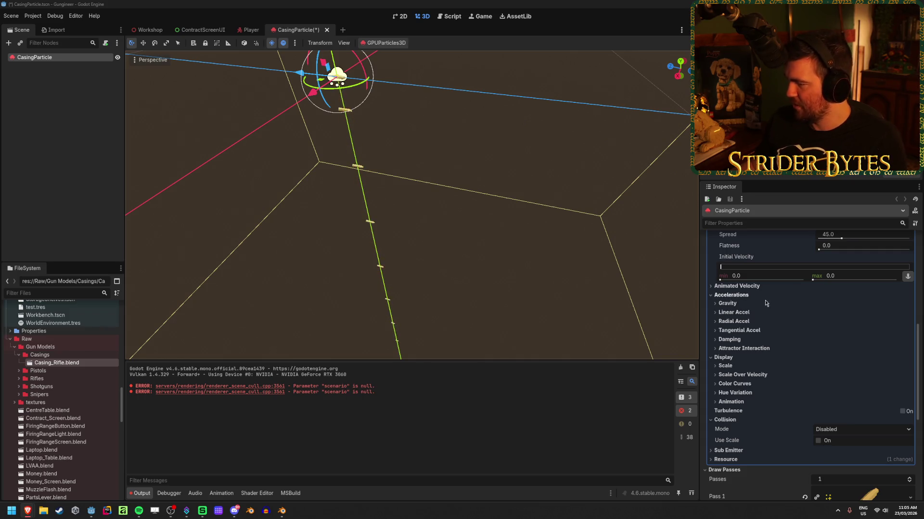
{"action": "key", "text": "alt+Tab"}
- Expand Gravity, recentre the view, and experiment with direction, velocity pivot and inherit velocity ratio
{"action": "left_click", "coordinate": [744, 304]}
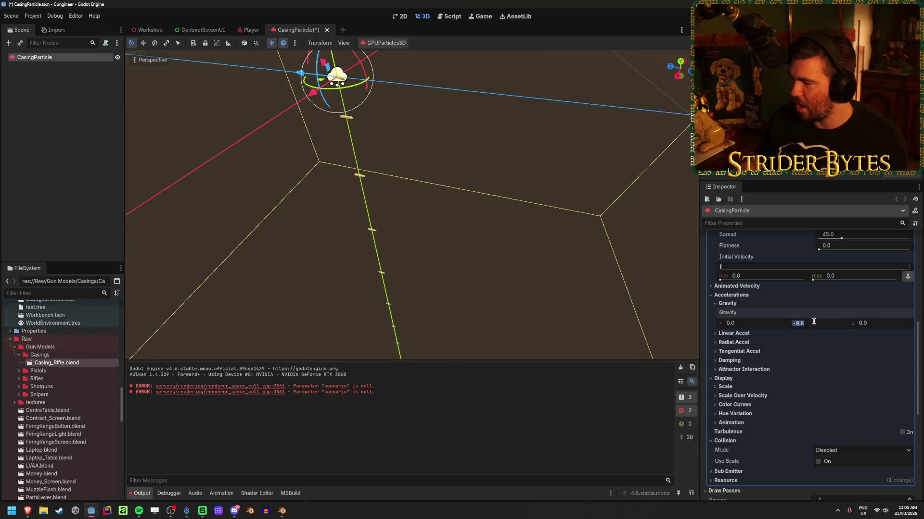
{"action": "key", "text": "f"}
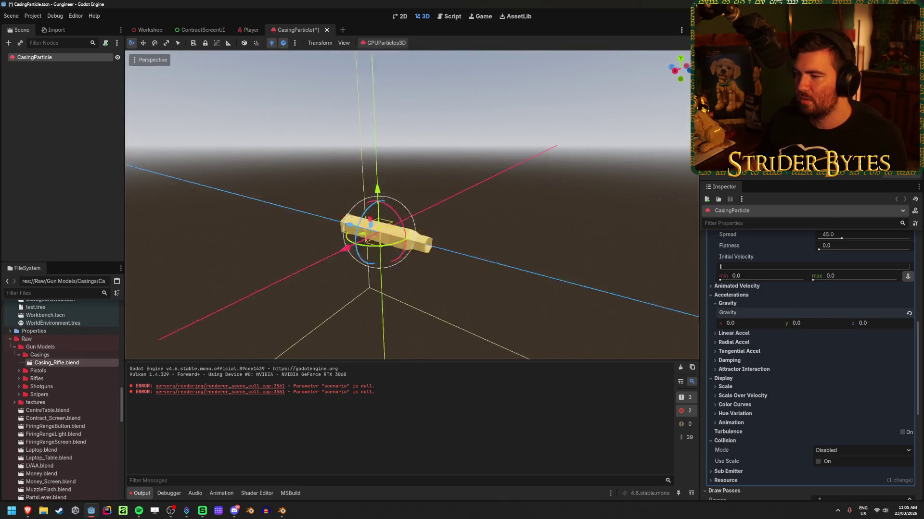
{"action": "scroll", "coordinate": [853, 307], "scroll_direction": "up", "scroll_amount": 5}
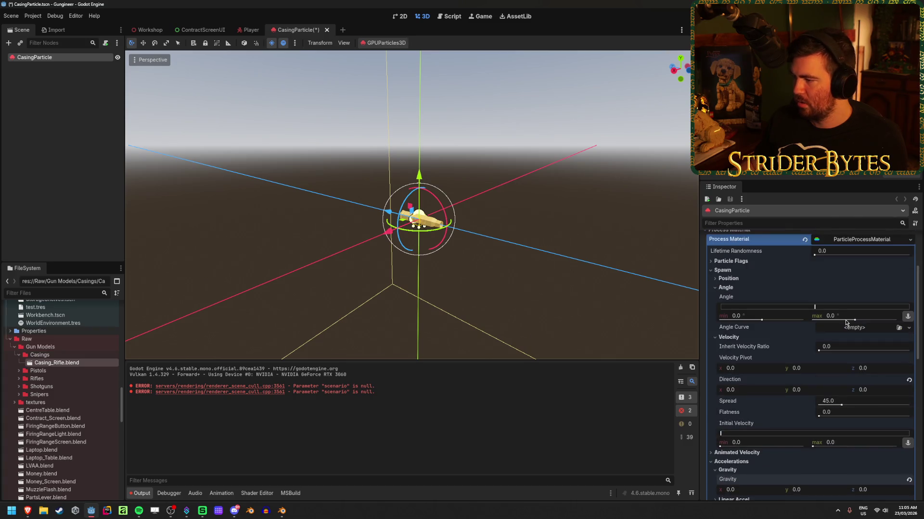
{"action": "left_click_drag", "start_coordinate": [801, 394], "coordinate": [801, 393]}
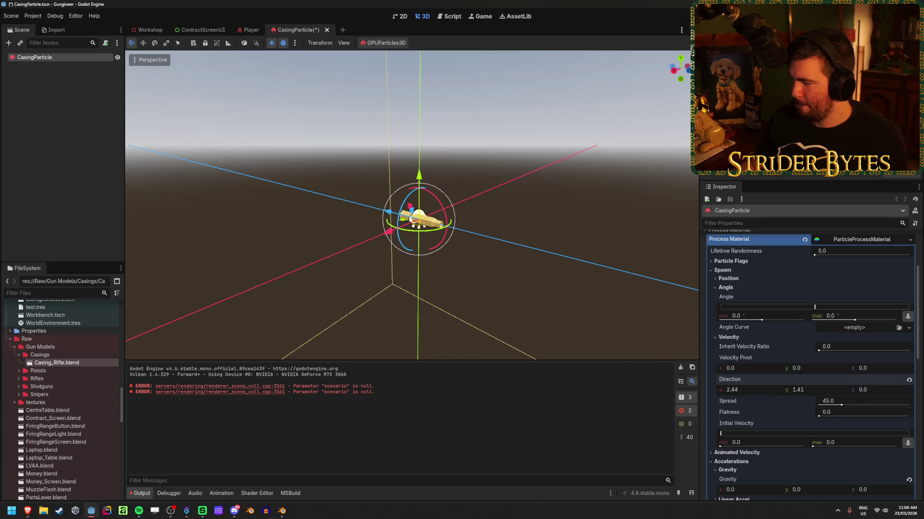
{"action": "left_click_drag", "start_coordinate": [750, 368], "coordinate": [763, 368]}
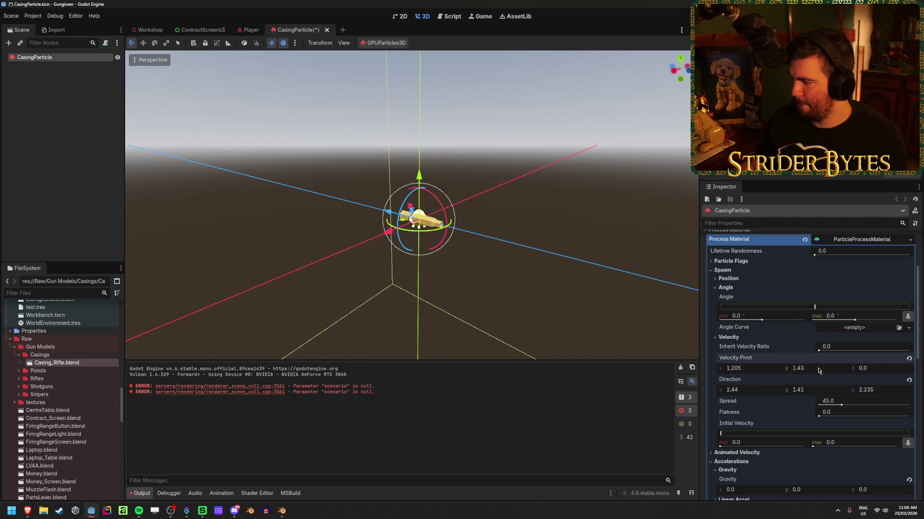
{"action": "left_click_drag", "start_coordinate": [834, 350], "coordinate": [875, 351]}
{"action": "left_click", "coordinate": [809, 347]}
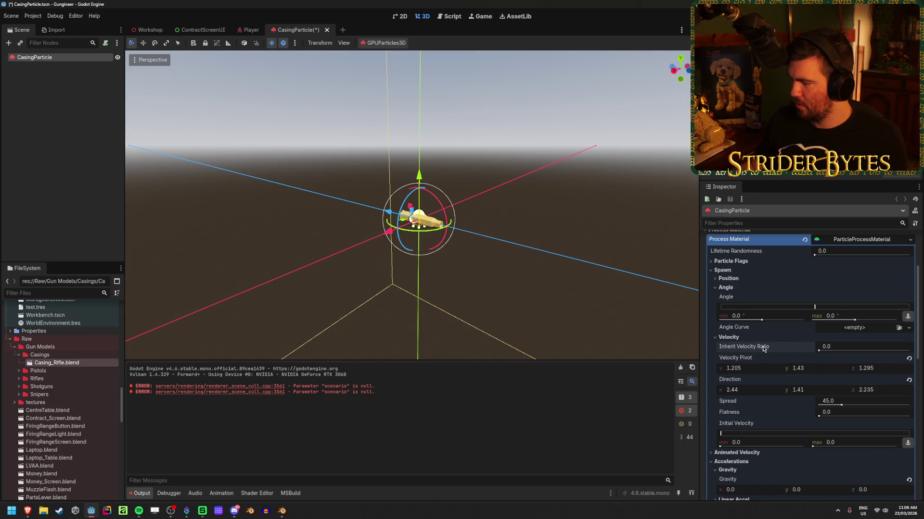
- Reset inherit velocity ratio, velocity pivot and direction to zero, then save the scene
{"action": "mouse_move", "coordinate": [730, 433]}
{"action": "left_mouse_down"}
{"action": "mouse_move", "coordinate": [750, 434]}
{"action": "mouse_move", "coordinate": [714, 438]}
{"action": "left_mouse_up"}
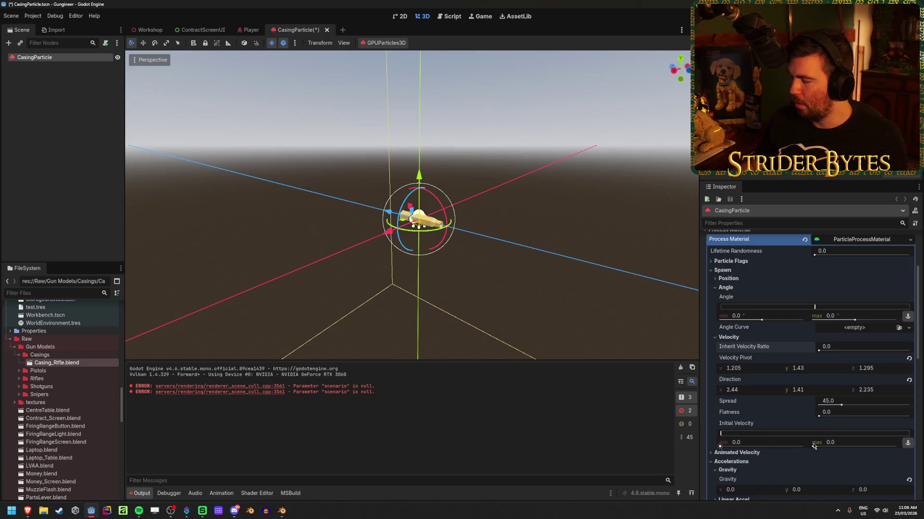
{"action": "left_click_drag", "start_coordinate": [823, 349], "coordinate": [909, 350]}
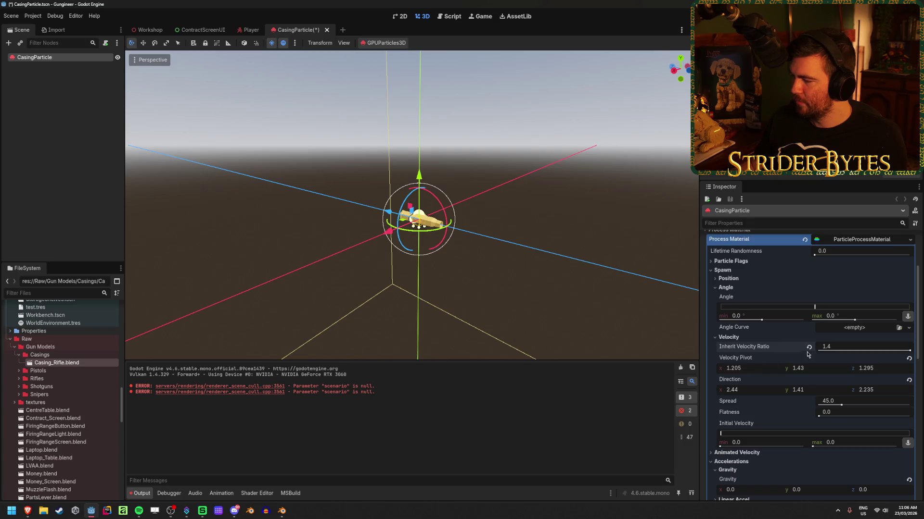
{"action": "left_click", "coordinate": [809, 347]}
{"action": "left_click", "coordinate": [757, 368]}
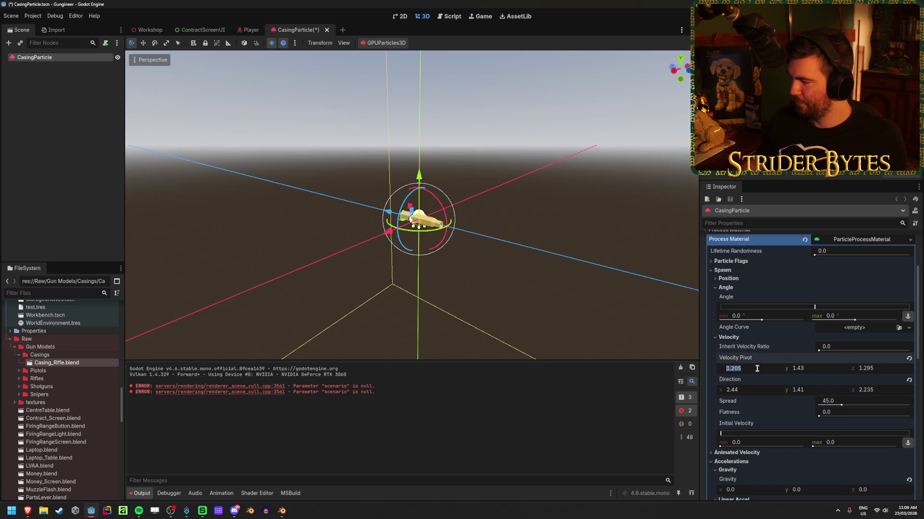
{"action": "left_click", "coordinate": [909, 359]}
{"action": "left_click", "coordinate": [909, 381]}
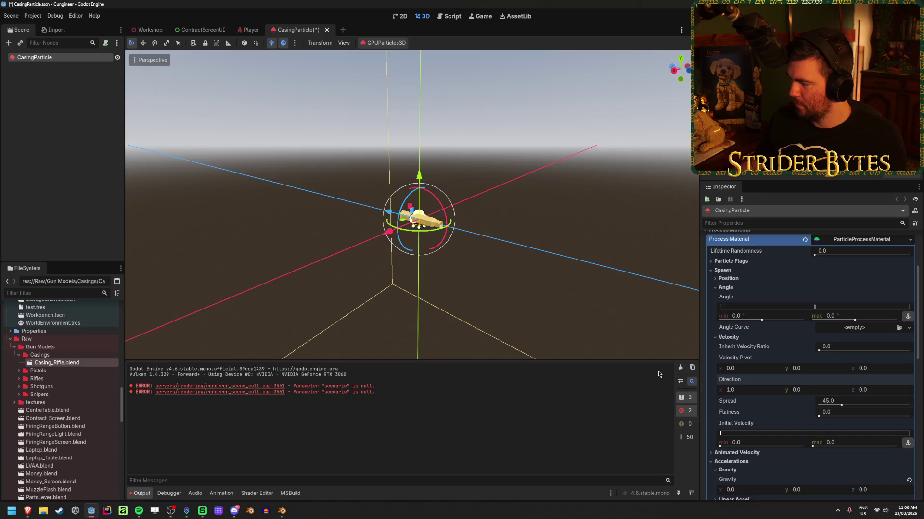
{"action": "scroll", "coordinate": [501, 291], "scroll_direction": "up", "scroll_amount": 5}
{"action": "left_click_drag", "start_coordinate": [426, 271], "coordinate": [481, 267]}
{"action": "key", "text": "ctrl+s"}
{"action": "type", "text": "1"}
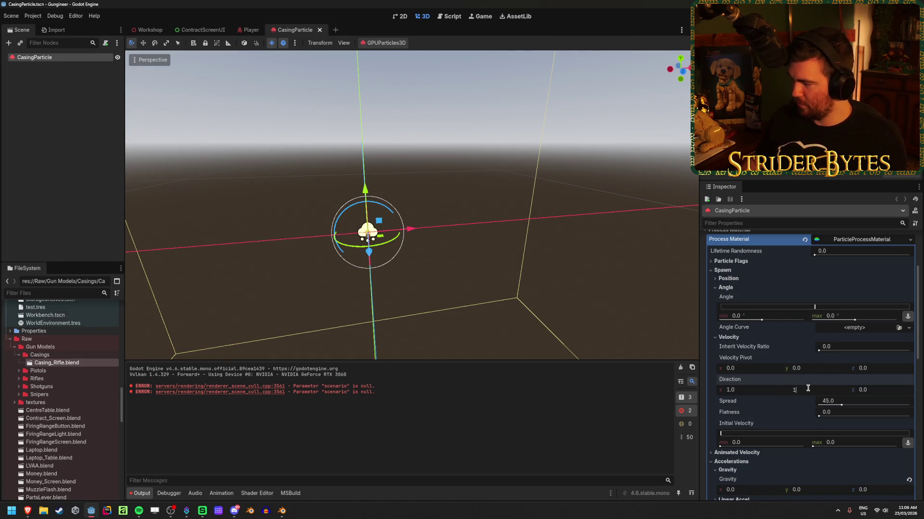
- Set Direction y to 1 and Initial Velocity max to 1.0, then watch the casings fly out
{"action": "key", "text": "Return"}
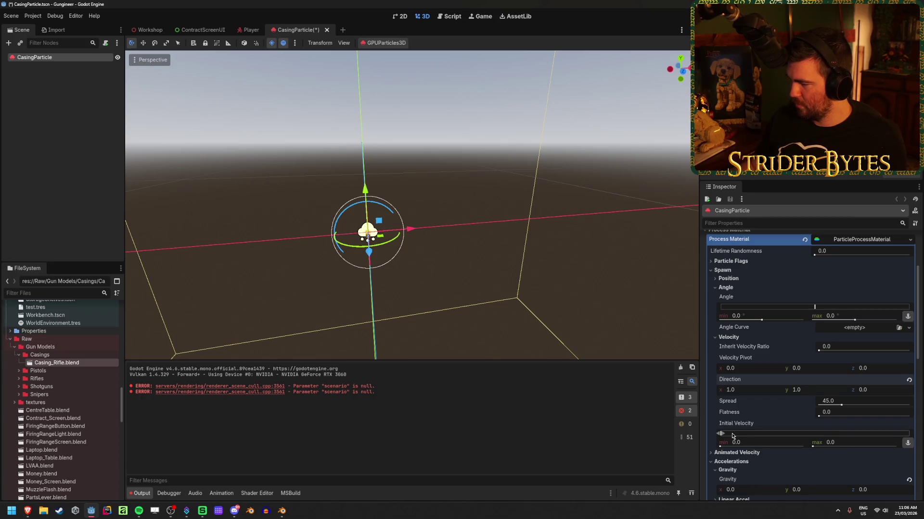
{"action": "mouse_move", "coordinate": [721, 433]}
{"action": "left_mouse_down"}
{"action": "mouse_move", "coordinate": [732, 436]}
{"action": "mouse_move", "coordinate": [724, 438]}
{"action": "left_mouse_up"}
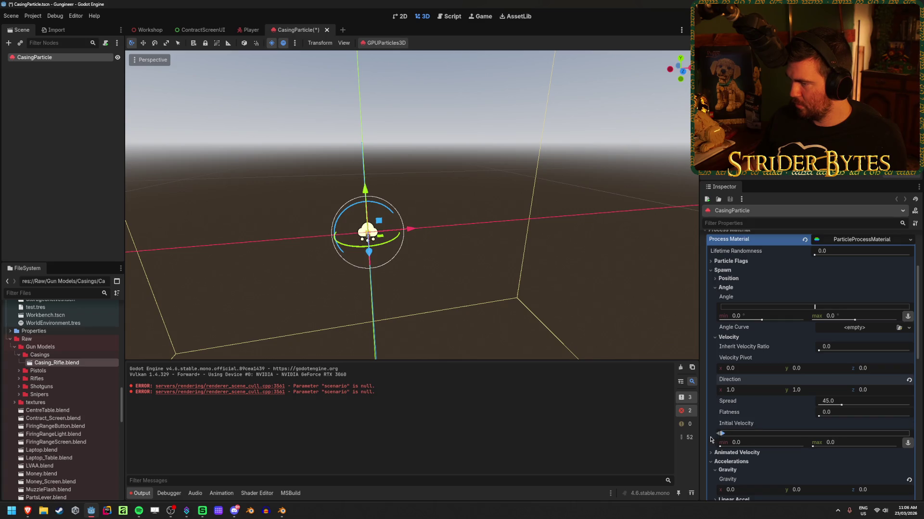
{"action": "left_click", "coordinate": [826, 442]}
{"action": "type", "text": "1"}
{"action": "key", "text": "Return"}
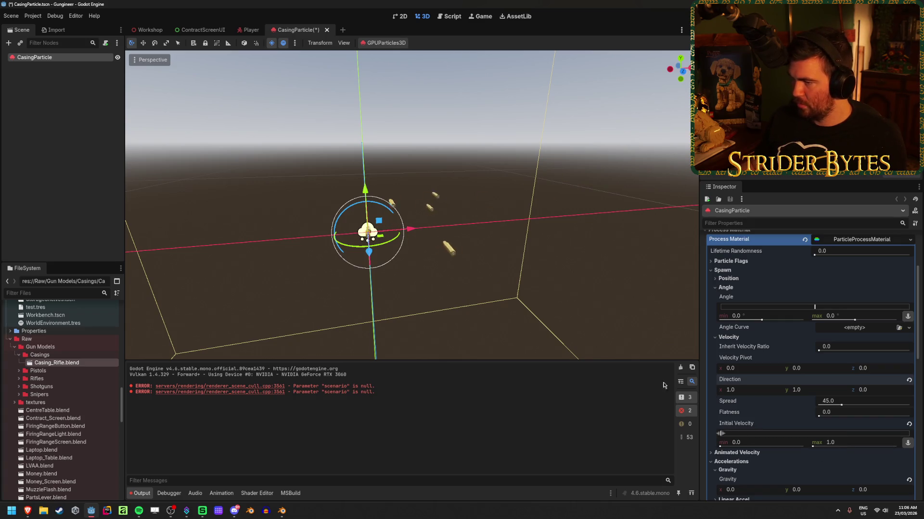
{"action": "left_click_drag", "start_coordinate": [680, 68], "coordinate": [671, 67]}
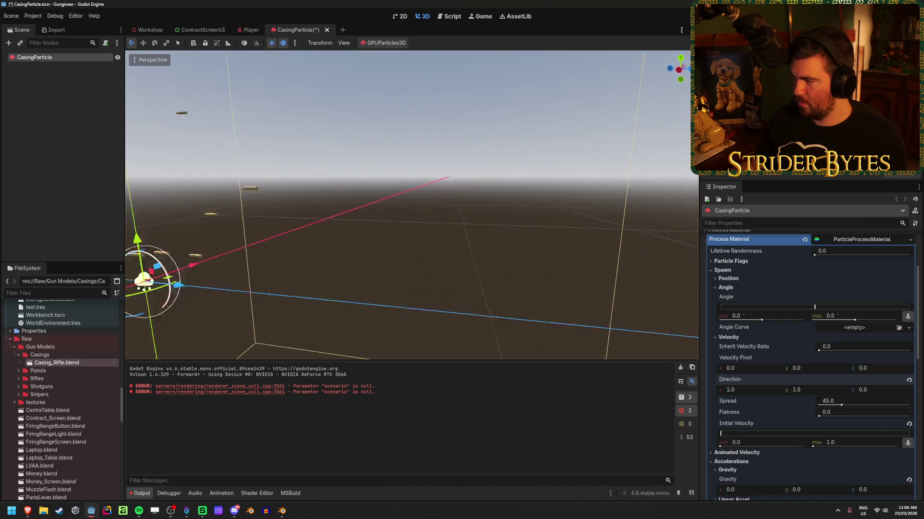
{"action": "mouse_move", "coordinate": [432, 308]}
{"action": "left_mouse_down"}
{"action": "mouse_move", "coordinate": [413, 303]}
{"action": "mouse_move", "coordinate": [461, 312]}
{"action": "left_mouse_up"}
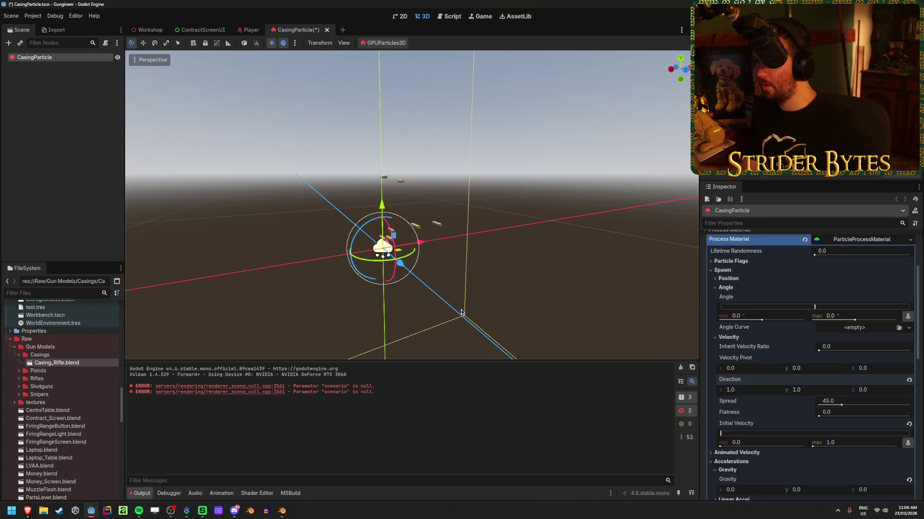
{"action": "scroll", "coordinate": [795, 397], "scroll_direction": "up", "scroll_amount": 3}
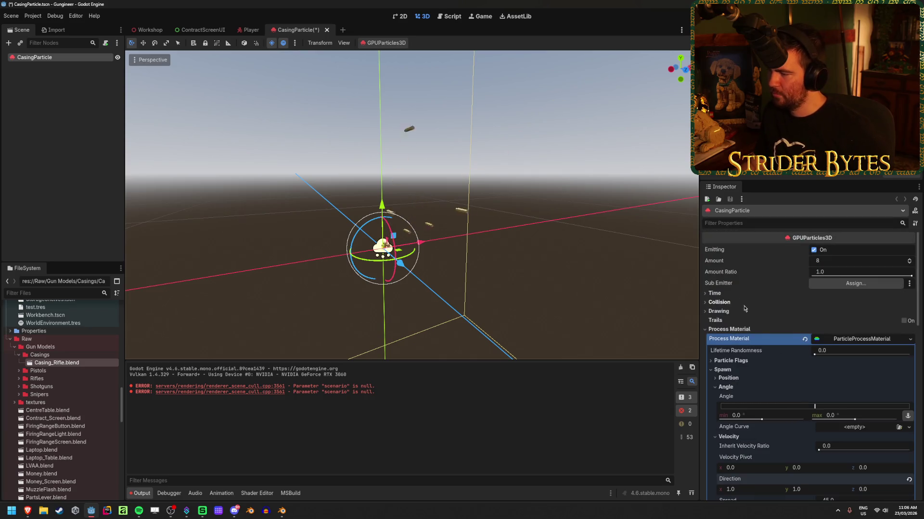
- Set the particle Lifetime to 10 seconds after first trying a huge value
{"action": "left_click", "coordinate": [714, 293]}
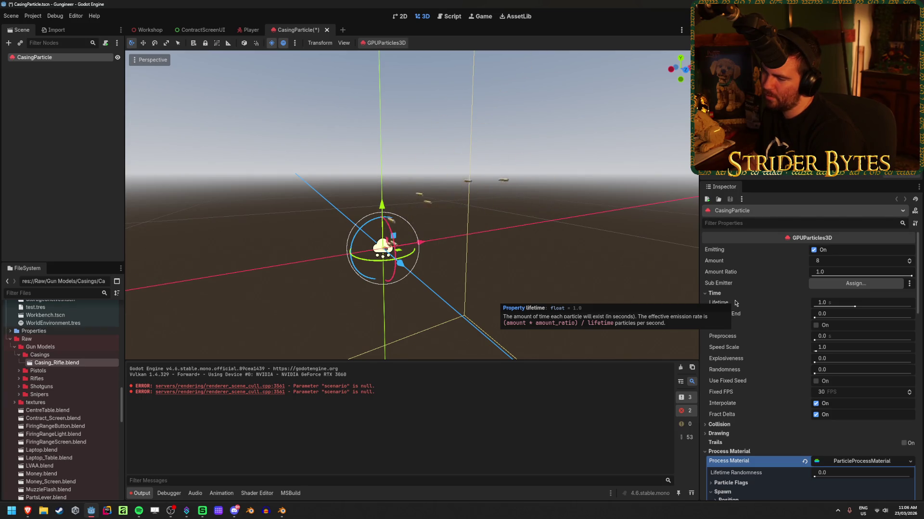
{"action": "left_click", "coordinate": [861, 307]}
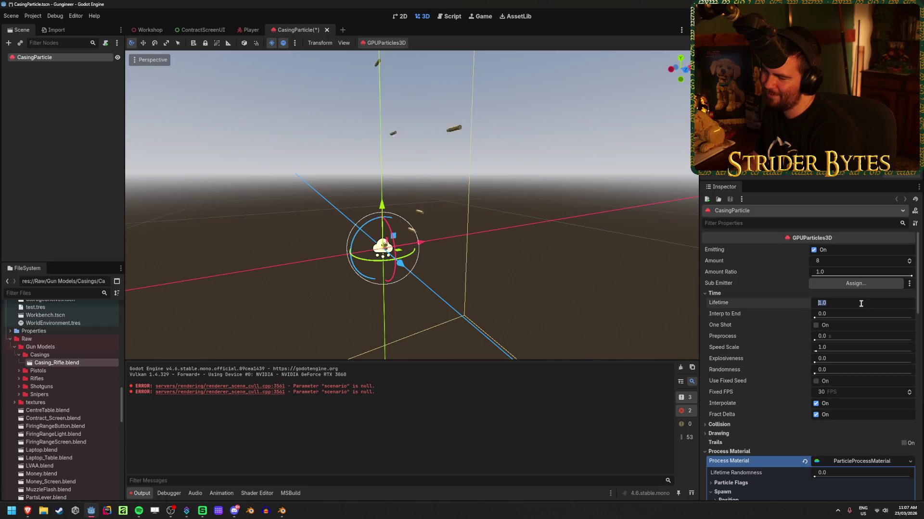
{"action": "type", "text": "999999999999999"}
{"action": "key", "text": "Return"}
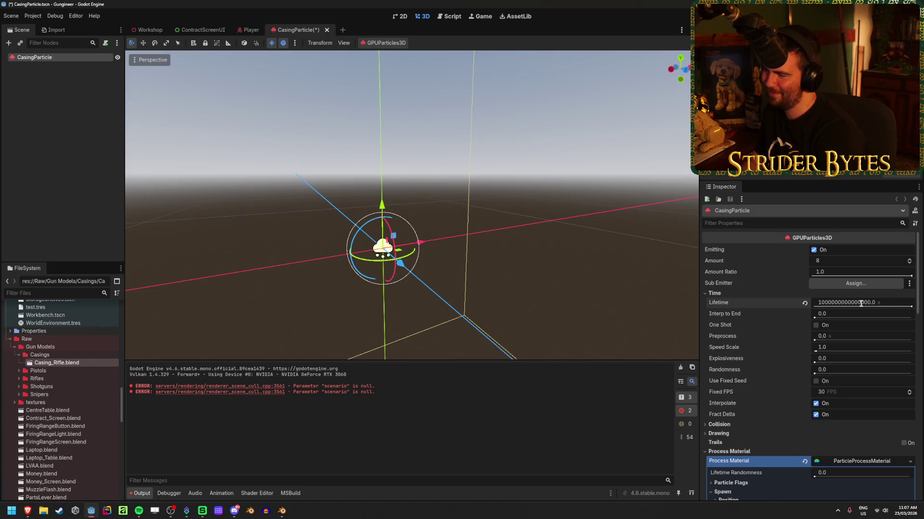
{"action": "left_click", "coordinate": [404, 287]}
{"action": "left_click", "coordinate": [70, 59]}
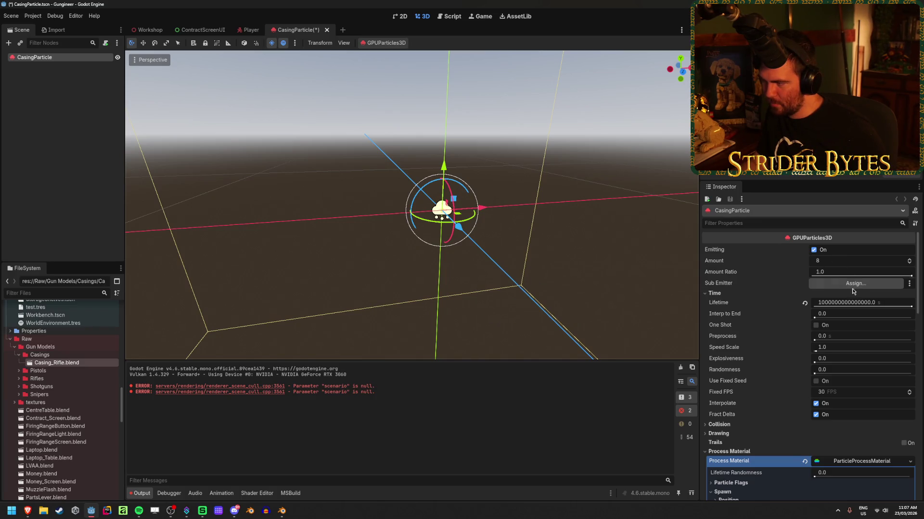
{"action": "left_click", "coordinate": [864, 304]}
{"action": "type", "text": "10"}
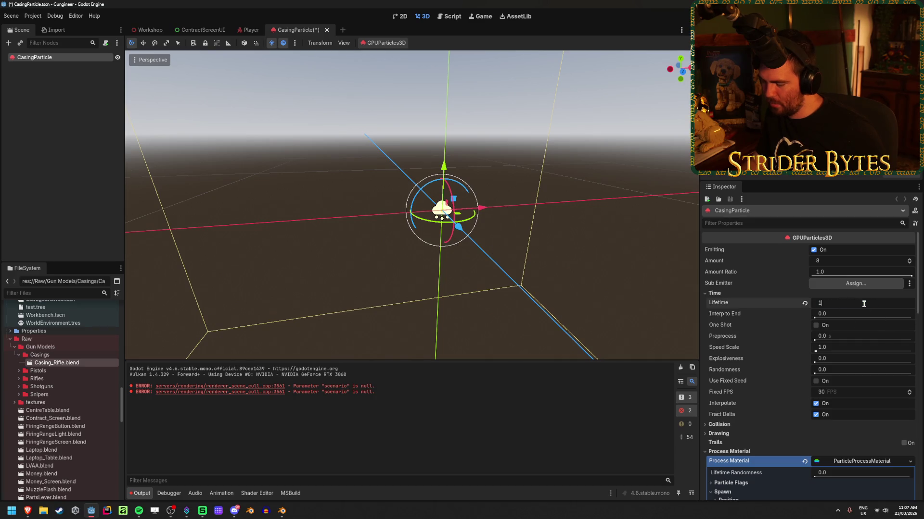
{"action": "key", "text": "Return"}
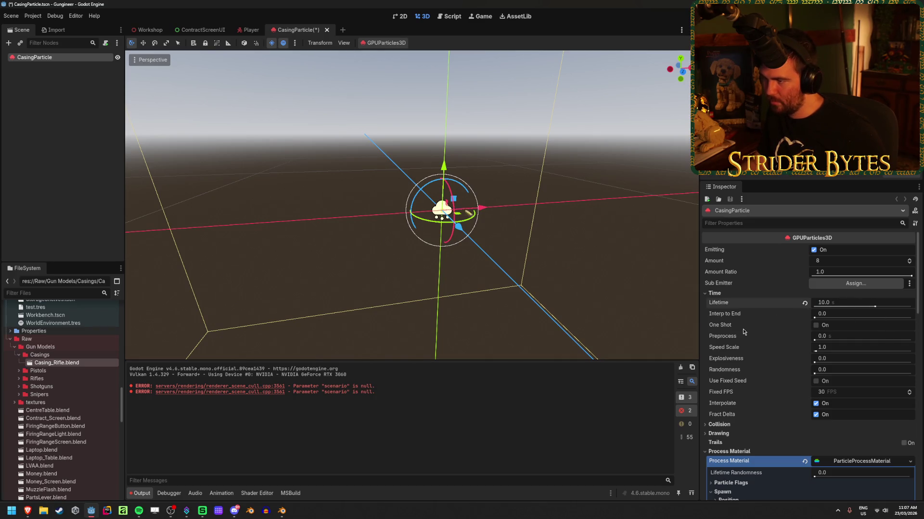
- Set the particle Amount to 100 and save the scene
{"action": "left_click_drag", "start_coordinate": [481, 216], "coordinate": [433, 279]}
{"action": "mouse_move", "coordinate": [414, 217]}
{"action": "left_mouse_down"}
{"action": "mouse_move", "coordinate": [404, 154]}
{"action": "mouse_move", "coordinate": [406, 202]}
{"action": "mouse_move", "coordinate": [394, 207]}
{"action": "mouse_move", "coordinate": [414, 211]}
{"action": "mouse_move", "coordinate": [409, 226]}
{"action": "mouse_move", "coordinate": [404, 216]}
{"action": "left_mouse_up"}
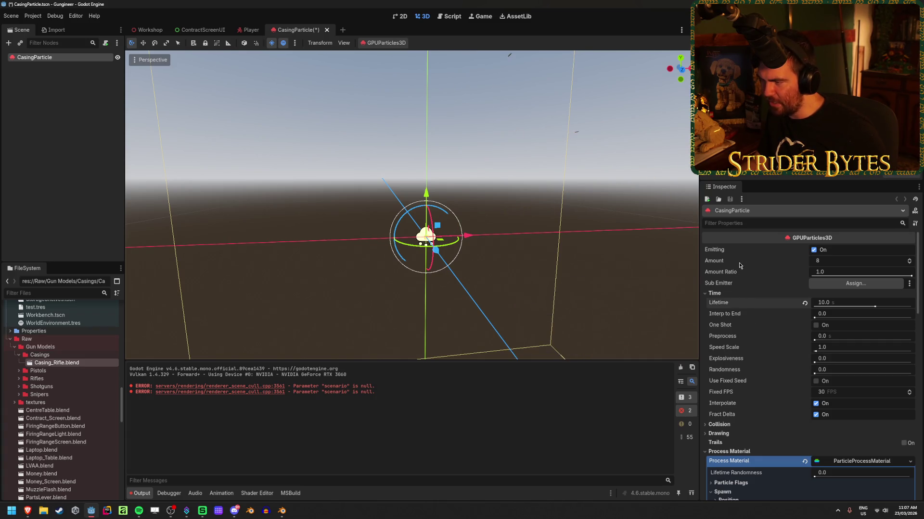
{"action": "left_click", "coordinate": [842, 262]}
{"action": "type", "text": "100"}
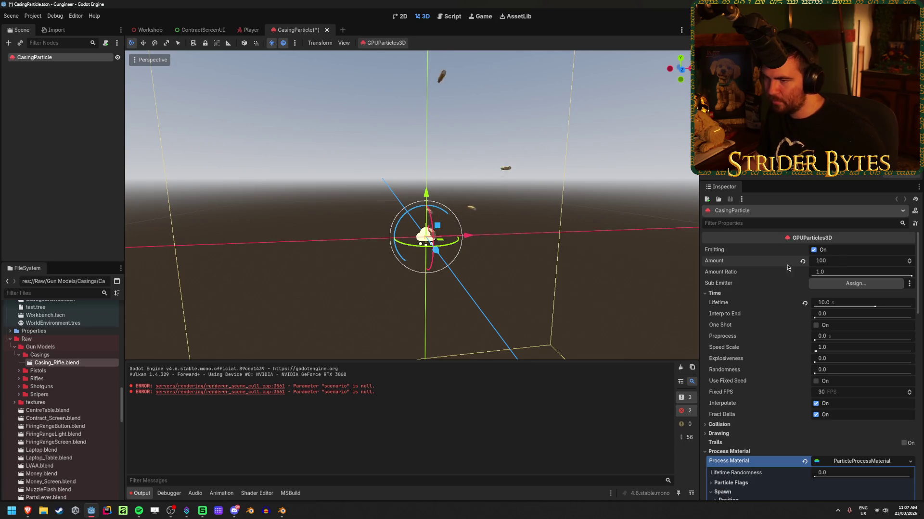
{"action": "left_click_drag", "start_coordinate": [409, 216], "coordinate": [456, 197]}
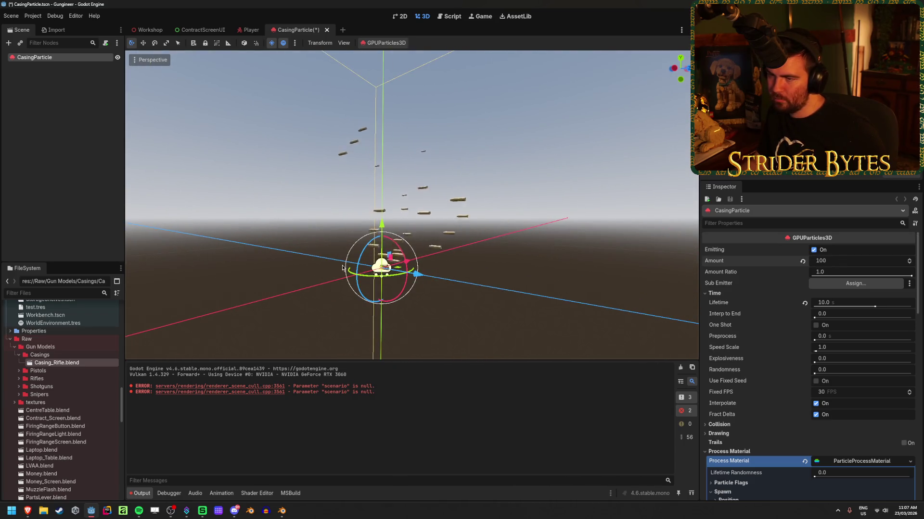
{"action": "key", "text": "ctrl+s"}
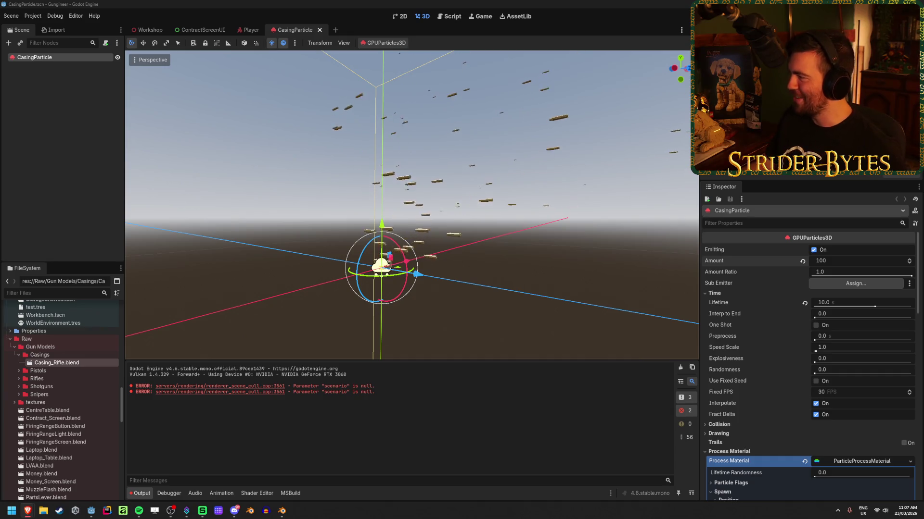
- Select CasingParticle and set its gravity Y to -9.8 so casings fall downward
{"action": "left_click", "coordinate": [515, 284]}
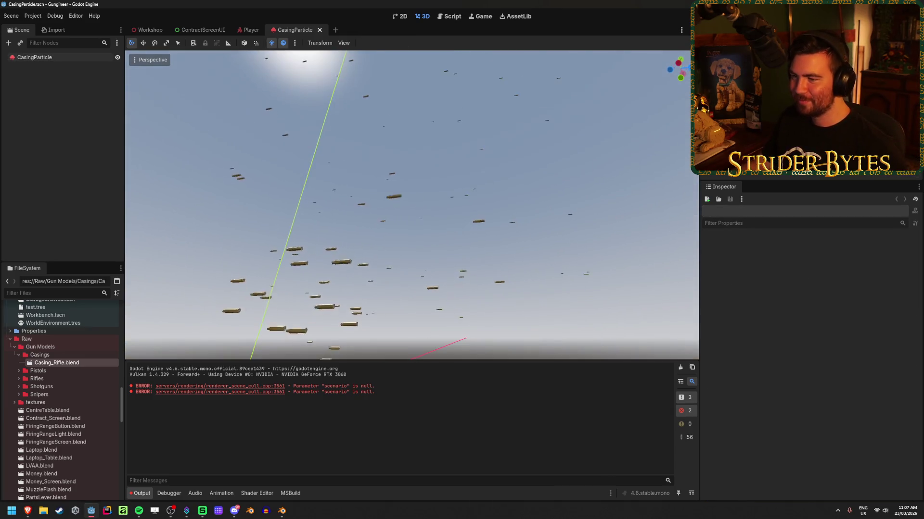
{"action": "left_click_drag", "start_coordinate": [411, 193], "coordinate": [411, 288]}
{"action": "left_click", "coordinate": [422, 248]}
{"action": "scroll", "coordinate": [773, 328], "scroll_direction": "down", "scroll_amount": 3}
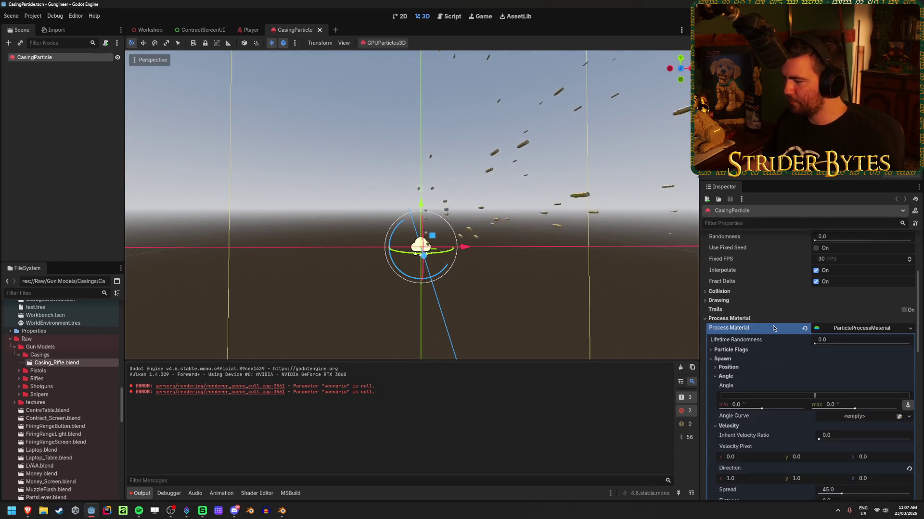
{"action": "scroll", "coordinate": [773, 328], "scroll_direction": "down", "scroll_amount": 8}
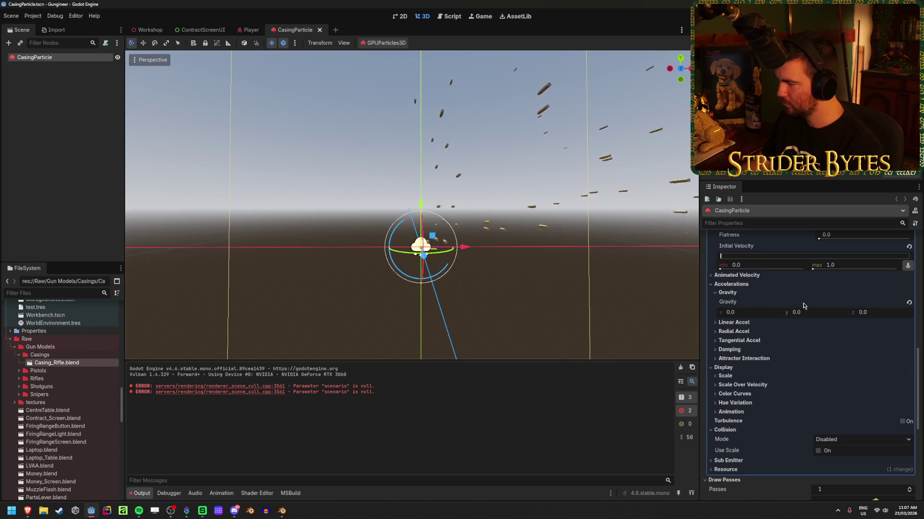
{"action": "left_click", "coordinate": [808, 312]}
{"action": "type", "text": "-9.8"}
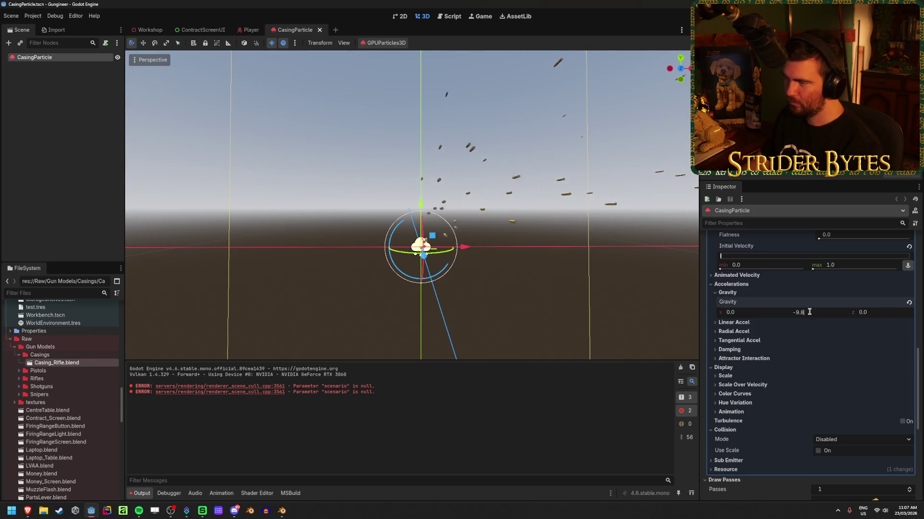
{"action": "key", "text": "Return"}
{"action": "left_click_drag", "start_coordinate": [413, 217], "coordinate": [414, 289]}
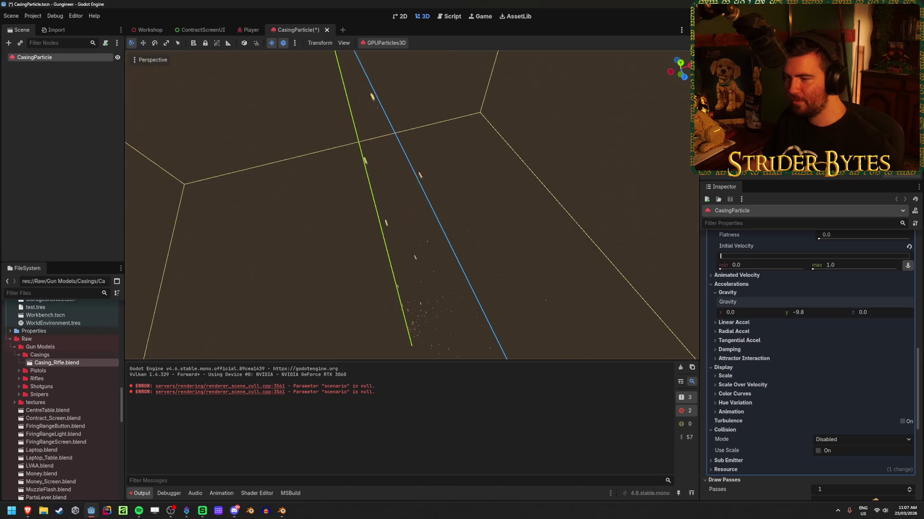
{"action": "key", "text": "f"}
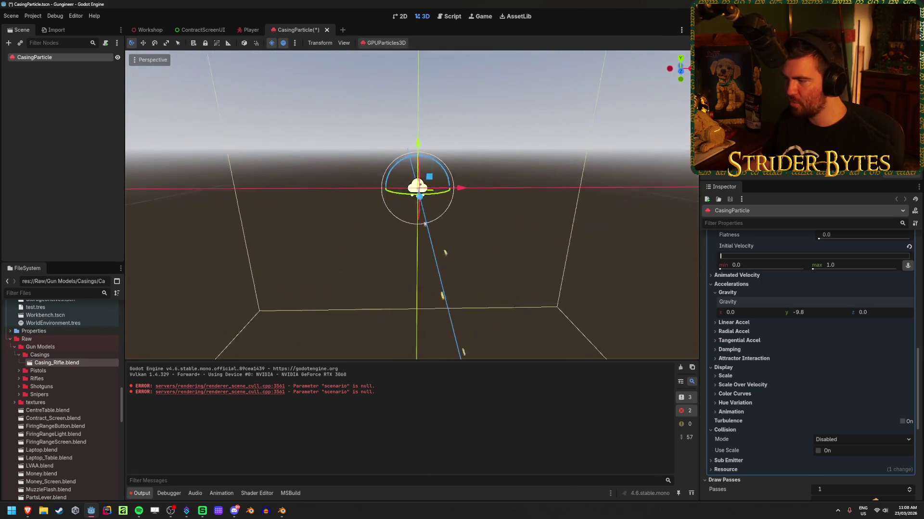
{"action": "scroll", "coordinate": [853, 358], "scroll_direction": "up", "scroll_amount": 3}
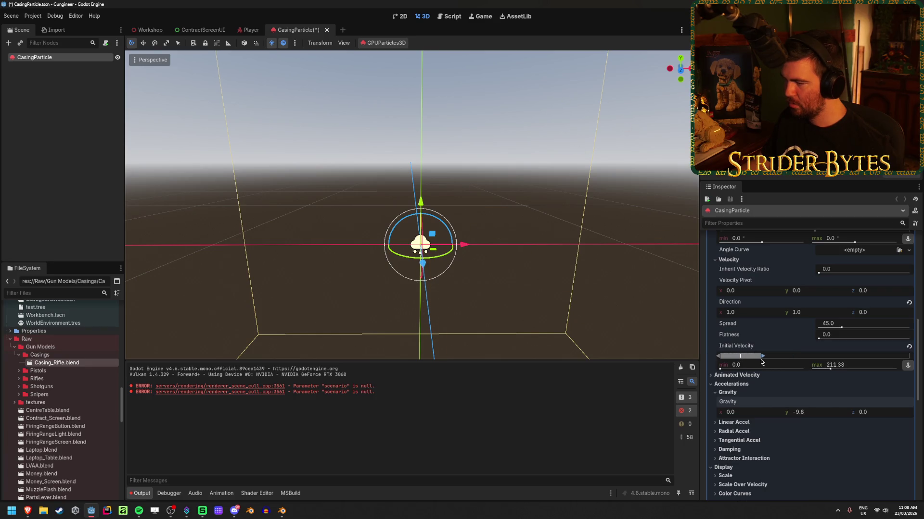
- Try initial velocity maximums of 20 and then 10 while watching the emitter
{"action": "left_click_drag", "start_coordinate": [741, 359], "coordinate": [706, 359]}
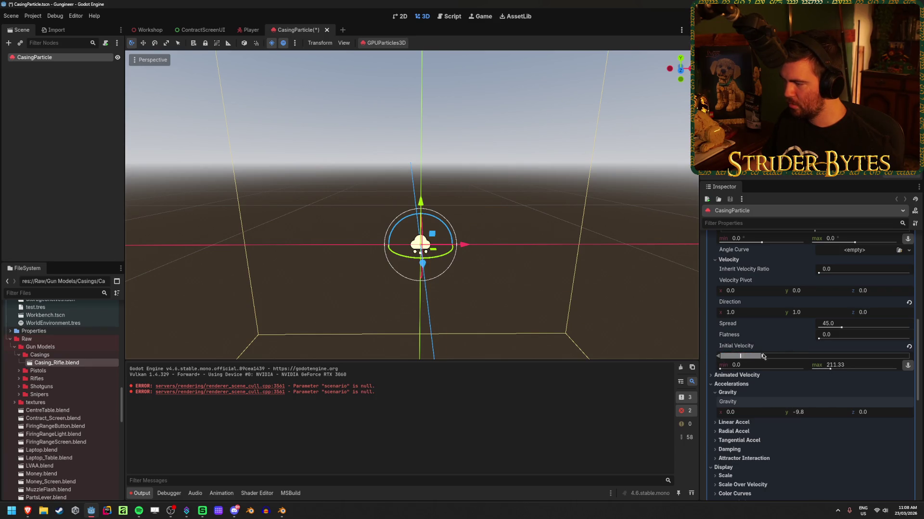
{"action": "left_click_drag", "start_coordinate": [763, 356], "coordinate": [709, 358]}
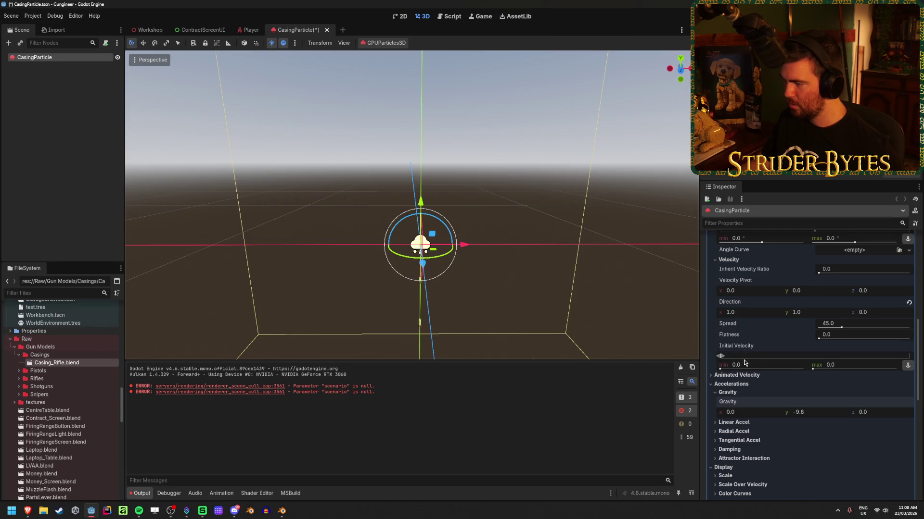
{"action": "type", "text": "20"}
{"action": "key", "text": "Return"}
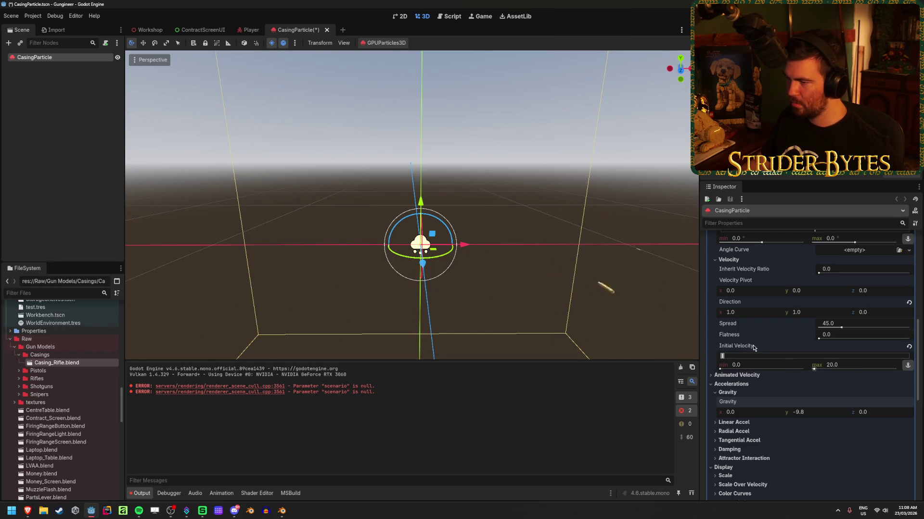
{"action": "mouse_move", "coordinate": [481, 217]}
{"action": "left_mouse_down"}
{"action": "mouse_move", "coordinate": [567, 236]}
{"action": "mouse_move", "coordinate": [596, 209]}
{"action": "left_mouse_up"}
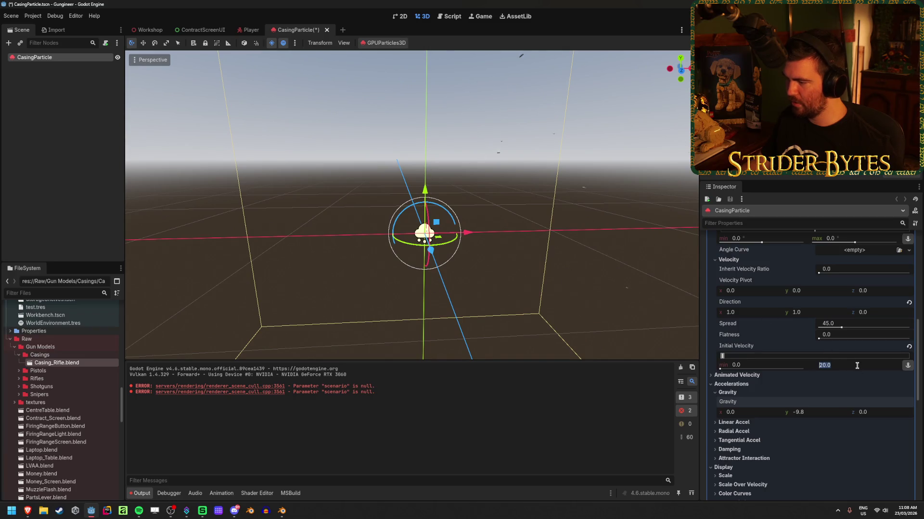
{"action": "type", "text": "10"}
{"action": "key", "text": "Return"}
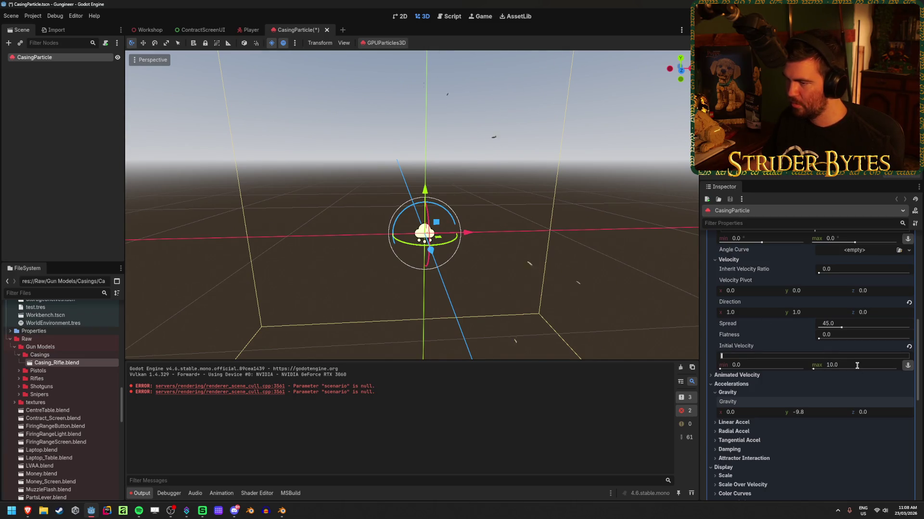
- Fix initial velocity min and max at 5.0 and set Spread to 0
{"action": "left_click_drag", "start_coordinate": [758, 366], "coordinate": [794, 366]}
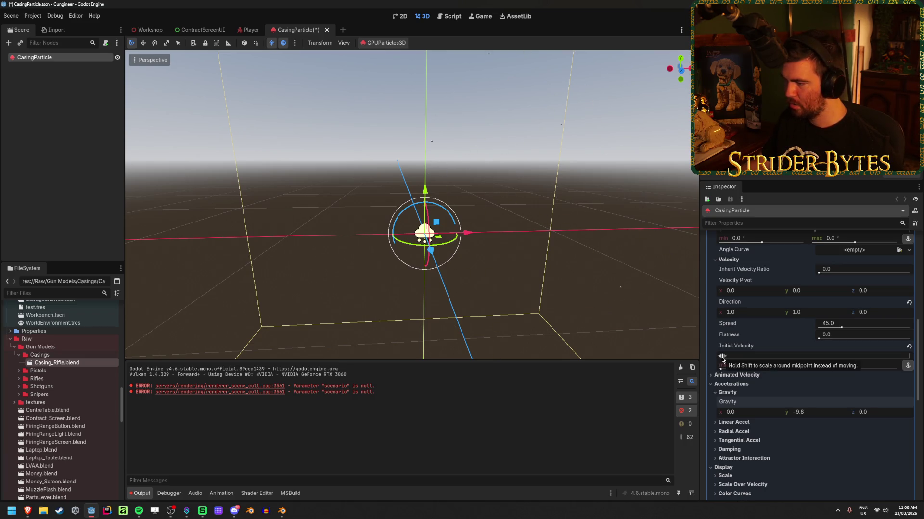
{"action": "left_click_drag", "start_coordinate": [722, 358], "coordinate": [726, 360]}
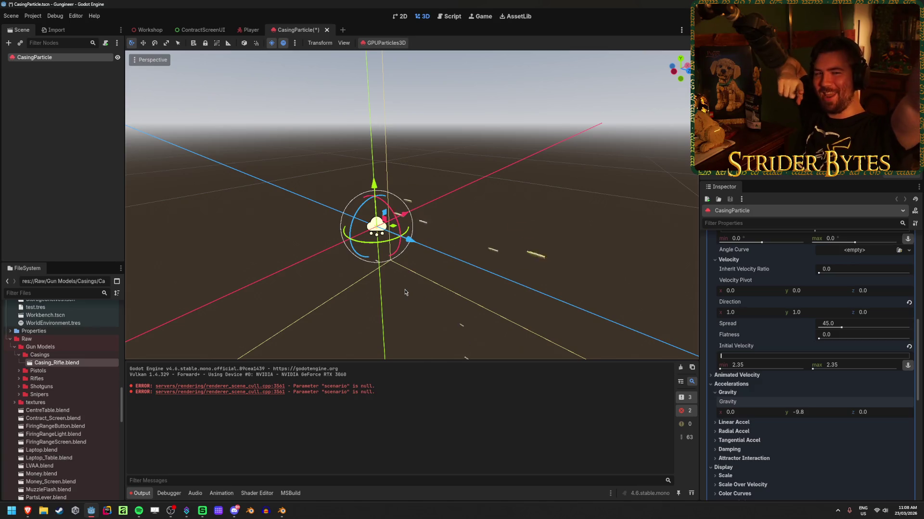
{"action": "left_click", "coordinate": [762, 366]}
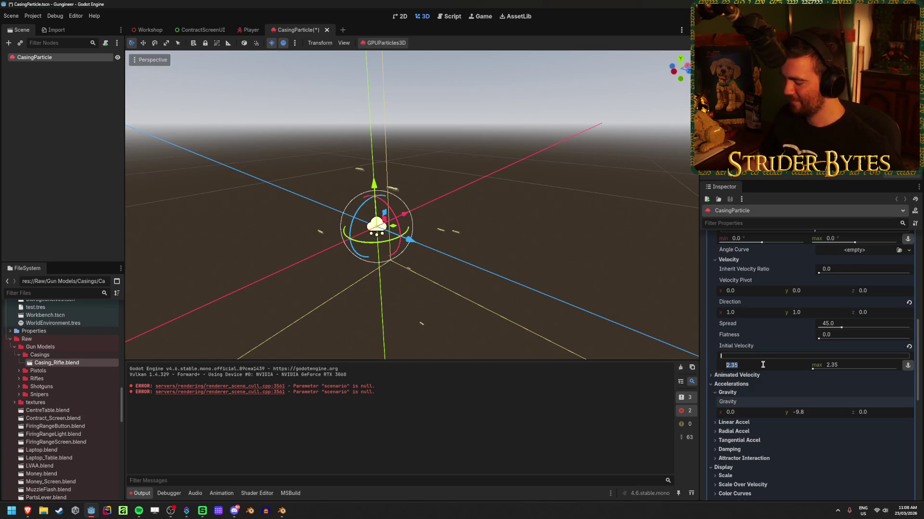
{"action": "type", "text": "5"}
{"action": "key", "text": "Return"}
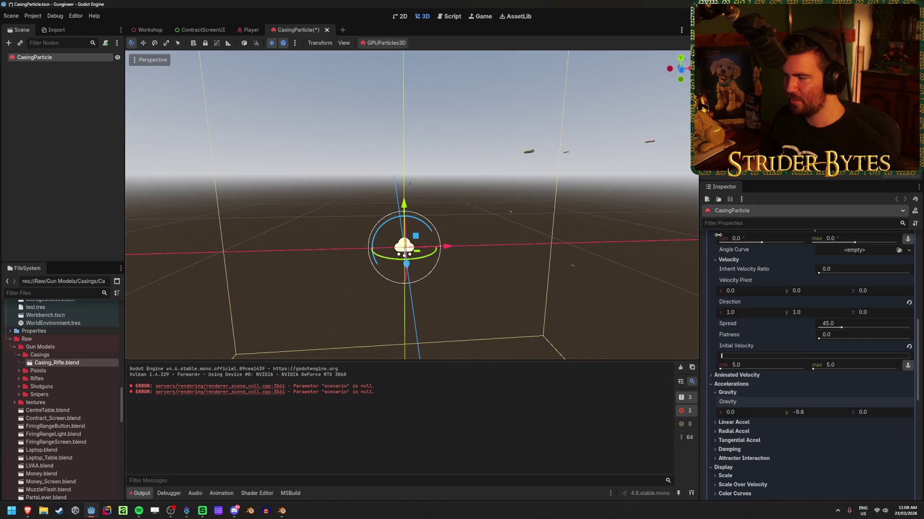
{"action": "scroll", "coordinate": [798, 347], "scroll_direction": "up", "scroll_amount": 2}
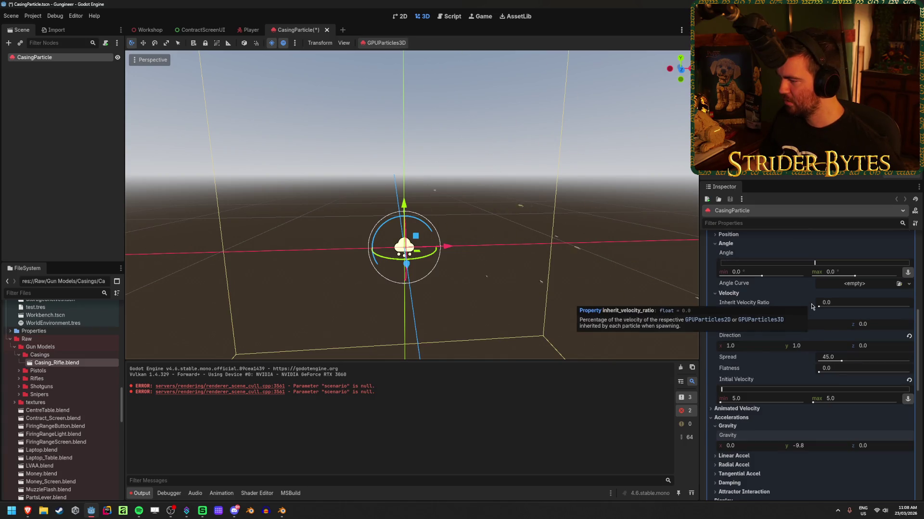
{"action": "left_click", "coordinate": [834, 356]}
{"action": "type", "text": "0"}
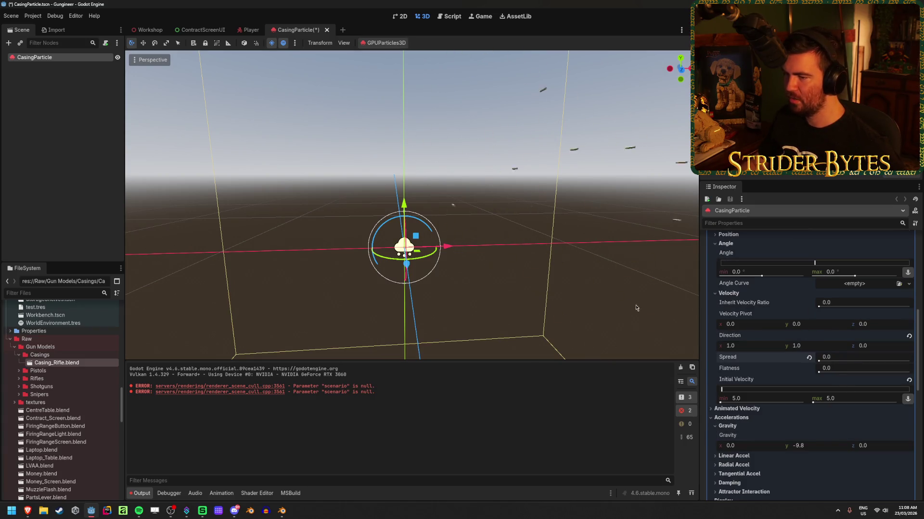
- Set Spread to 5 and the initial velocity range to 2.0–3.0
{"action": "left_click_drag", "start_coordinate": [636, 307], "coordinate": [371, 263]}
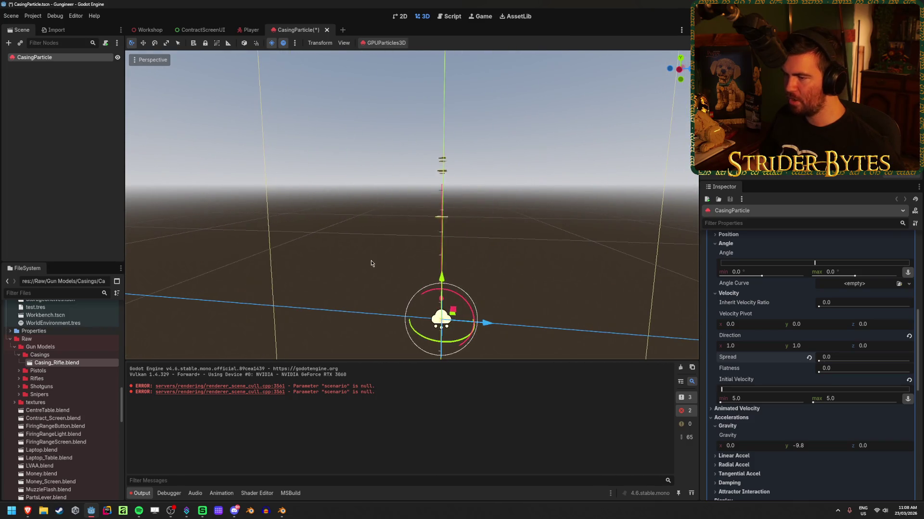
{"action": "left_click", "coordinate": [844, 360]}
{"action": "type", "text": "5"}
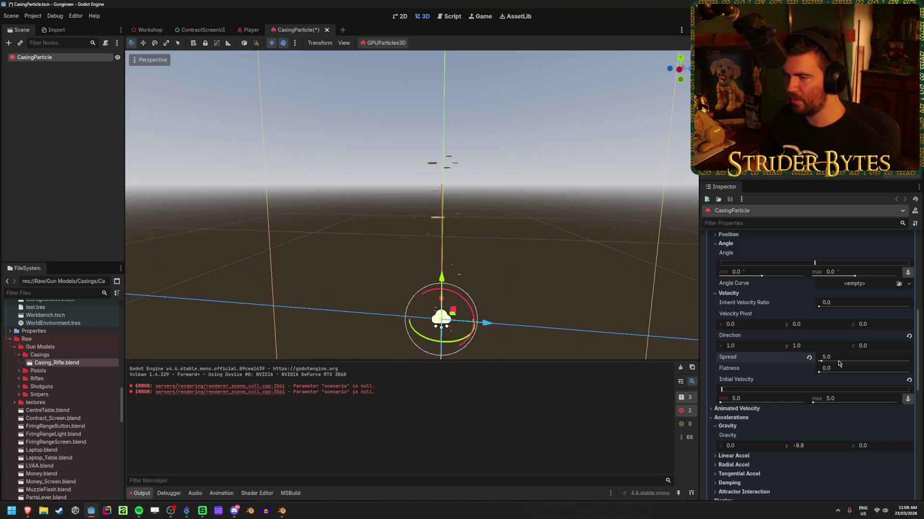
{"action": "left_click_drag", "start_coordinate": [568, 266], "coordinate": [503, 255]}
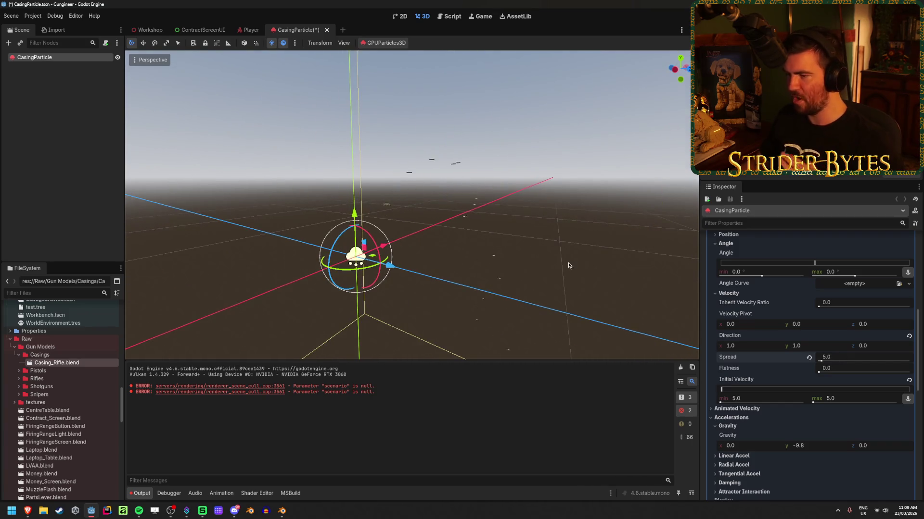
{"action": "mouse_move", "coordinate": [569, 265]}
{"action": "left_mouse_down"}
{"action": "mouse_move", "coordinate": [409, 251]}
{"action": "mouse_move", "coordinate": [404, 262]}
{"action": "left_mouse_up"}
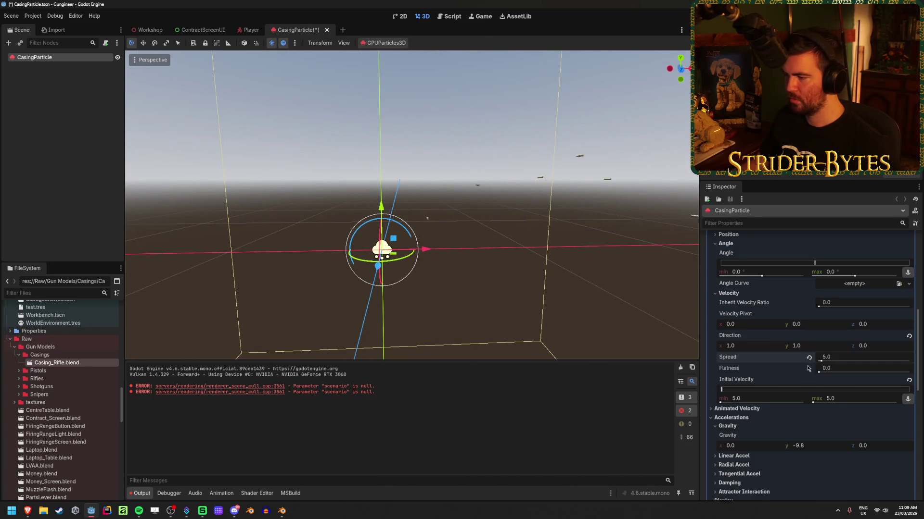
{"action": "type", "text": "2"}
{"action": "key", "text": "Tab"}
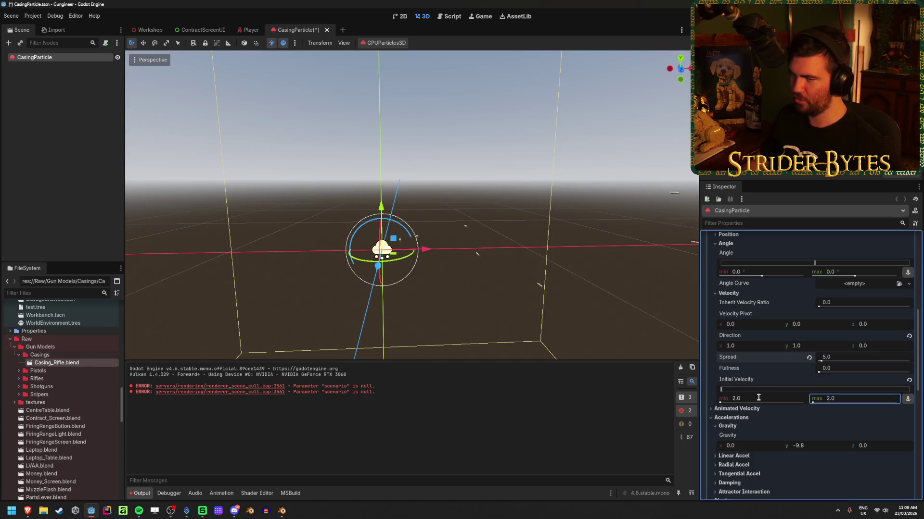
{"action": "type", "text": "3"}
{"action": "key", "text": "Return"}
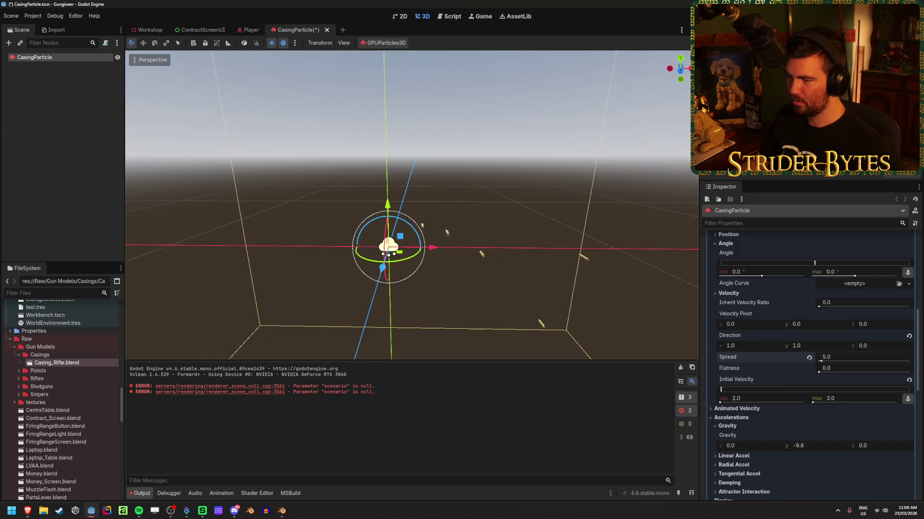
- Save the CasingParticle scene, inspect the emitter, and collapse the Velocity settings
{"action": "left_click_drag", "start_coordinate": [409, 250], "coordinate": [389, 269]}
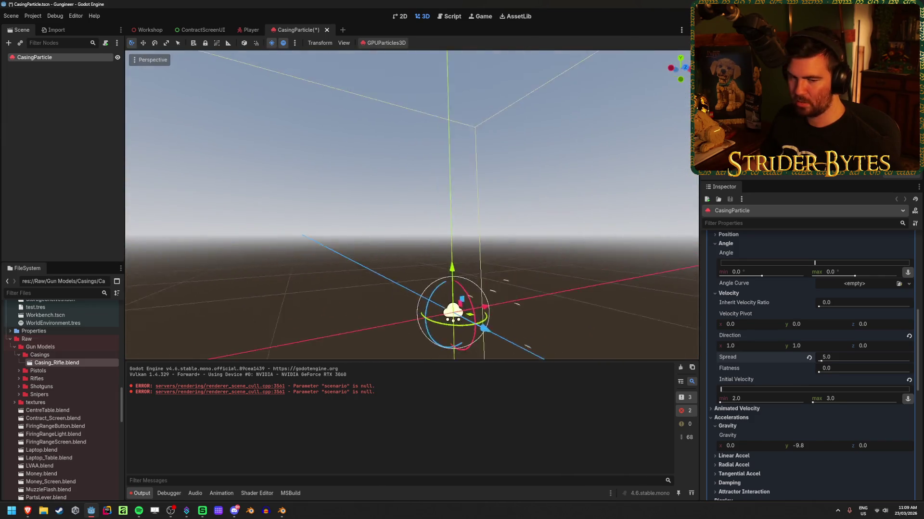
{"action": "left_click_drag", "start_coordinate": [481, 226], "coordinate": [523, 269]}
{"action": "key", "text": "ctrl+s"}
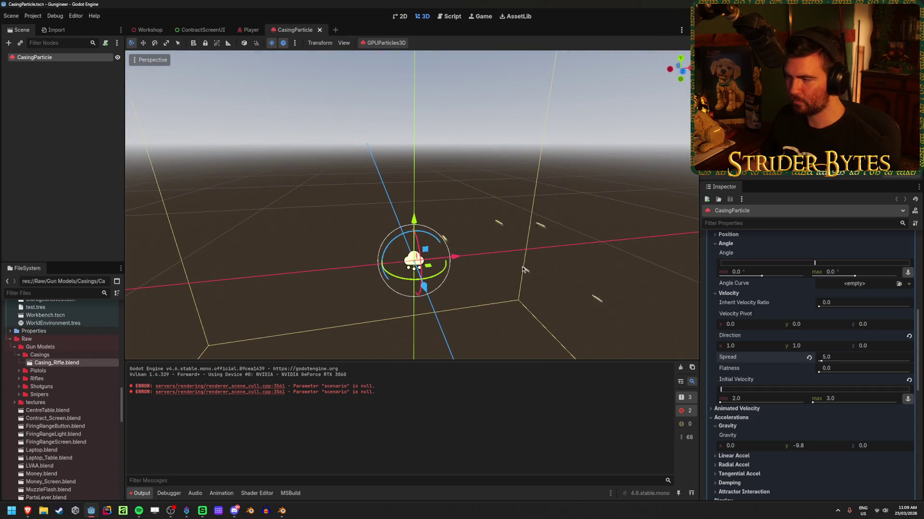
{"action": "scroll", "coordinate": [766, 383], "scroll_direction": "up", "scroll_amount": 5}
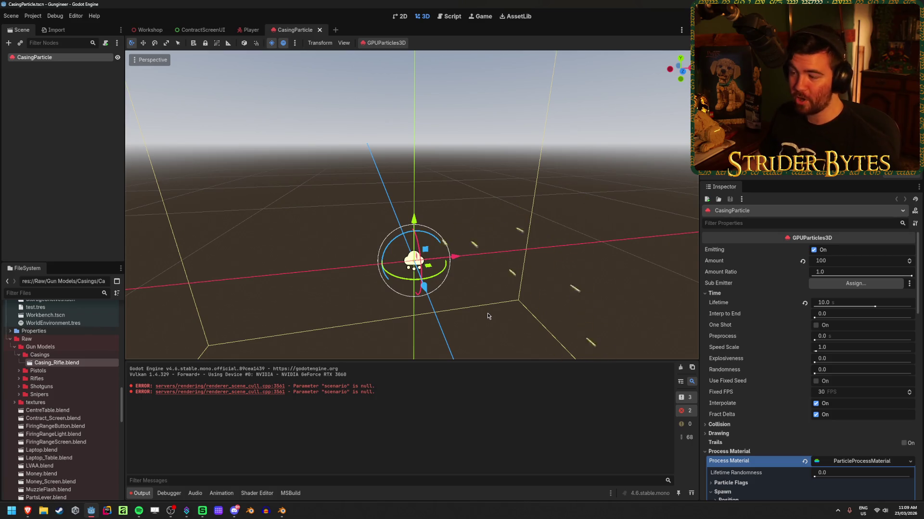
{"action": "scroll", "coordinate": [755, 371], "scroll_direction": "down", "scroll_amount": 4}
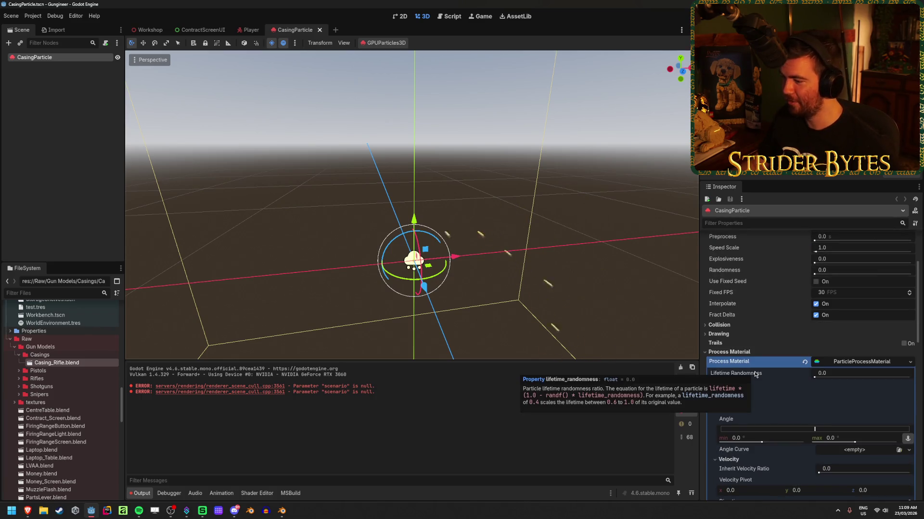
{"action": "scroll", "coordinate": [783, 333], "scroll_direction": "down", "scroll_amount": 1}
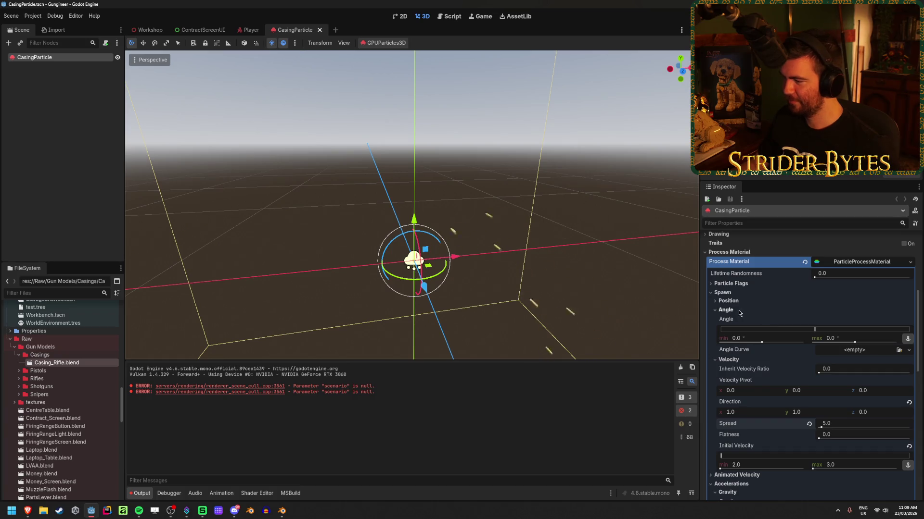
{"action": "key", "text": "KP_8"}
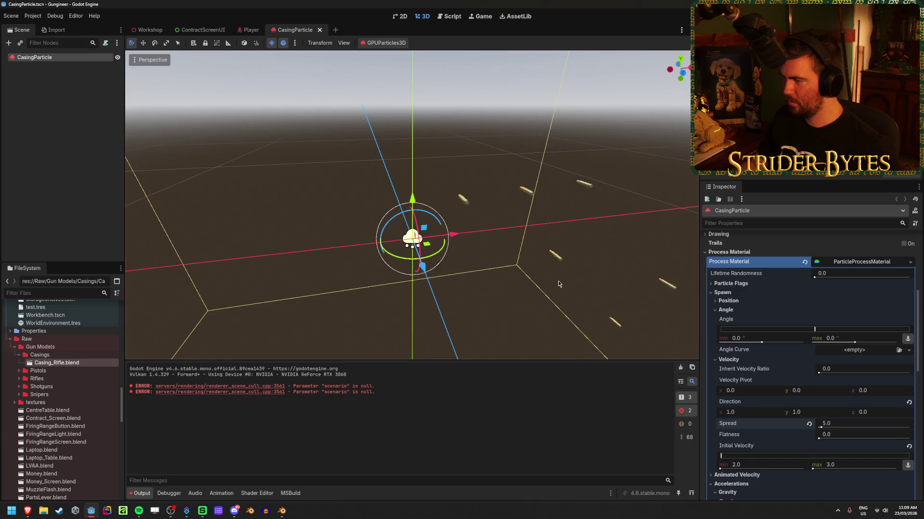
{"action": "mouse_move", "coordinate": [557, 281]}
{"action": "left_mouse_down"}
{"action": "mouse_move", "coordinate": [462, 260]}
{"action": "mouse_move", "coordinate": [558, 281]}
{"action": "left_mouse_up"}
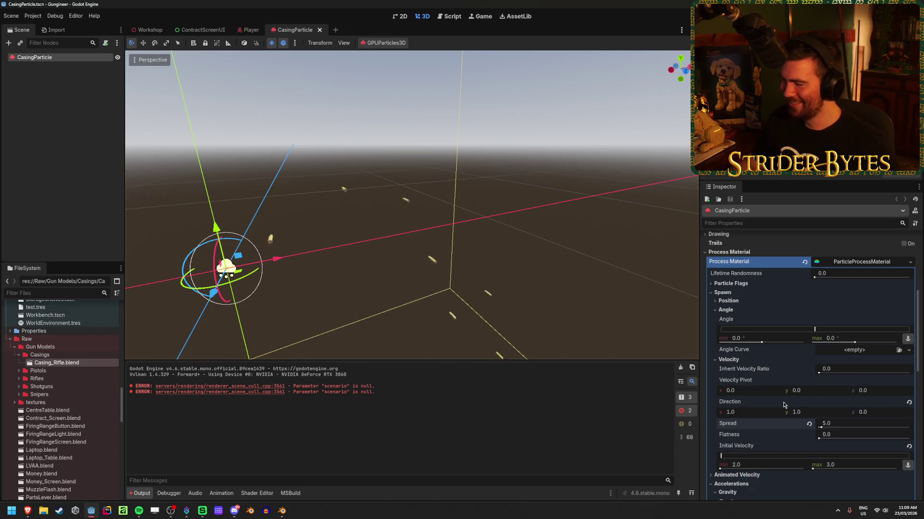
{"action": "left_click", "coordinate": [743, 360]}
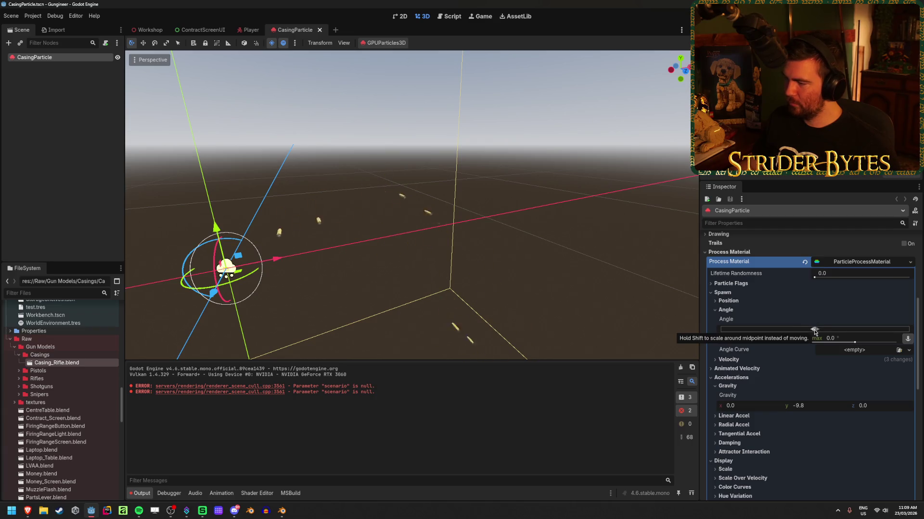
- Widen the particle Angle range symmetrically and toggle the Velocity section
{"action": "mouse_move", "coordinate": [814, 331]}
{"action": "left_mouse_down"}
{"action": "mouse_move", "coordinate": [849, 329]}
{"action": "mouse_move", "coordinate": [840, 340]}
{"action": "mouse_move", "coordinate": [919, 337]}
{"action": "left_mouse_up"}
{"action": "mouse_move", "coordinate": [682, 323]}
{"action": "left_mouse_down"}
{"action": "mouse_move", "coordinate": [644, 308]}
{"action": "mouse_move", "coordinate": [682, 323]}
{"action": "left_mouse_up"}
{"action": "left_click", "coordinate": [728, 360]}
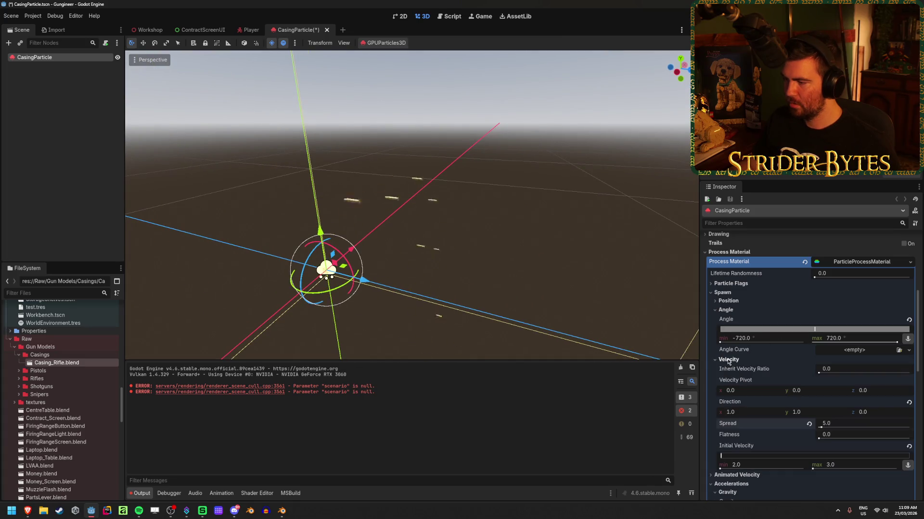
{"action": "left_click", "coordinate": [728, 361]}
{"action": "left_click", "coordinate": [728, 361]}
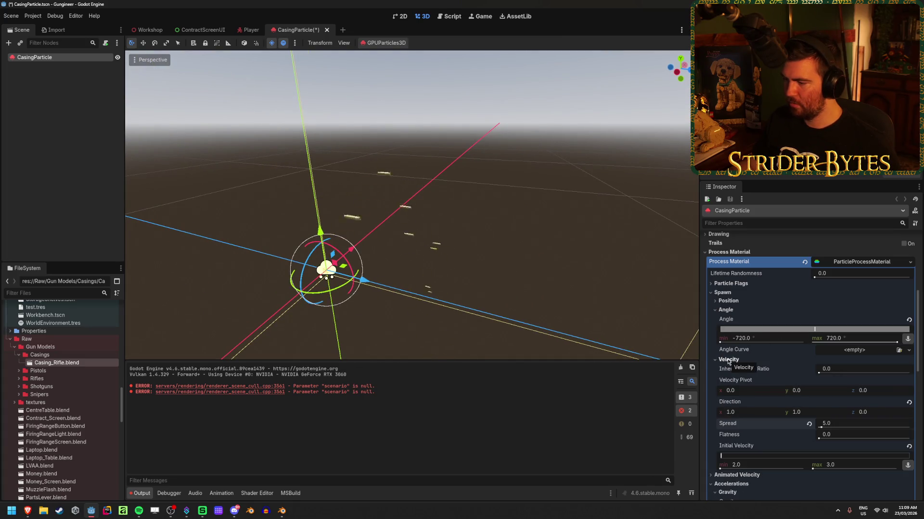
{"action": "left_click", "coordinate": [728, 361]}
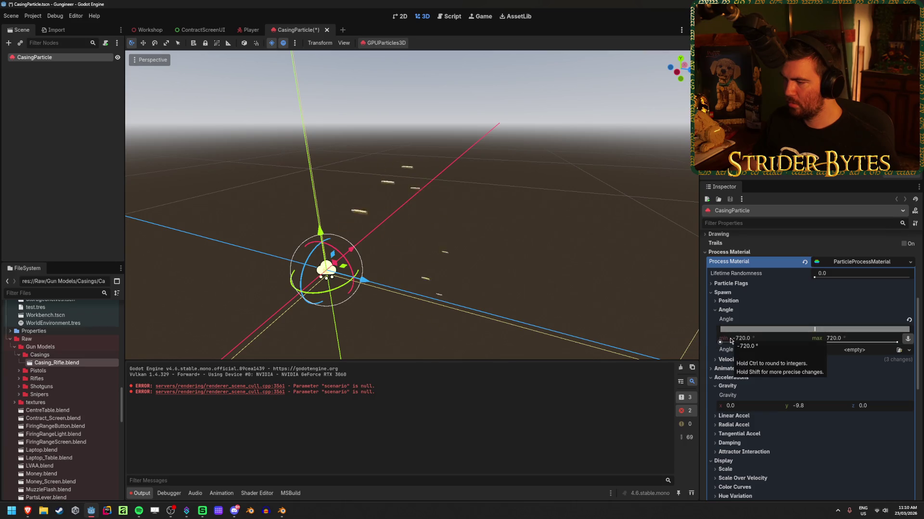
- Shift the Angle range around, revert it to 0.0–0.0, and bring up the process material docs
{"action": "left_click_drag", "start_coordinate": [733, 340], "coordinate": [750, 341]}
{"action": "left_click_drag", "start_coordinate": [836, 329], "coordinate": [818, 332]}
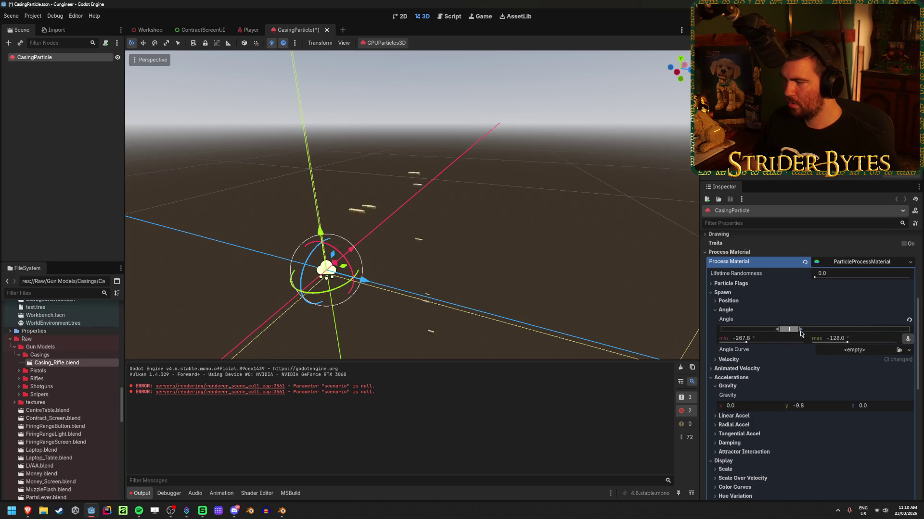
{"action": "left_click_drag", "start_coordinate": [807, 331], "coordinate": [856, 329]}
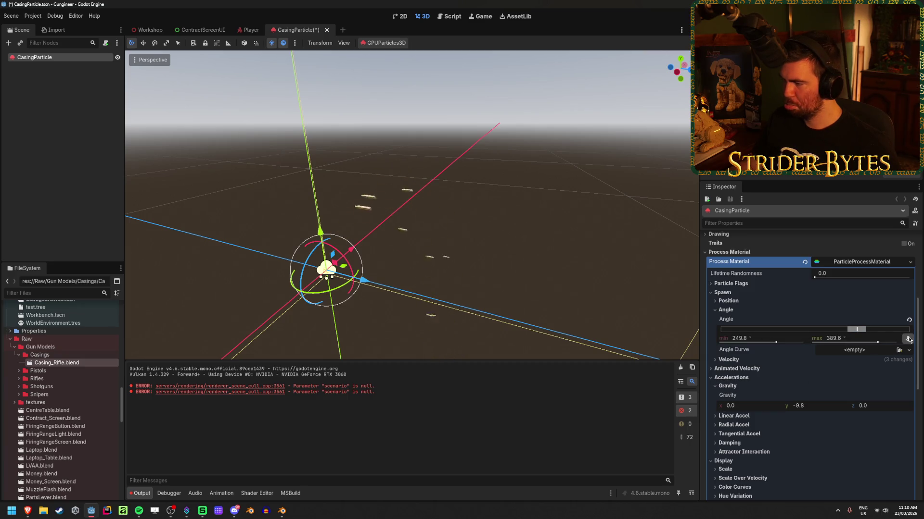
{"action": "left_click", "coordinate": [909, 320]}
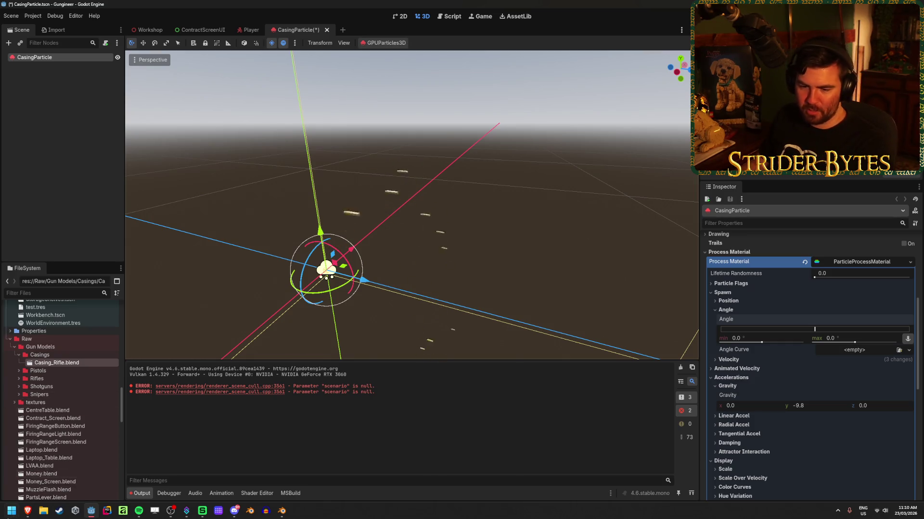
{"action": "mouse_move", "coordinate": [27, 510]}
{"action": "left_click", "coordinate": [102, 484]}
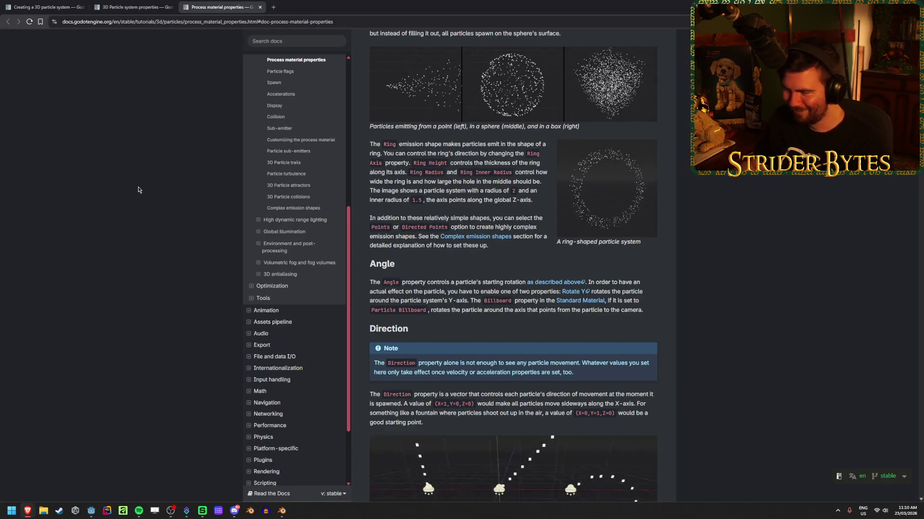
- Read the docs' Angle note about the Billboard property, then return to the Godot editor
{"action": "scroll", "coordinate": [410, 211], "scroll_direction": "down", "scroll_amount": 1}
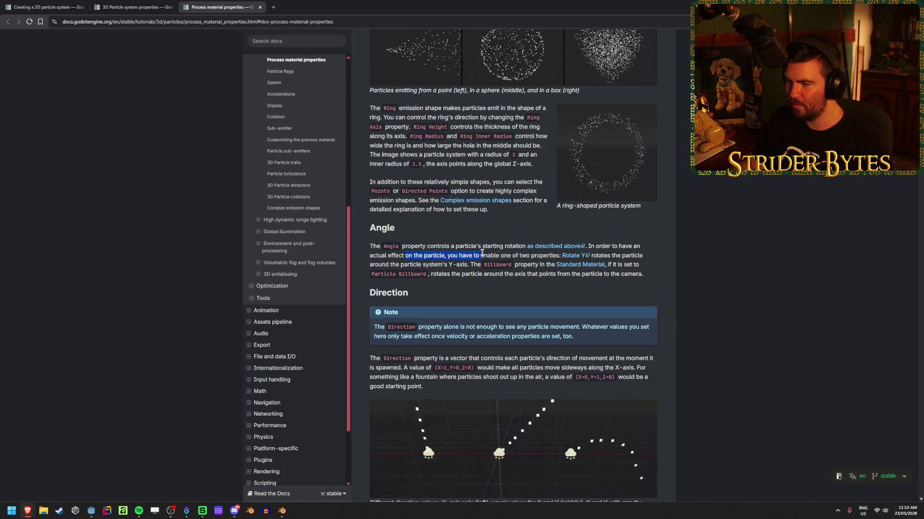
{"action": "left_click", "coordinate": [406, 275]}
{"action": "left_click_drag", "start_coordinate": [424, 265], "coordinate": [510, 265]}
{"action": "left_click", "coordinate": [509, 266]}
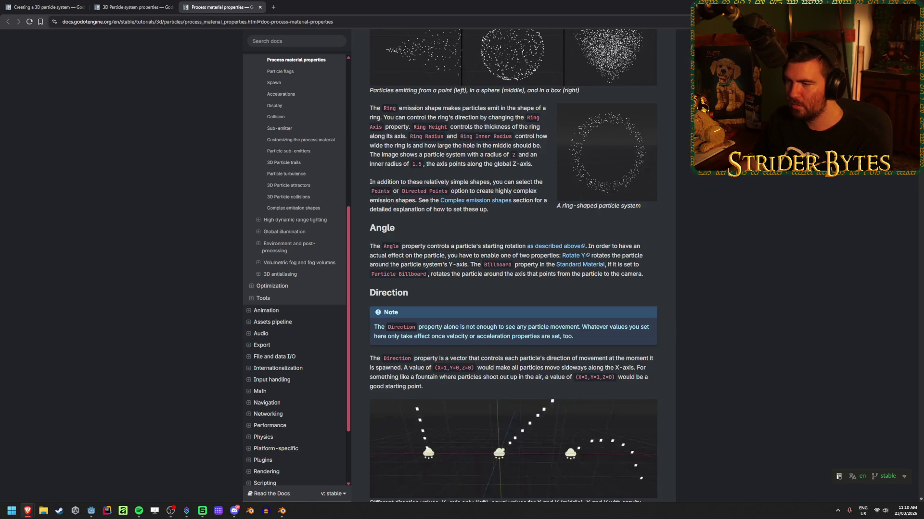
{"action": "key", "text": "alt+Tab"}
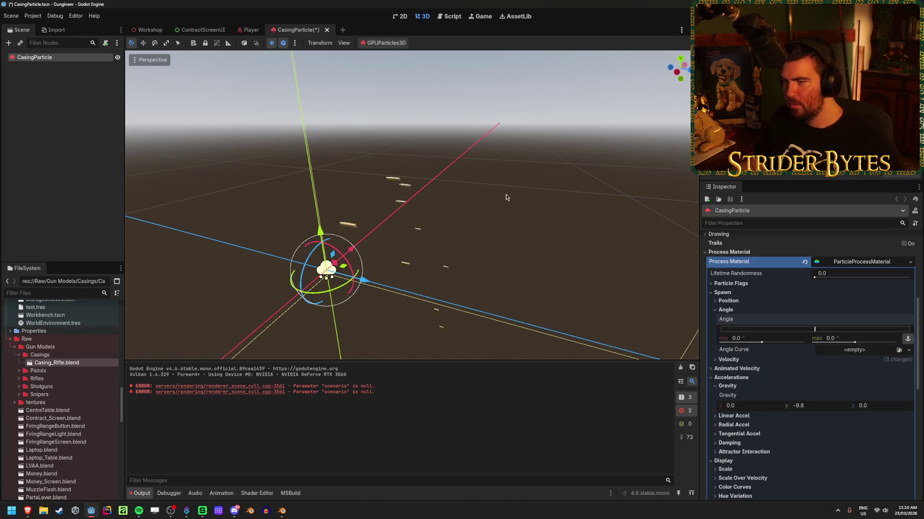
- Expand CasingParticle's Radial Accel settings in the Accelerations group
{"action": "left_click_drag", "start_coordinate": [504, 200], "coordinate": [505, 206]}
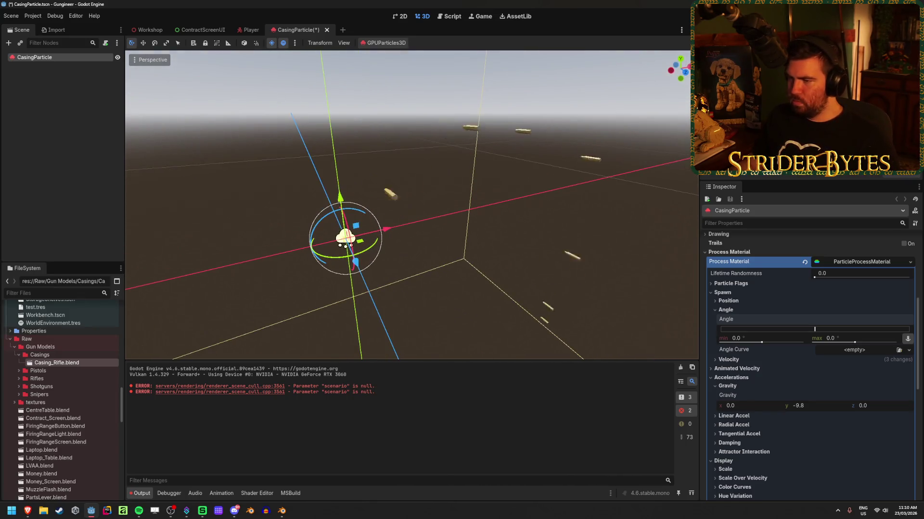
{"action": "scroll", "coordinate": [753, 402], "scroll_direction": "down", "scroll_amount": 5}
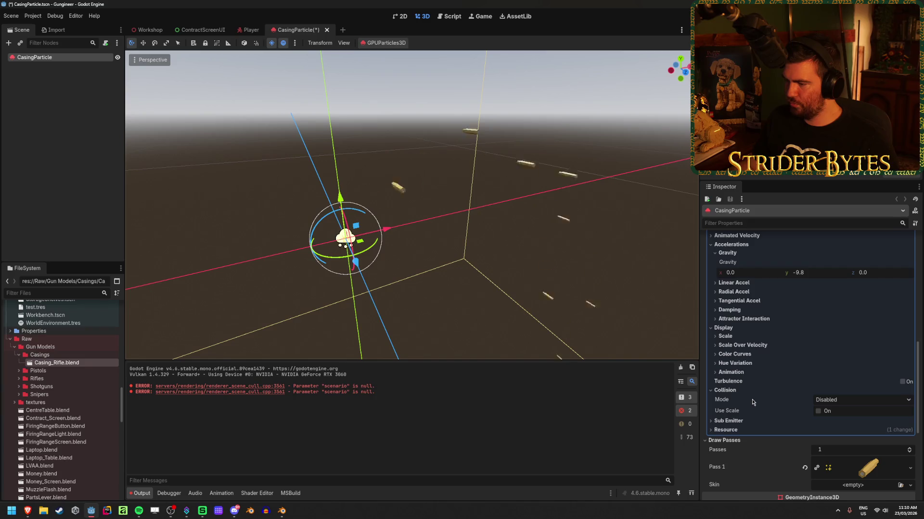
{"action": "scroll", "coordinate": [752, 402], "scroll_direction": "up", "scroll_amount": 3}
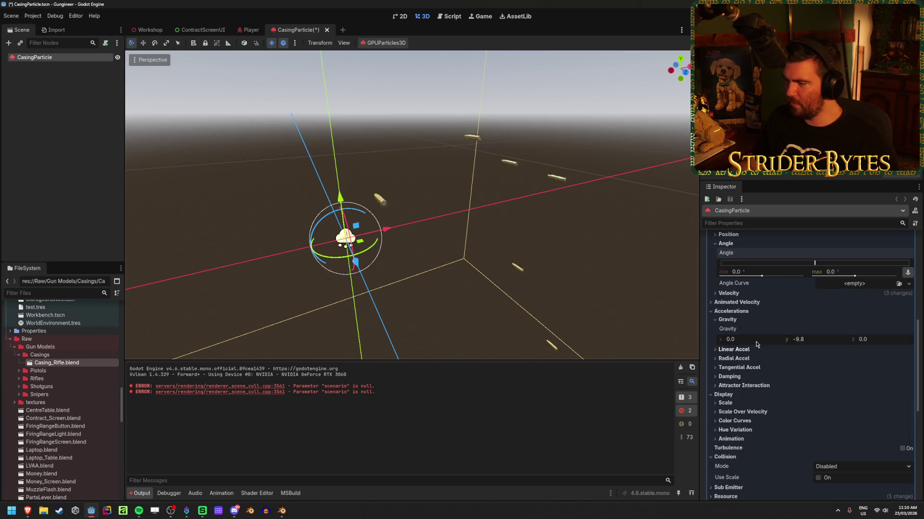
{"action": "left_click", "coordinate": [744, 359]}
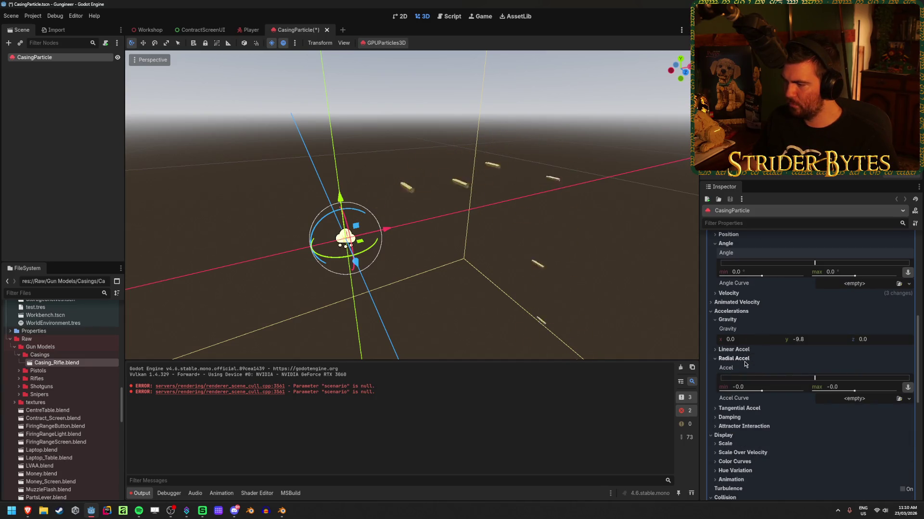
- Bring the process material docs back and read the radial acceleration description
{"action": "left_click", "coordinate": [28, 511]}
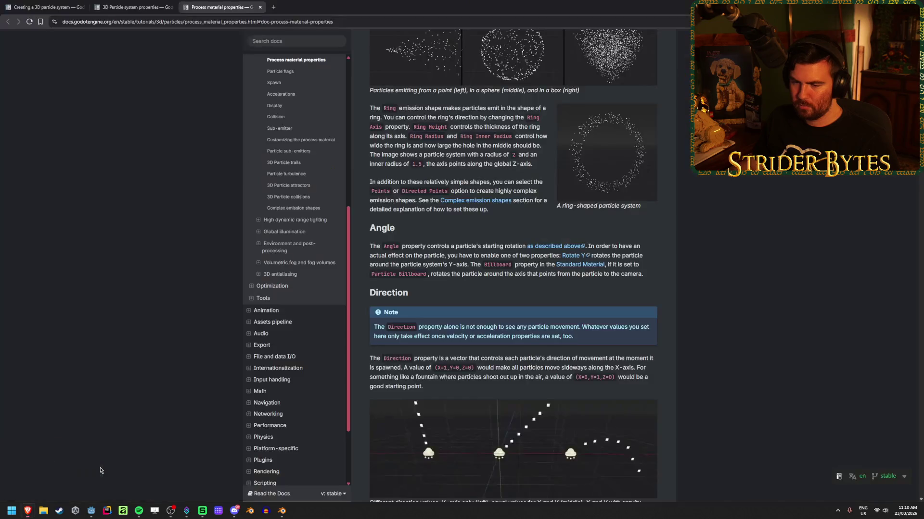
{"action": "scroll", "coordinate": [443, 358], "scroll_direction": "down", "scroll_amount": 8}
{"action": "scroll", "coordinate": [443, 358], "scroll_direction": "down", "scroll_amount": 5}
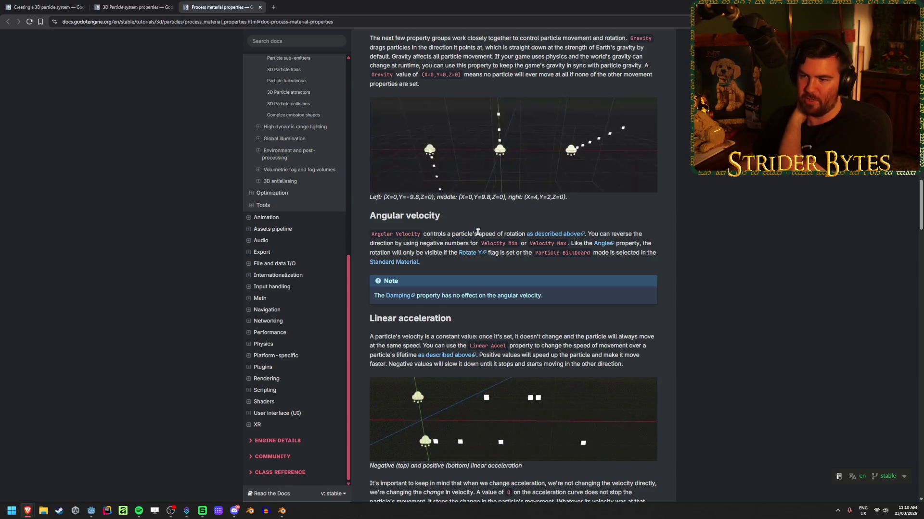
{"action": "scroll", "coordinate": [468, 245], "scroll_direction": "down", "scroll_amount": 3}
{"action": "scroll", "coordinate": [468, 242], "scroll_direction": "up", "scroll_amount": 2}
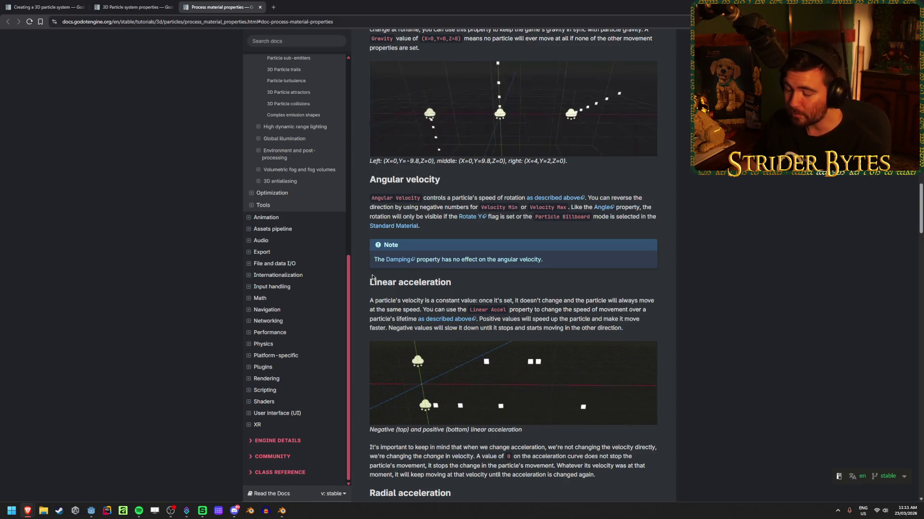
{"action": "scroll", "coordinate": [372, 277], "scroll_direction": "down", "scroll_amount": 2}
{"action": "scroll", "coordinate": [507, 242], "scroll_direction": "down", "scroll_amount": 2}
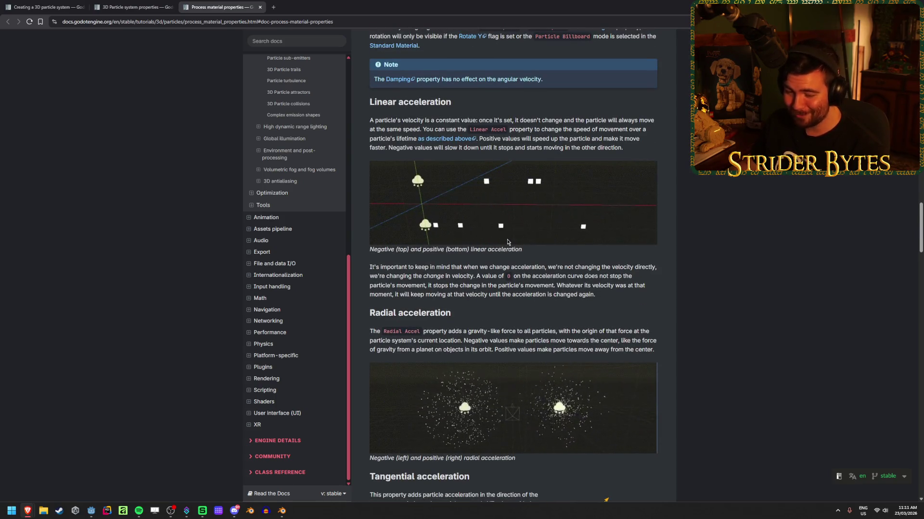
{"action": "scroll", "coordinate": [507, 242], "scroll_direction": "down", "scroll_amount": 2}
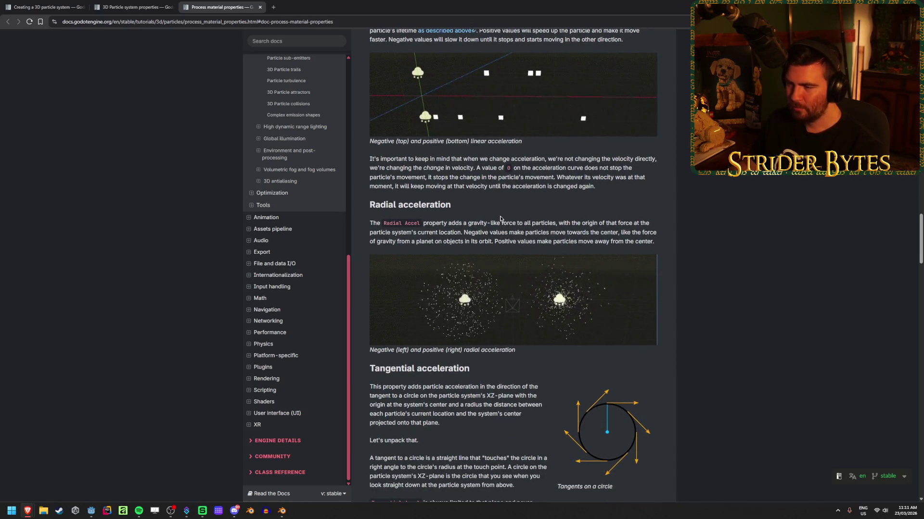
{"action": "scroll", "coordinate": [501, 219], "scroll_direction": "up", "scroll_amount": 1}
{"action": "left_click_drag", "start_coordinate": [448, 259], "coordinate": [589, 259]}
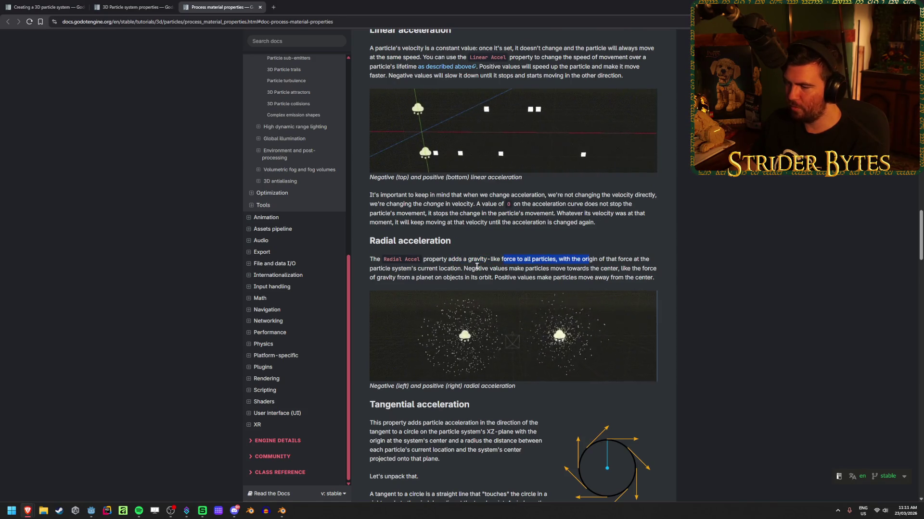
{"action": "left_click", "coordinate": [519, 258]}
- Read further down the process material docs through the display sections
{"action": "scroll", "coordinate": [520, 258], "scroll_direction": "down", "scroll_amount": 3}
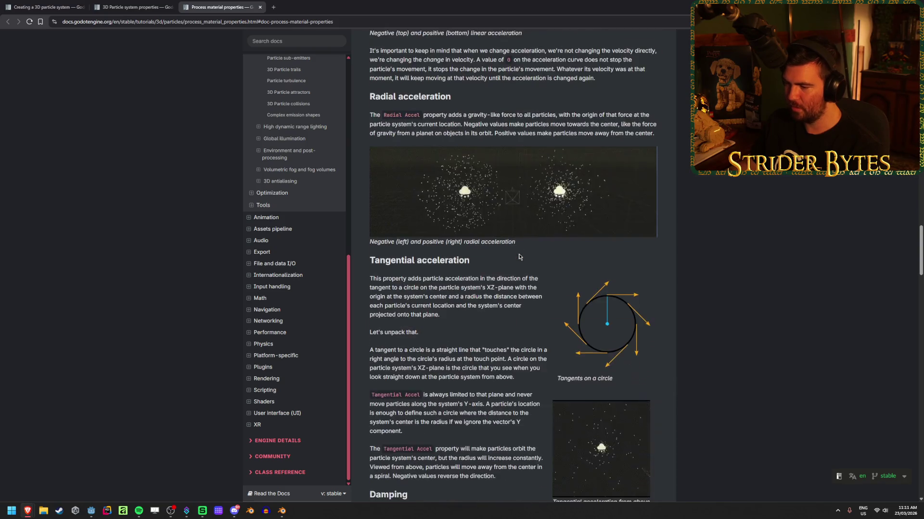
{"action": "scroll", "coordinate": [578, 235], "scroll_direction": "down", "scroll_amount": 2}
{"action": "scroll", "coordinate": [668, 358], "scroll_direction": "down", "scroll_amount": 13}
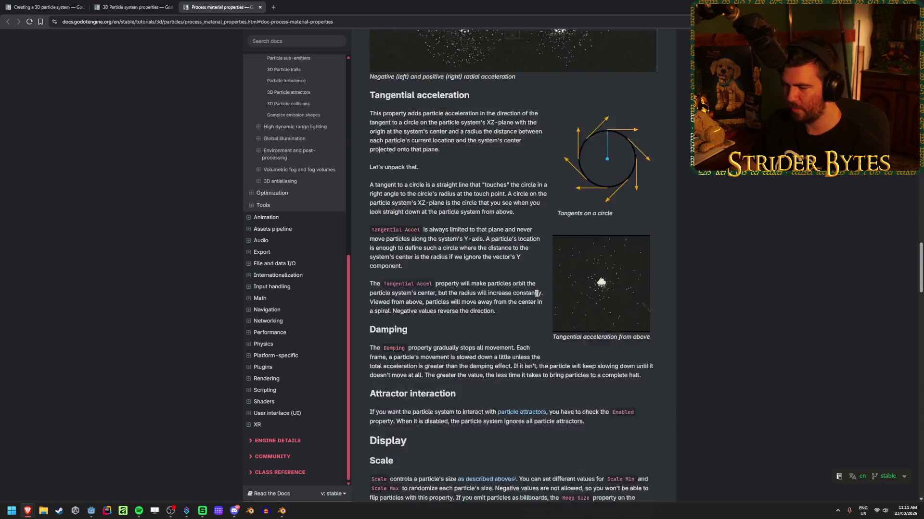
{"action": "scroll", "coordinate": [534, 286], "scroll_direction": "down", "scroll_amount": 4}
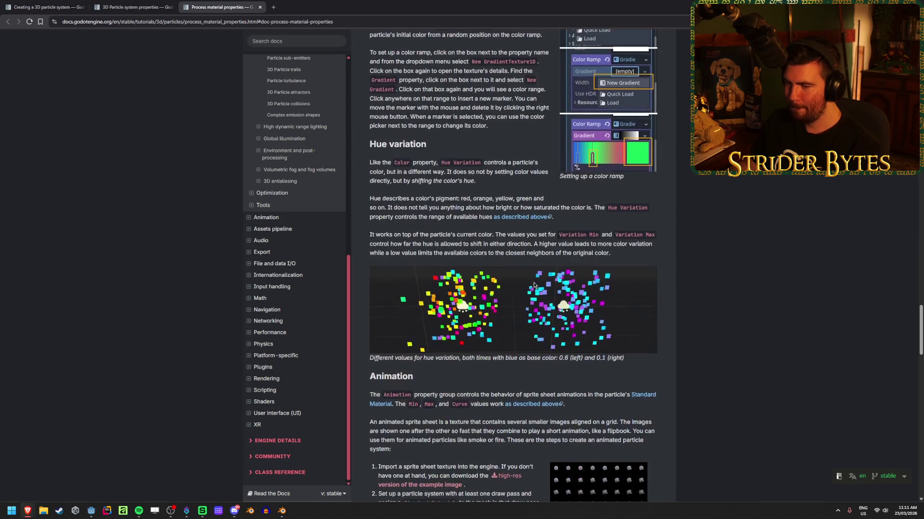
{"action": "scroll", "coordinate": [533, 285], "scroll_direction": "down", "scroll_amount": 3}
{"action": "scroll", "coordinate": [504, 327], "scroll_direction": "down", "scroll_amount": 4}
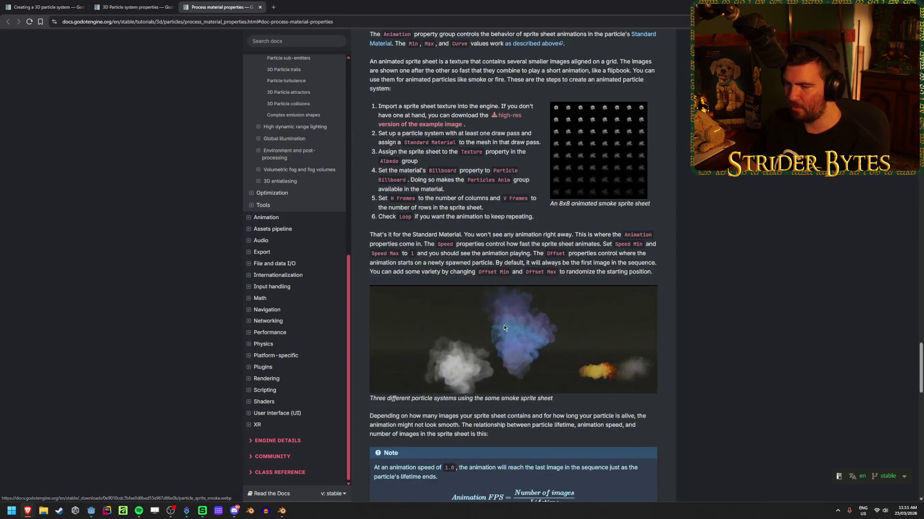
{"action": "scroll", "coordinate": [503, 327], "scroll_direction": "up", "scroll_amount": 1}
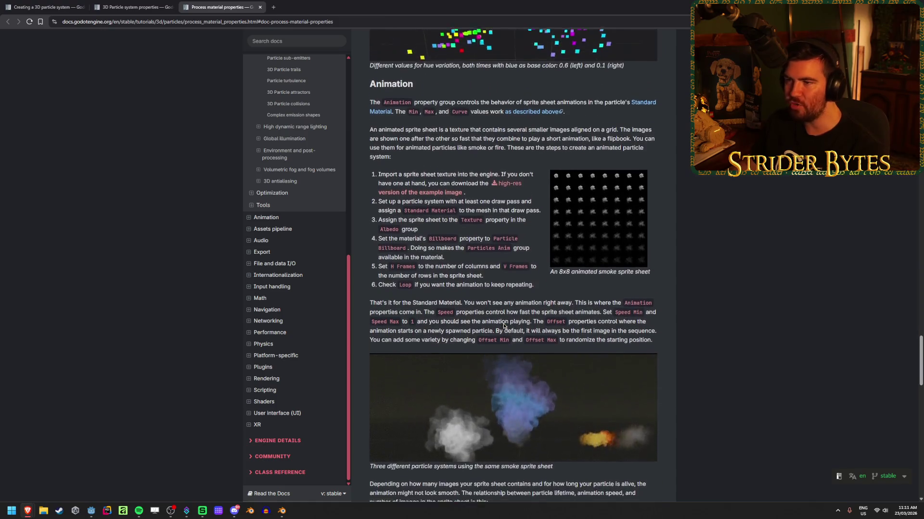
{"action": "scroll", "coordinate": [478, 322], "scroll_direction": "down", "scroll_amount": 2}
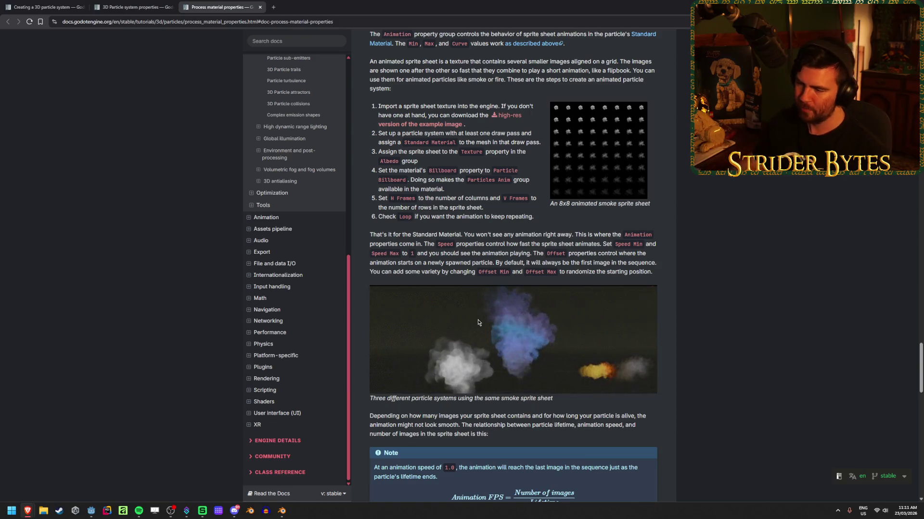
{"action": "scroll", "coordinate": [478, 322], "scroll_direction": "down", "scroll_amount": 5}
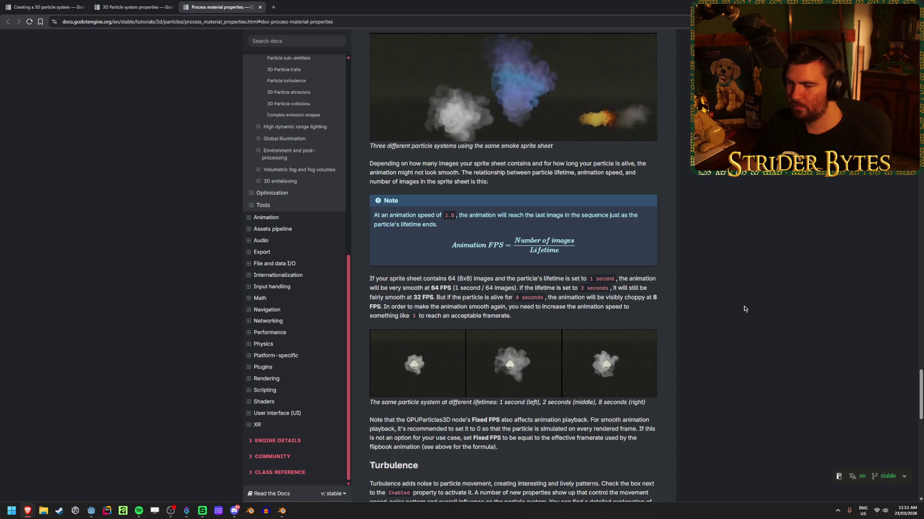
{"action": "scroll", "coordinate": [744, 309], "scroll_direction": "down", "scroll_amount": 6}
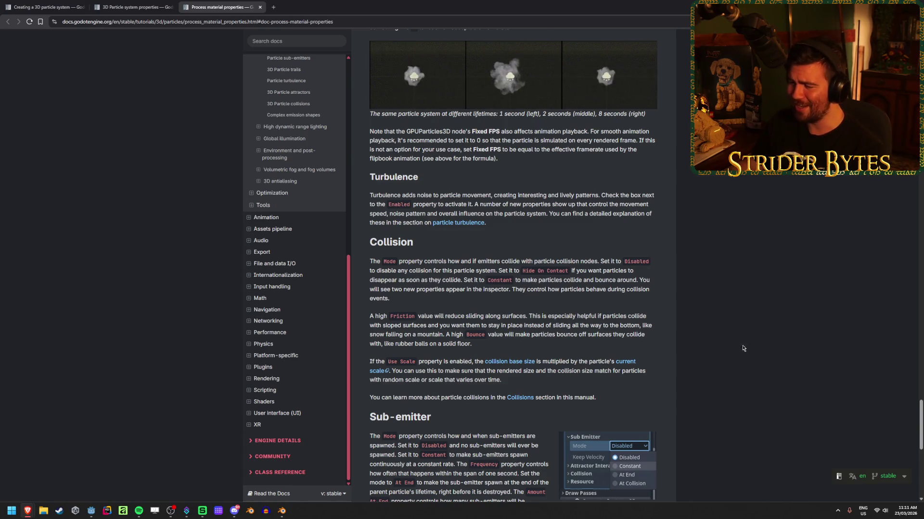
{"action": "scroll", "coordinate": [744, 309], "scroll_direction": "down", "scroll_amount": 7}
{"action": "scroll", "coordinate": [738, 342], "scroll_direction": "up", "scroll_amount": 15}
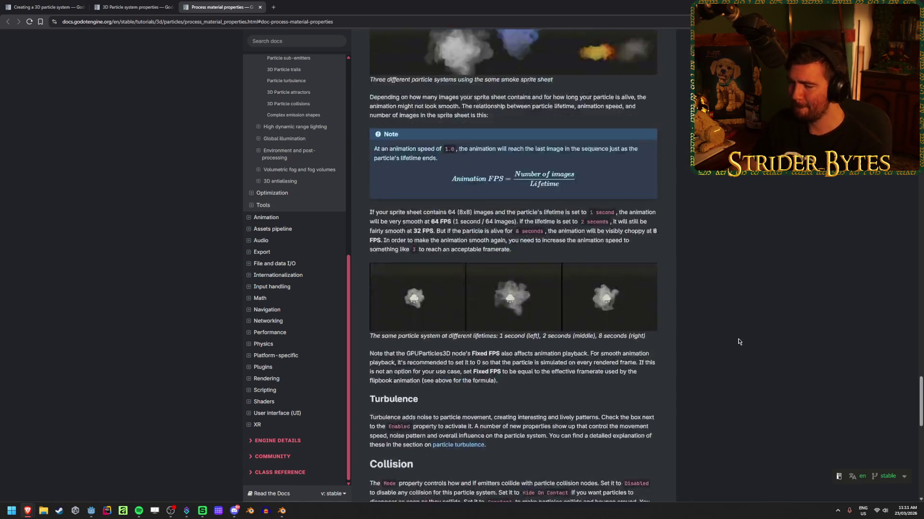
{"action": "scroll", "coordinate": [738, 340], "scroll_direction": "down", "scroll_amount": 1}
{"action": "scroll", "coordinate": [739, 340], "scroll_direction": "down", "scroll_amount": 2}
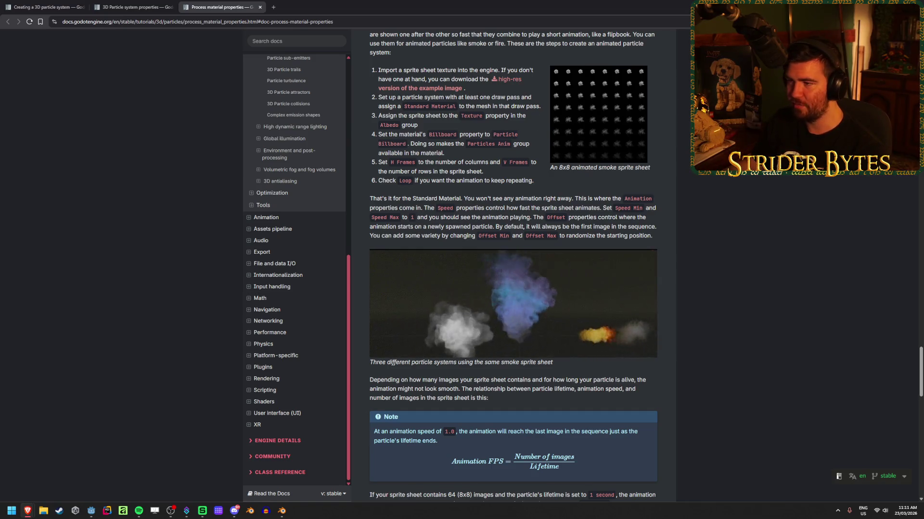
{"action": "scroll", "coordinate": [417, 185], "scroll_direction": "up", "scroll_amount": 2}
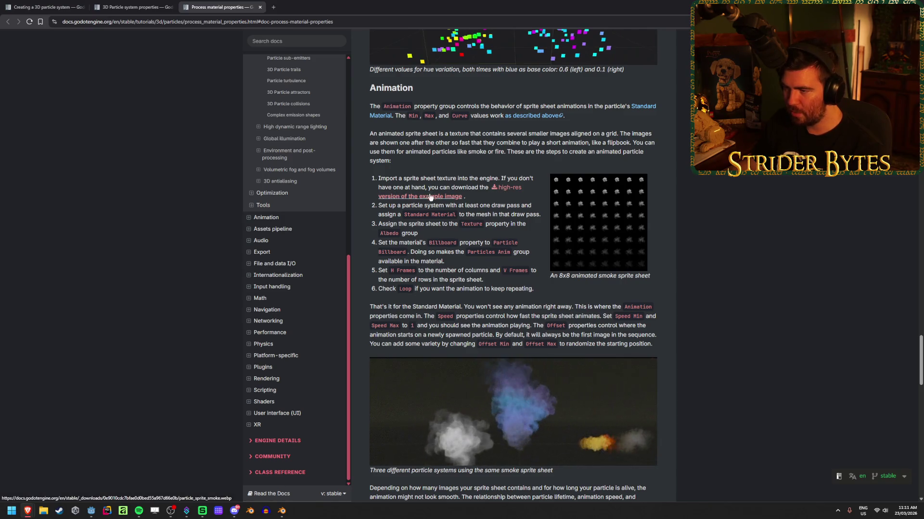
- Cancel the high-res smoke sprite sheet download, scroll back up, and return to Godot
{"action": "left_click", "coordinate": [506, 192]}
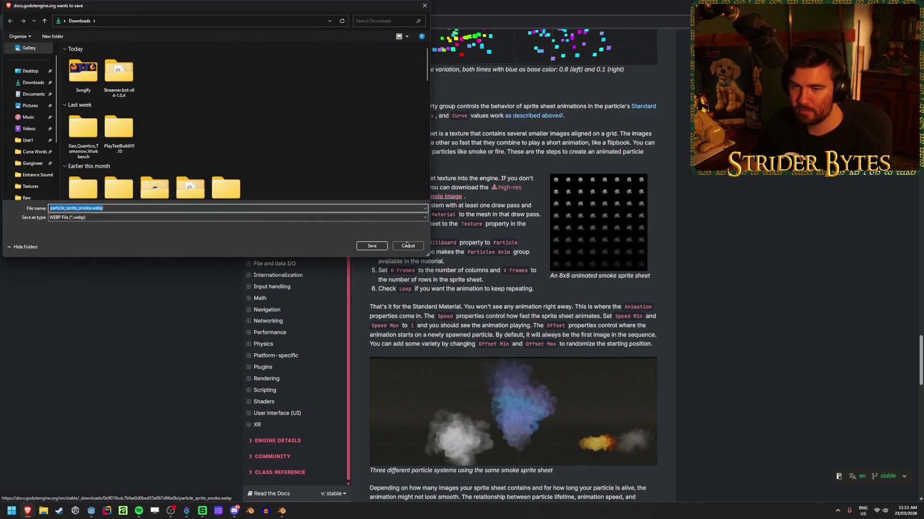
{"action": "left_click", "coordinate": [372, 246]}
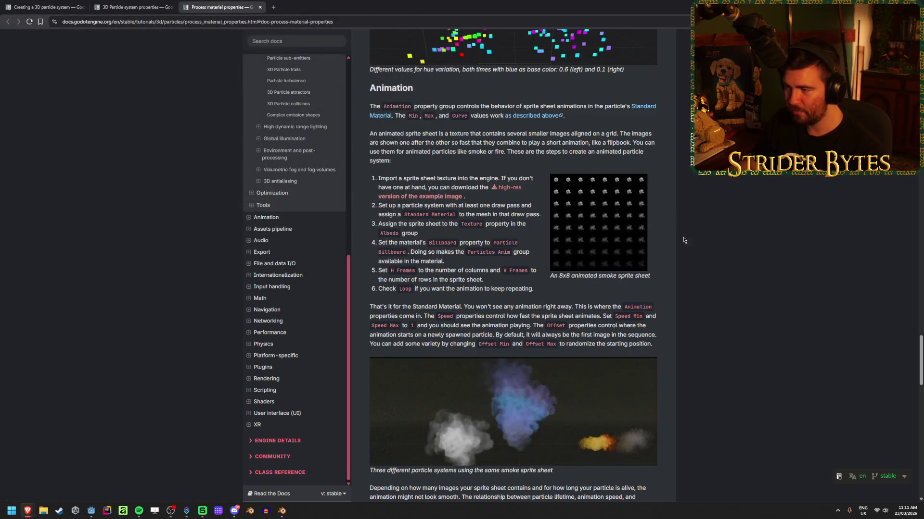
{"action": "scroll", "coordinate": [595, 207], "scroll_direction": "up", "scroll_amount": 1}
{"action": "scroll", "coordinate": [738, 207], "scroll_direction": "down", "scroll_amount": 3}
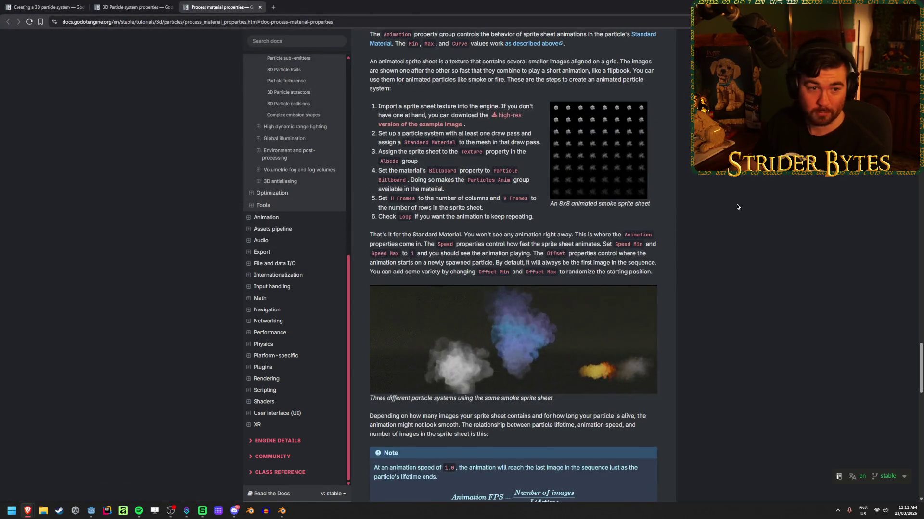
{"action": "scroll", "coordinate": [737, 207], "scroll_direction": "up", "scroll_amount": 2}
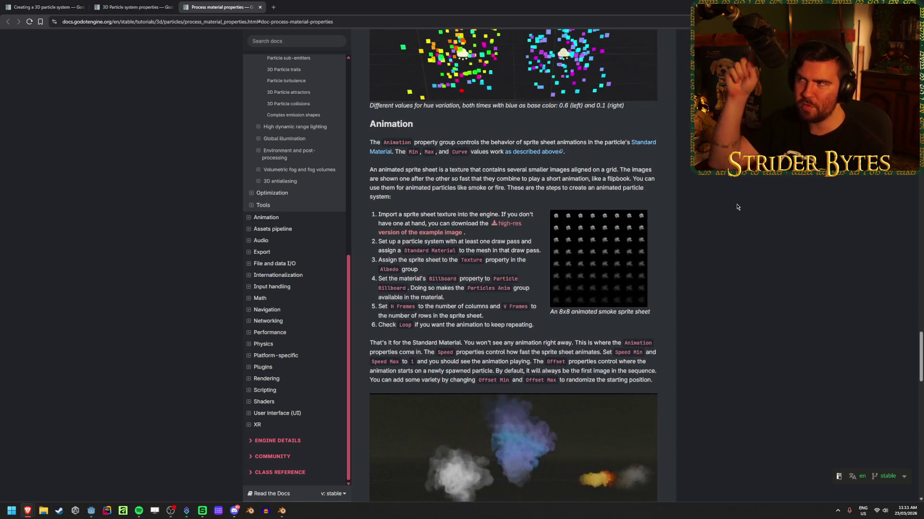
{"action": "scroll", "coordinate": [495, 347], "scroll_direction": "down", "scroll_amount": 2}
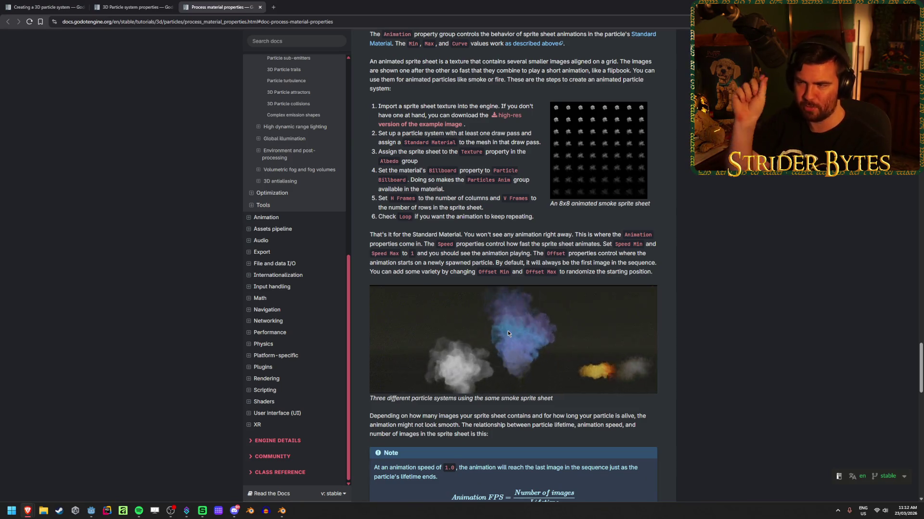
{"action": "scroll", "coordinate": [512, 318], "scroll_direction": "up", "scroll_amount": 1}
{"action": "scroll", "coordinate": [513, 318], "scroll_direction": "up", "scroll_amount": 1}
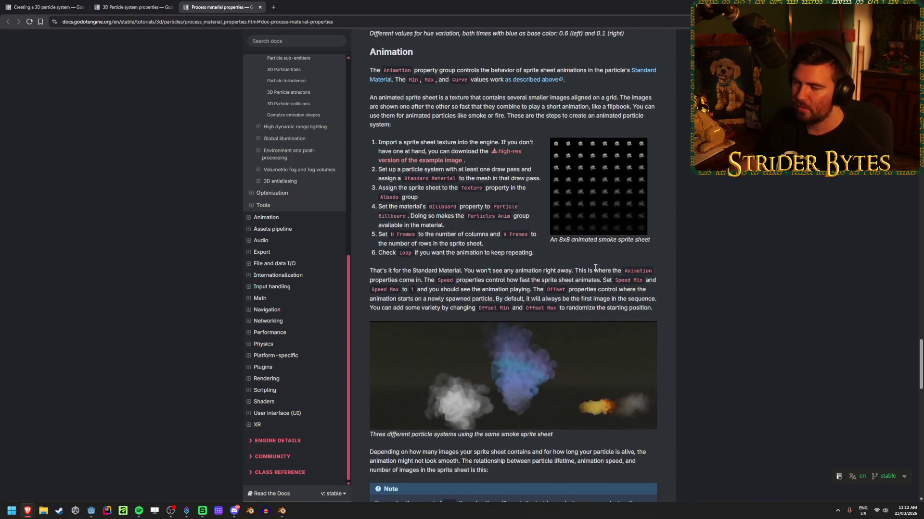
{"action": "scroll", "coordinate": [712, 230], "scroll_direction": "up", "scroll_amount": 3}
{"action": "scroll", "coordinate": [717, 230], "scroll_direction": "up", "scroll_amount": 8}
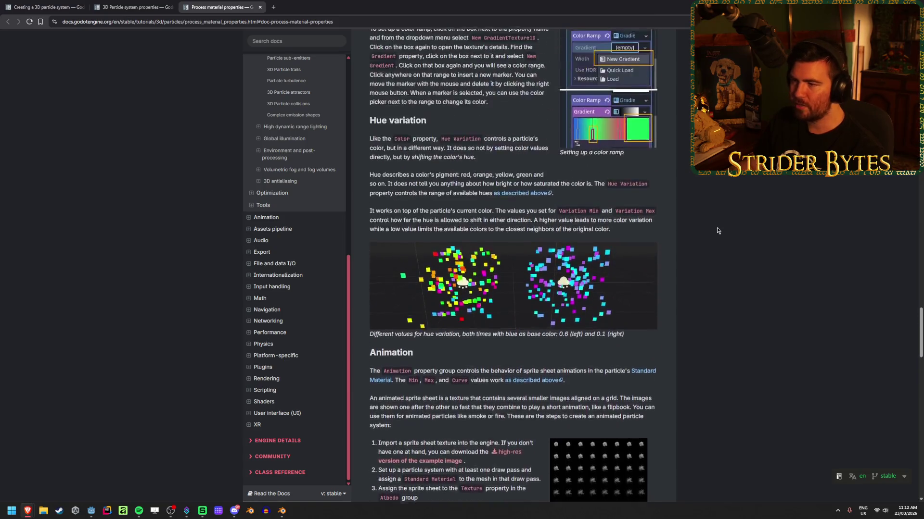
{"action": "scroll", "coordinate": [716, 231], "scroll_direction": "up", "scroll_amount": 3}
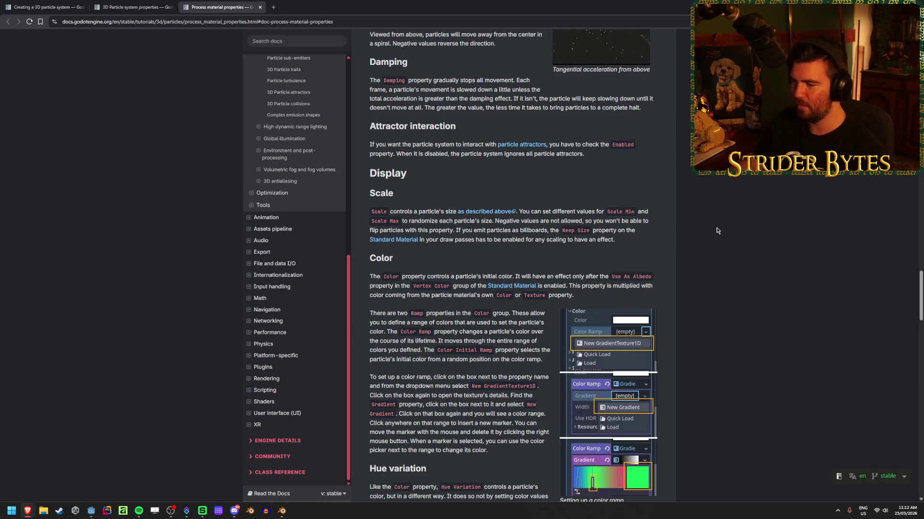
{"action": "scroll", "coordinate": [740, 234], "scroll_direction": "up", "scroll_amount": 12}
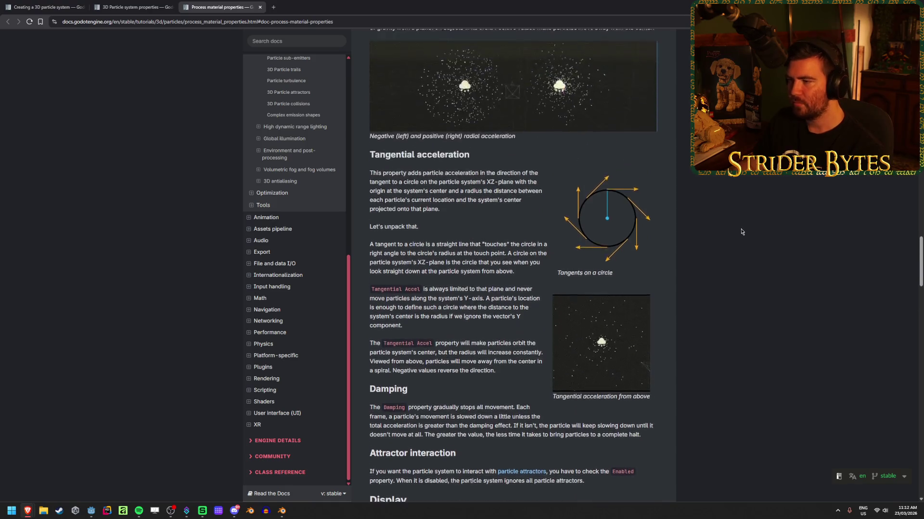
{"action": "scroll", "coordinate": [741, 232], "scroll_direction": "up", "scroll_amount": 12}
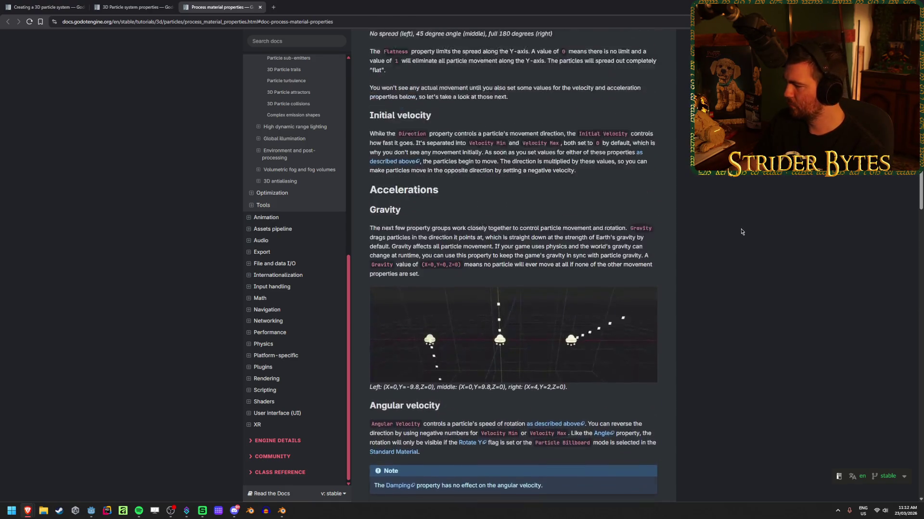
{"action": "scroll", "coordinate": [741, 231], "scroll_direction": "up", "scroll_amount": 5}
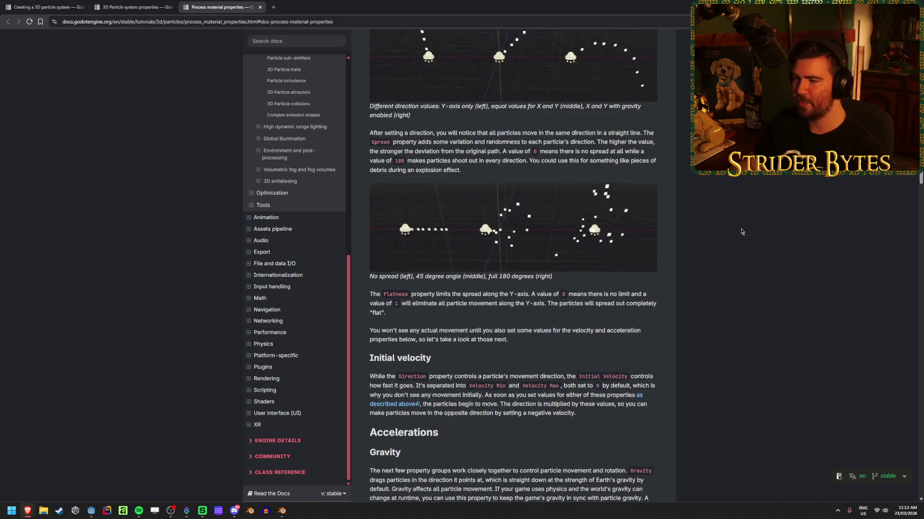
{"action": "scroll", "coordinate": [741, 232], "scroll_direction": "up", "scroll_amount": 7}
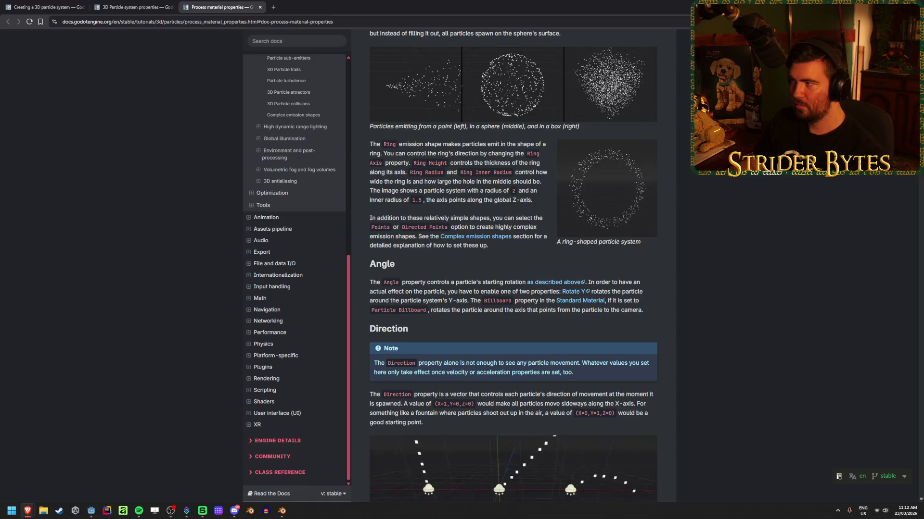
{"action": "key", "text": "alt+Tab"}
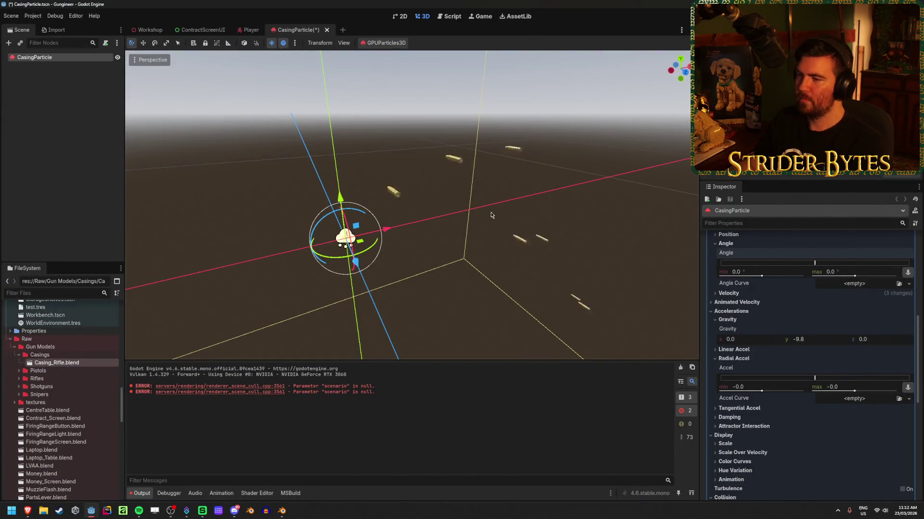
- Save the CasingParticle scene, flip to the Player tab and back, and scroll the Inspector up
{"action": "mouse_move", "coordinate": [497, 208]}
{"action": "left_mouse_down"}
{"action": "mouse_move", "coordinate": [442, 216]}
{"action": "mouse_move", "coordinate": [409, 244]}
{"action": "left_mouse_up"}
{"action": "key", "text": "ctrl+s"}
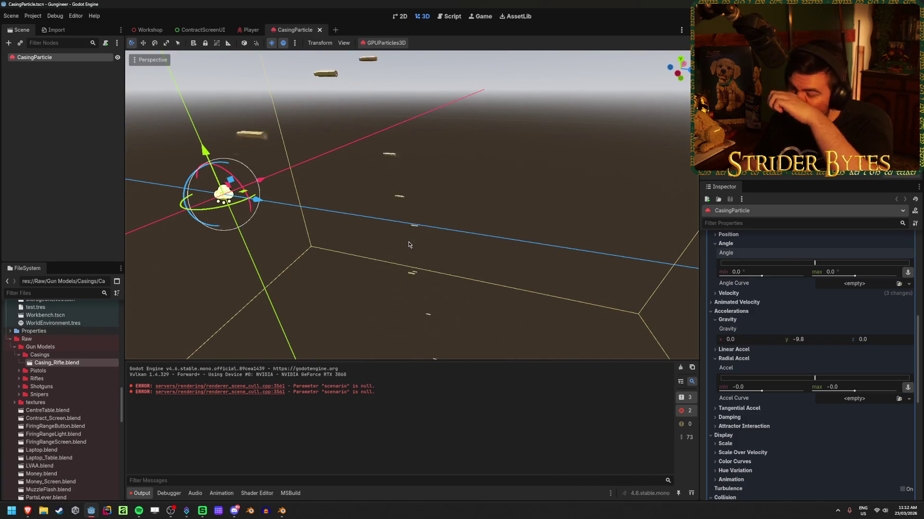
{"action": "left_click", "coordinate": [262, 29]}
{"action": "left_click", "coordinate": [291, 29]}
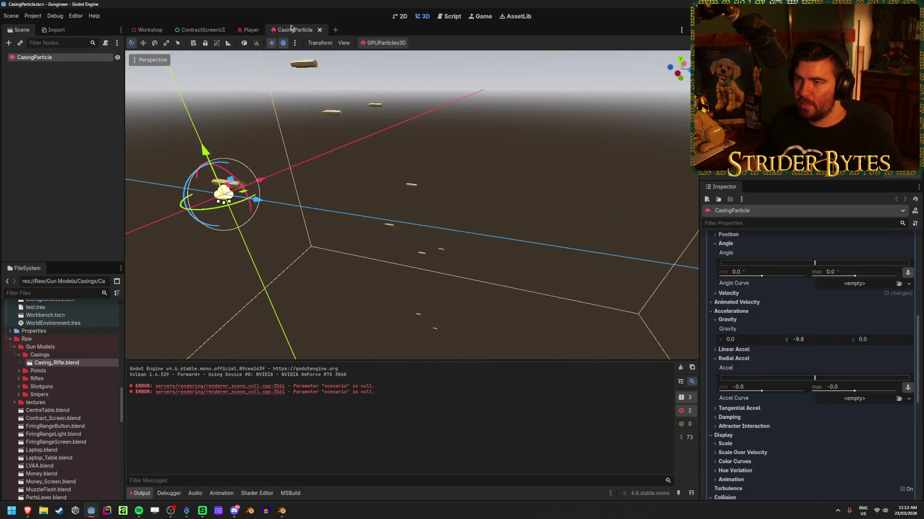
{"action": "scroll", "coordinate": [734, 295], "scroll_direction": "up", "scroll_amount": 15}
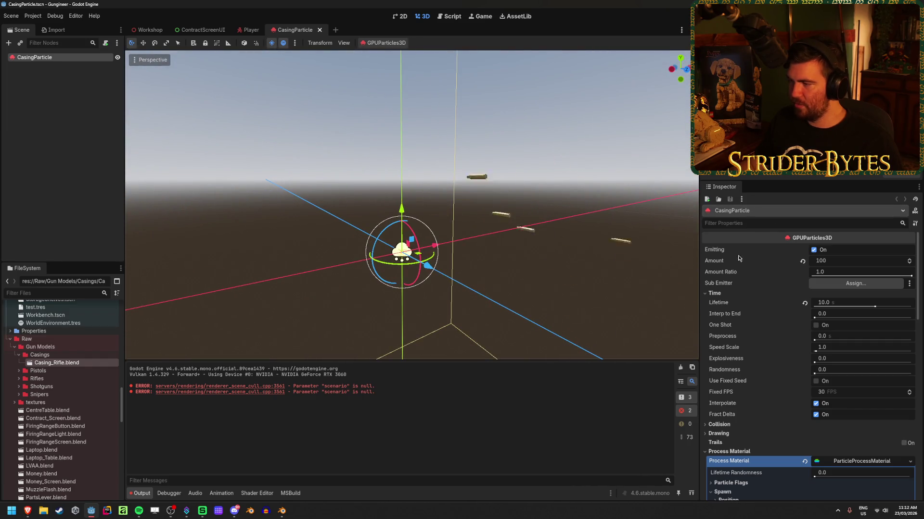
{"action": "mouse_move", "coordinate": [728, 274]}
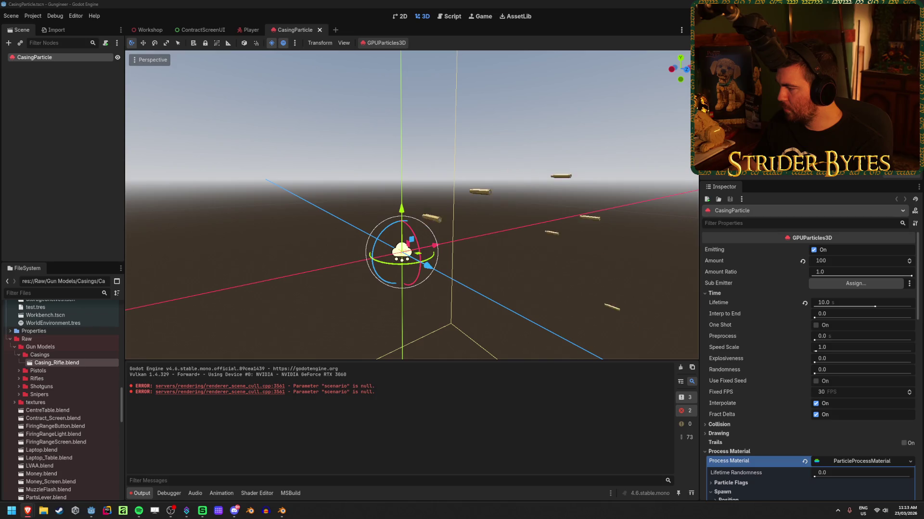
- Make CasingParticle one-shot with Amount 1, Lifetime reverted to 1.0, and Emitting off
{"action": "left_click", "coordinate": [736, 294]}
{"action": "left_click", "coordinate": [736, 294]}
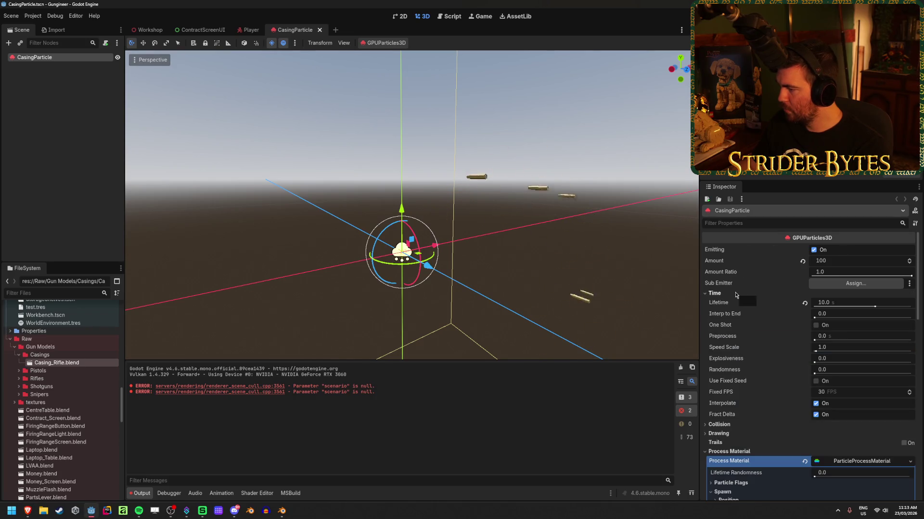
{"action": "left_click", "coordinate": [816, 326]}
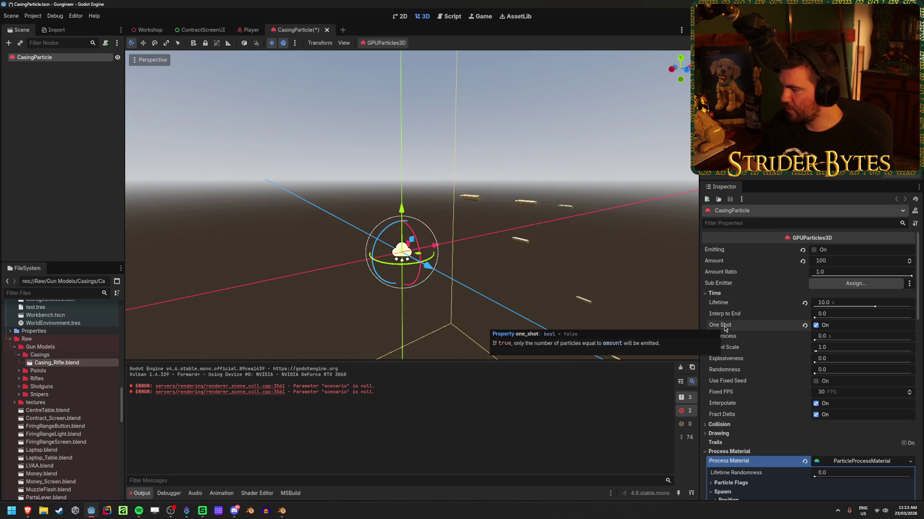
{"action": "left_click", "coordinate": [849, 262]}
{"action": "type", "text": "1"}
{"action": "key", "text": "Return"}
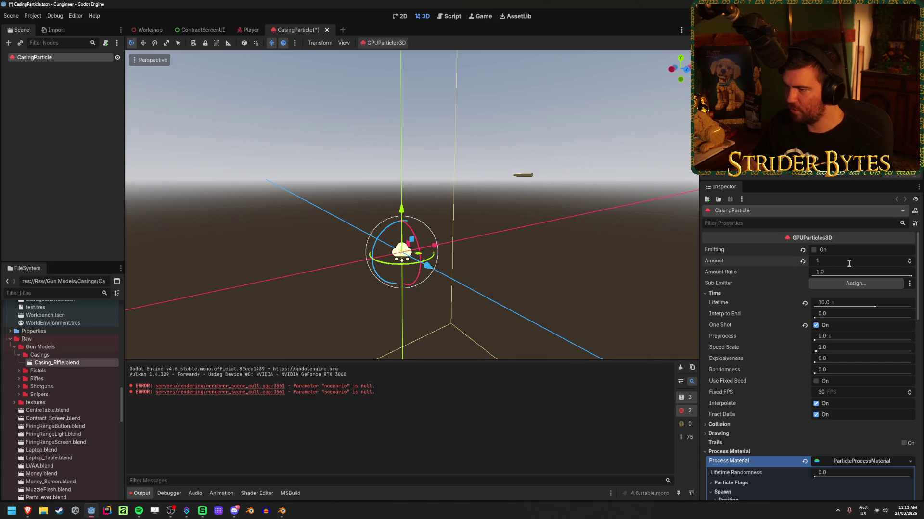
{"action": "left_click", "coordinate": [814, 251]}
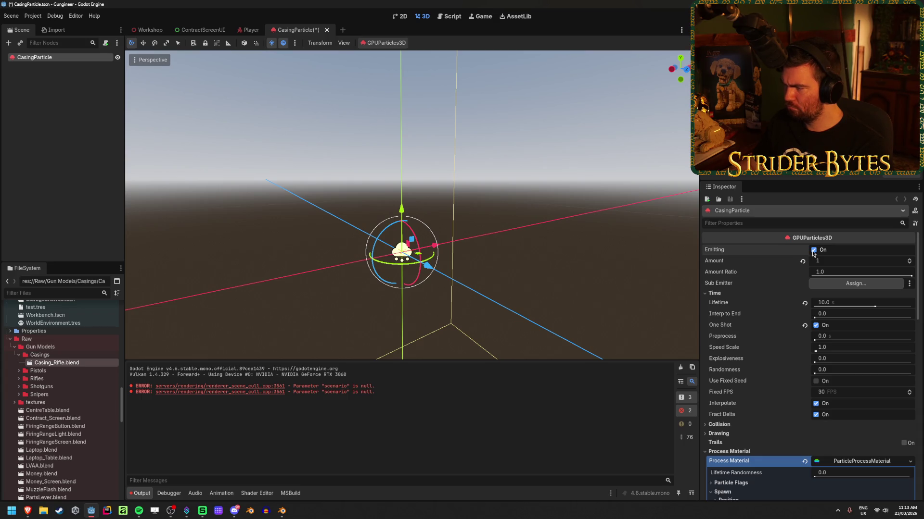
{"action": "left_click", "coordinate": [805, 302]}
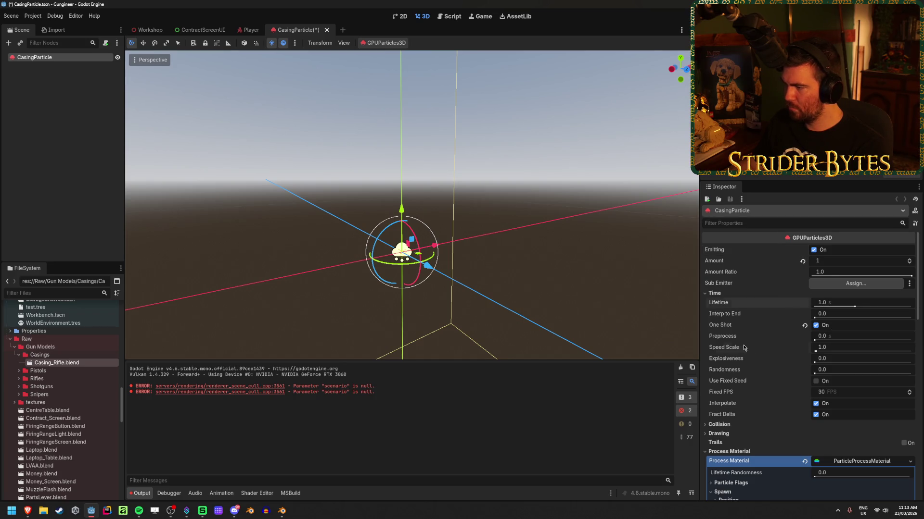
{"action": "left_click", "coordinate": [814, 251]}
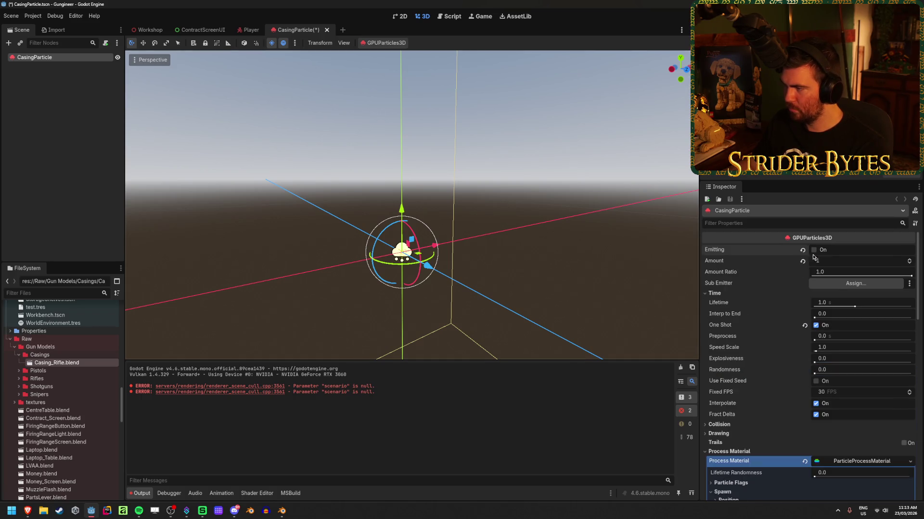
- Reselect CasingParticle and collapse its Time and Process Material groups
{"action": "left_click", "coordinate": [559, 290]}
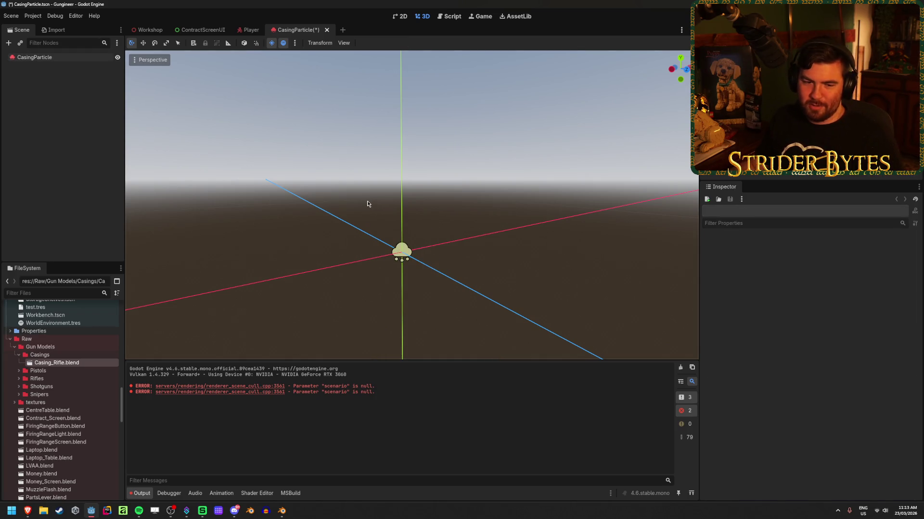
{"action": "left_click_drag", "start_coordinate": [276, 206], "coordinate": [293, 212]}
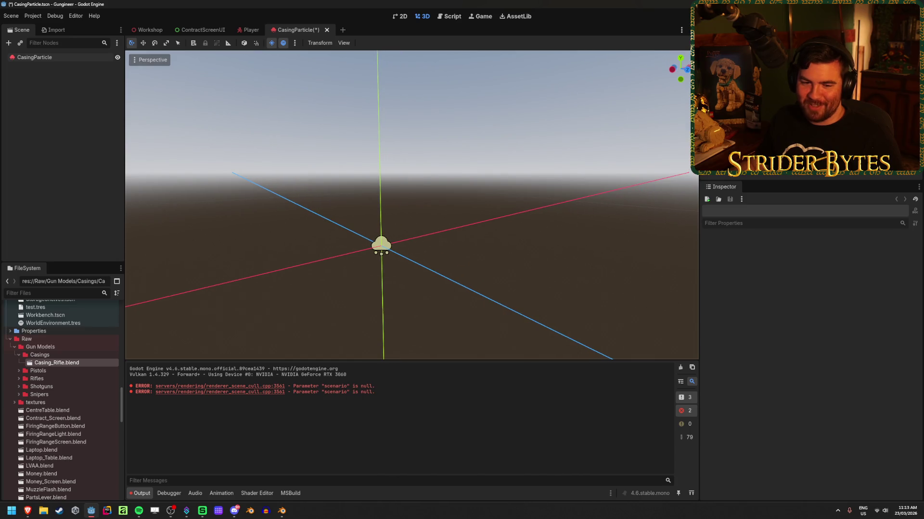
{"action": "left_click", "coordinate": [94, 58]}
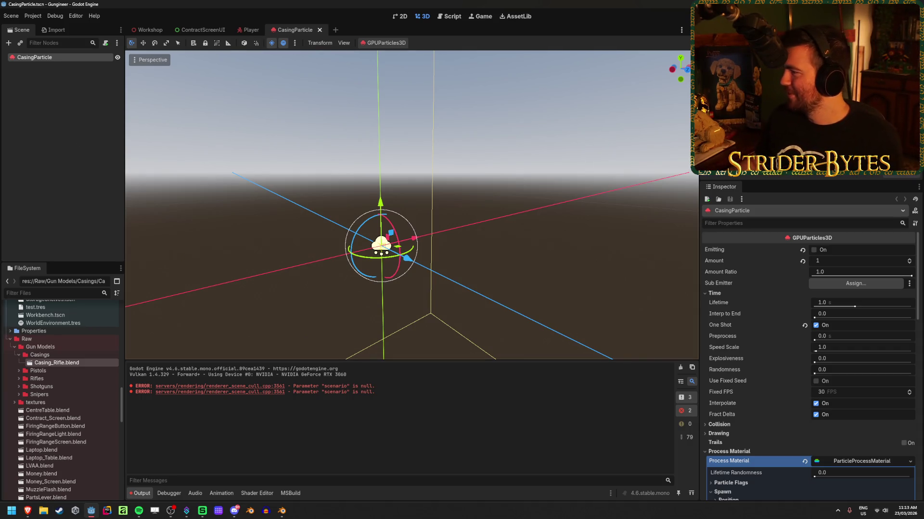
{"action": "left_click", "coordinate": [514, 250]}
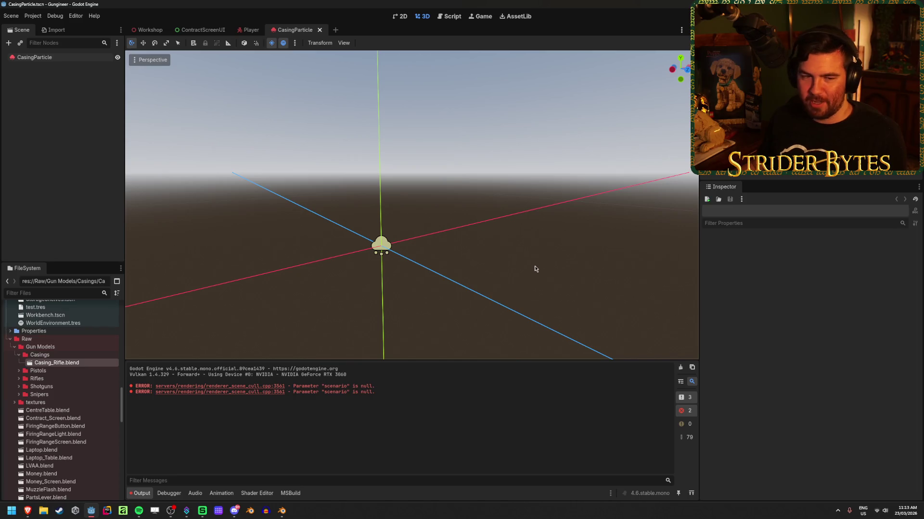
{"action": "left_click", "coordinate": [70, 55]}
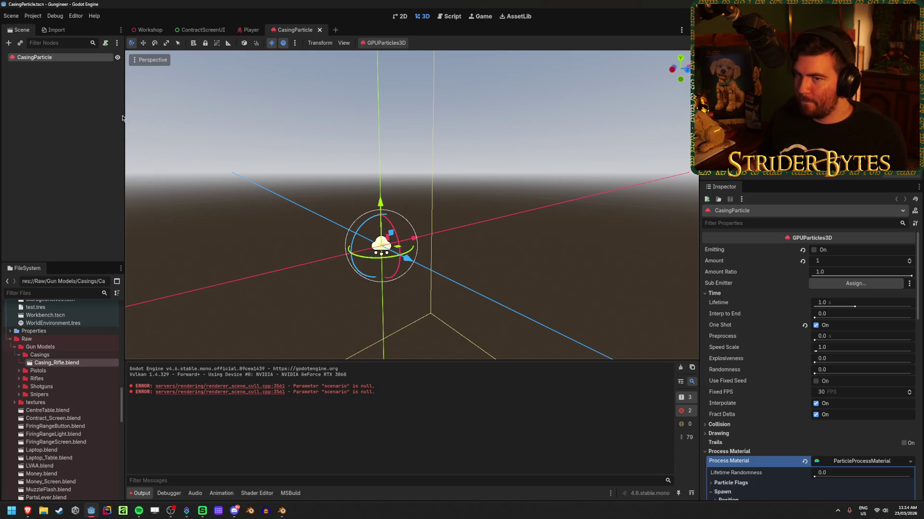
{"action": "left_click", "coordinate": [93, 60]}
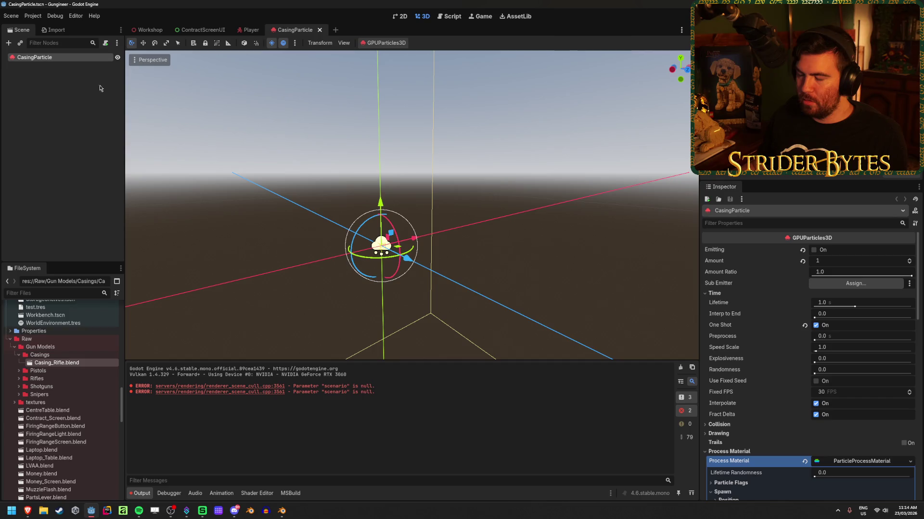
{"action": "scroll", "coordinate": [748, 286], "scroll_direction": "down", "scroll_amount": 3}
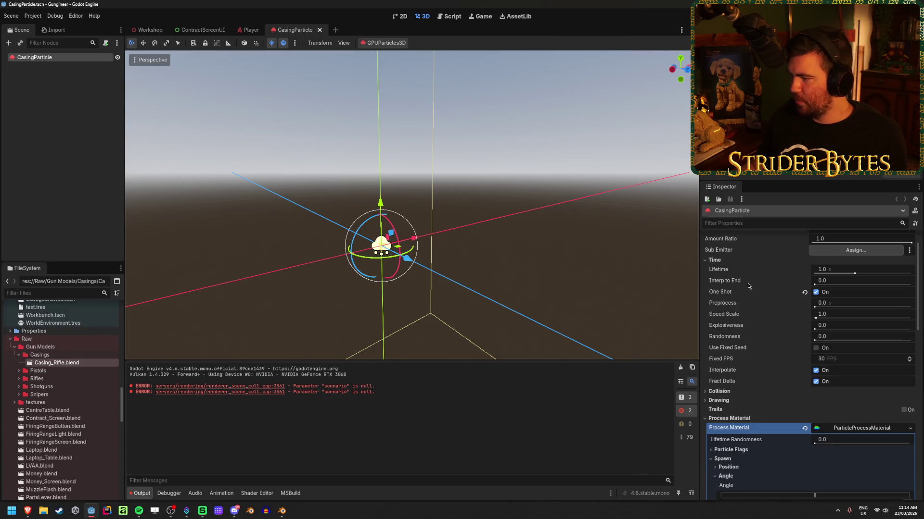
{"action": "left_click", "coordinate": [706, 260]}
{"action": "left_click", "coordinate": [704, 294]}
{"action": "scroll", "coordinate": [729, 290], "scroll_direction": "down", "scroll_amount": 2}
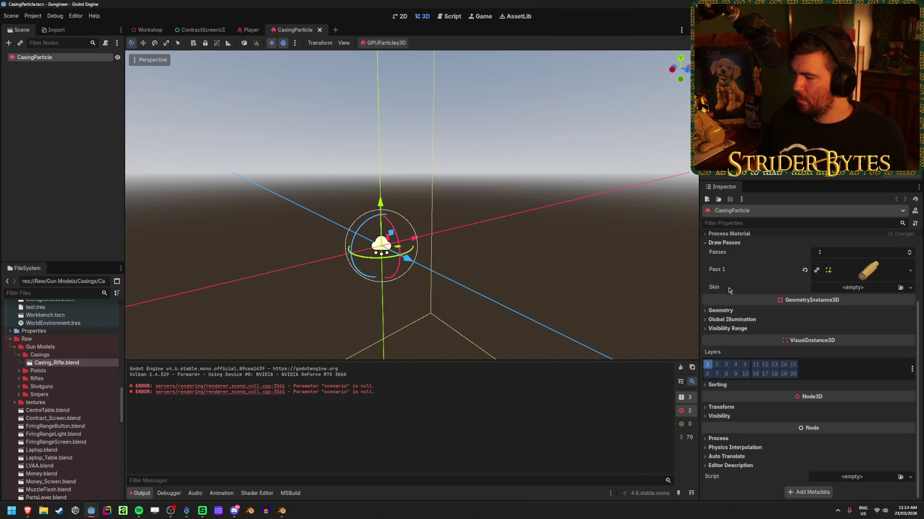
{"action": "scroll", "coordinate": [721, 289], "scroll_direction": "up", "scroll_amount": 2}
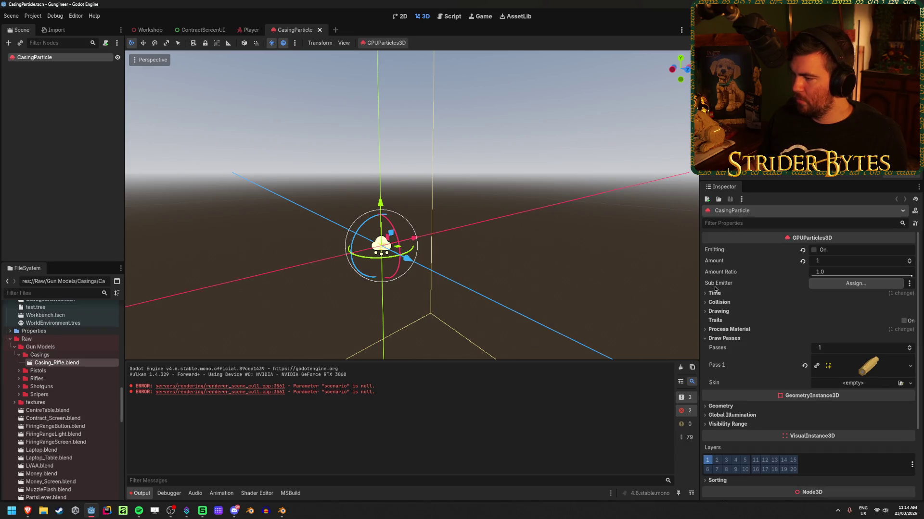
- Declare exported MeshInstance3D fields pistolCasing, rifleCasing and shotgunCasing in the Casing class
{"action": "key", "text": "alt+Tab"}
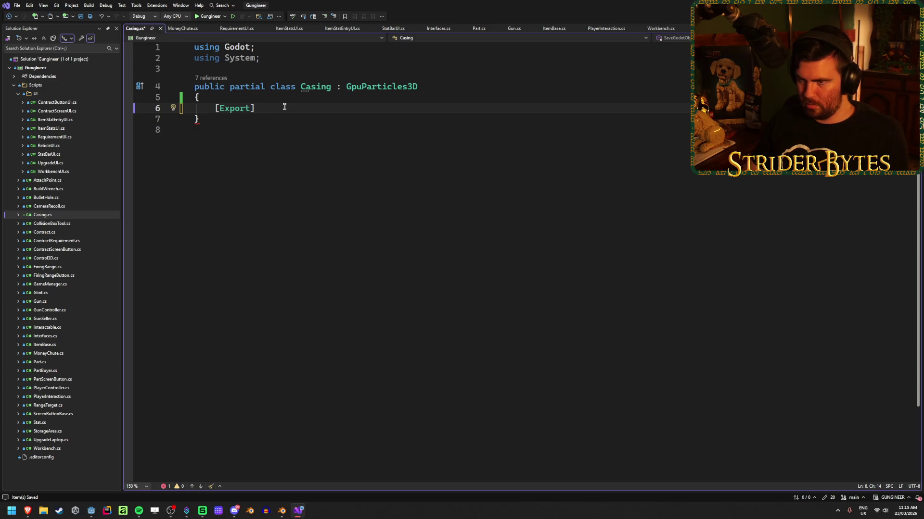
{"action": "type", "text": "Me"}
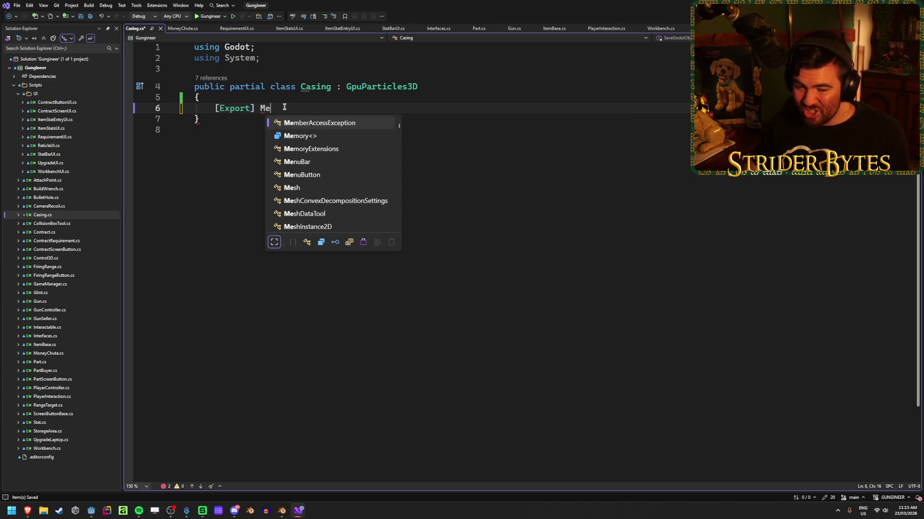
{"action": "type", "text": "sh"}
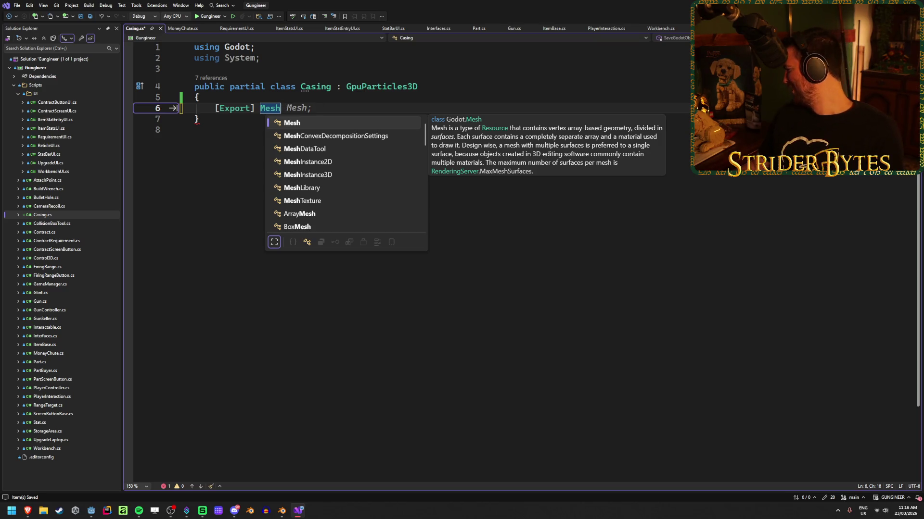
{"action": "key", "text": "Escape"}
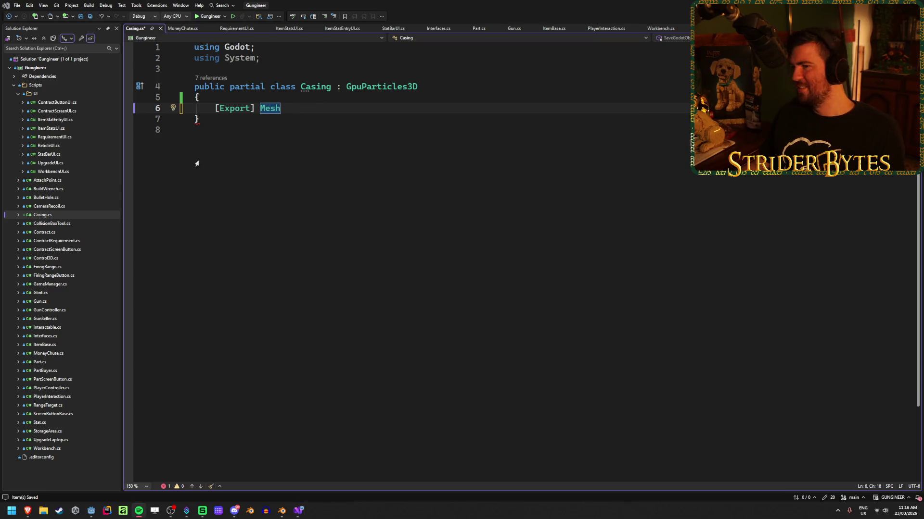
{"action": "type", "text": "Ins"}
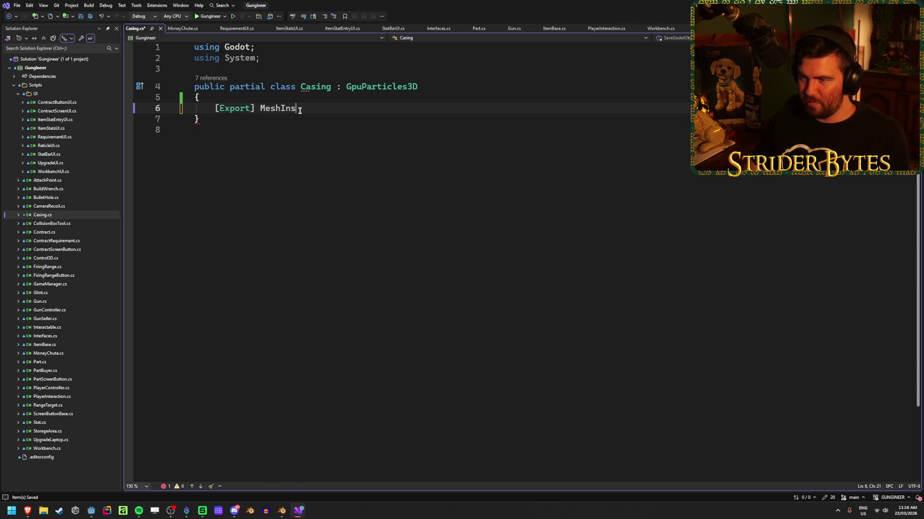
{"action": "type", "text": "3"}
{"action": "key", "text": "super+d"}
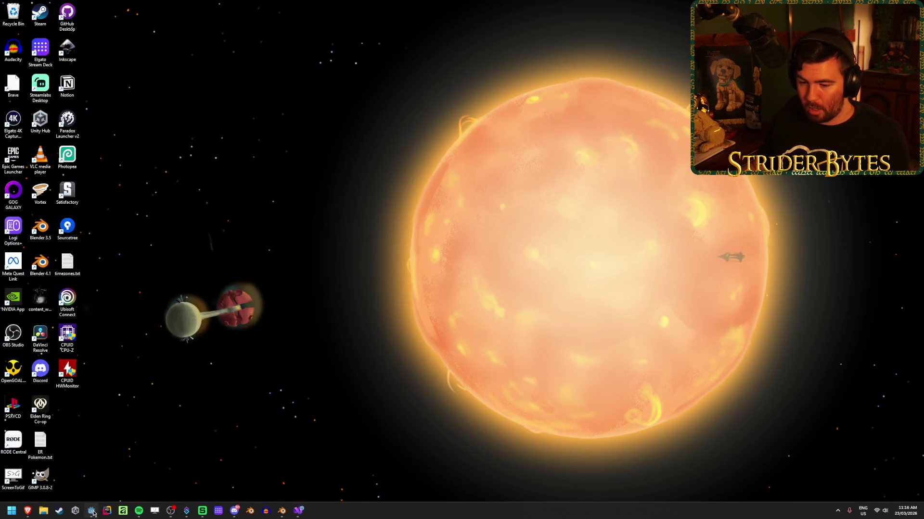
{"action": "left_click", "coordinate": [93, 512]}
{"action": "left_click", "coordinate": [171, 511]}
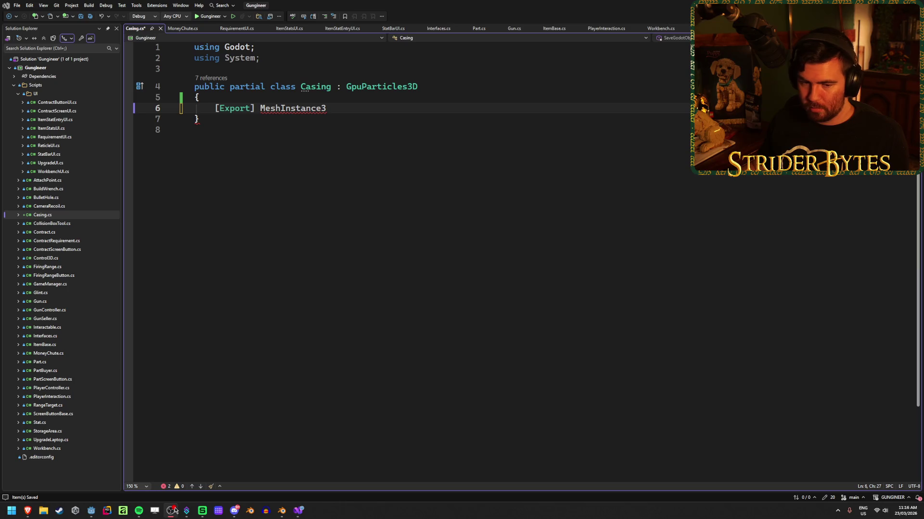
{"action": "left_click", "coordinate": [352, 109]}
{"action": "type", "text": "D"}
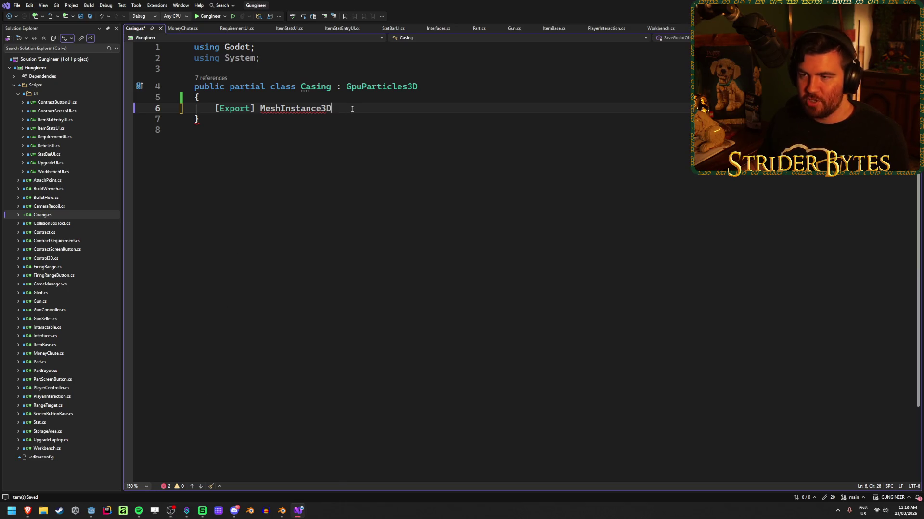
{"action": "type", "text": "p"}
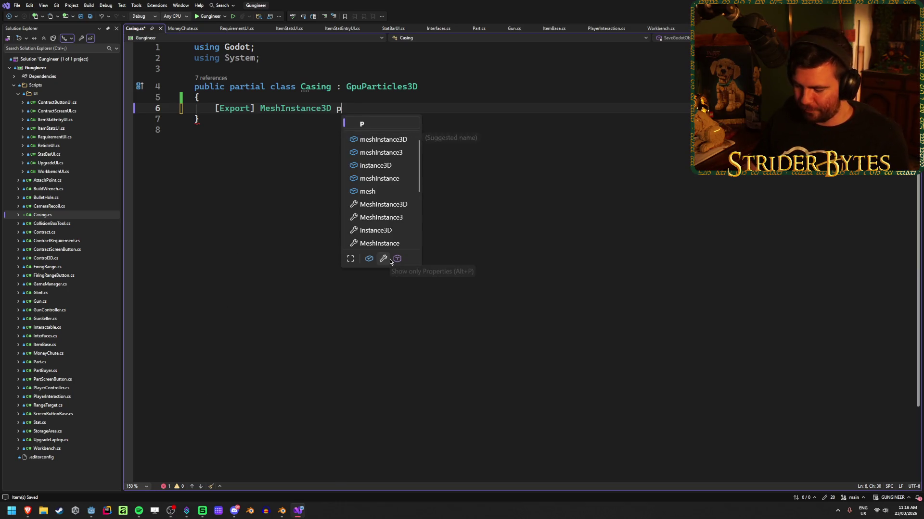
{"action": "type", "text": "istolCasing, rifle"}
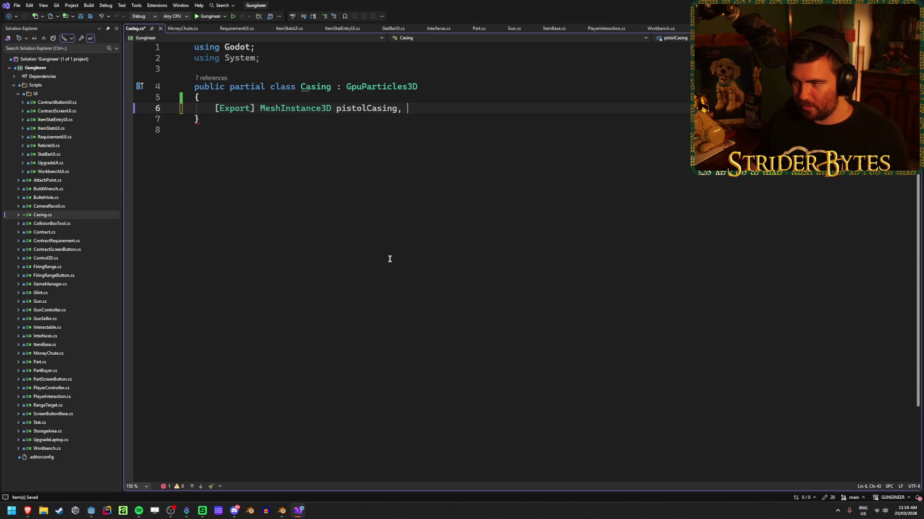
{"action": "type", "text": "Casing, rifleC"}
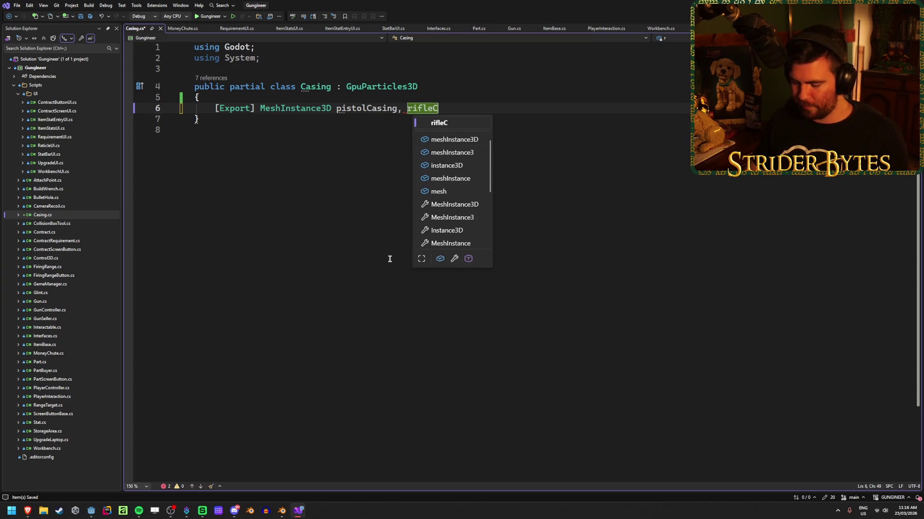
{"action": "type", "text": "shotgunCasin"}
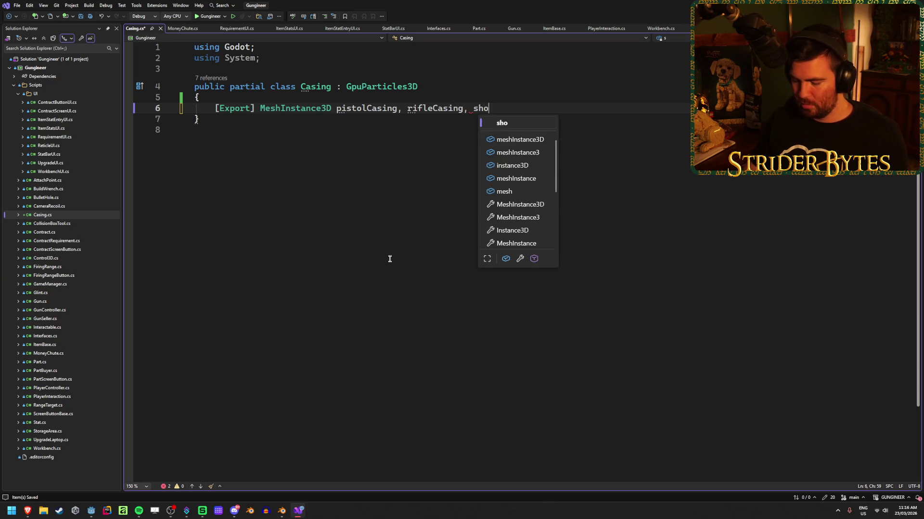
{"action": "type", "text": "g;"}
- Save Casing.cs with a blank line added below the casing fields
{"action": "key", "text": "ctrl+s"}
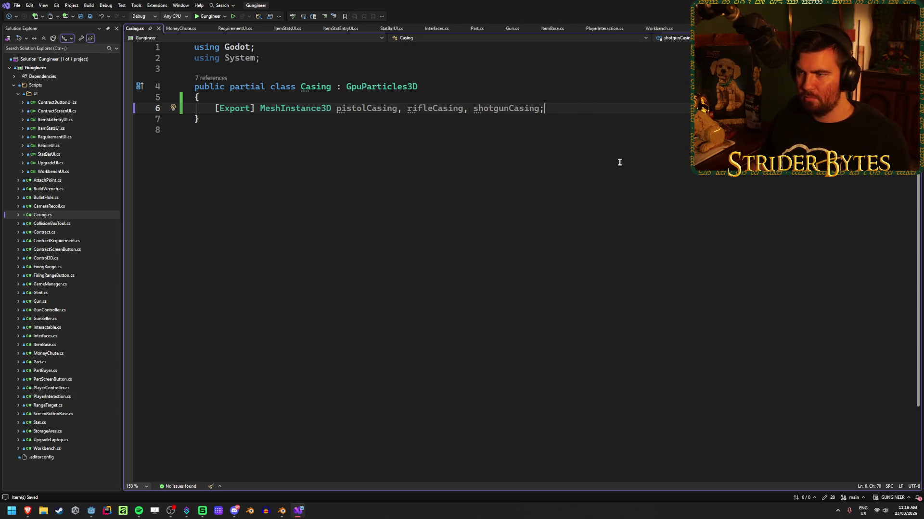
{"action": "key", "text": "Return"}
{"action": "key", "text": "Return"}
{"action": "key", "text": "Escape"}
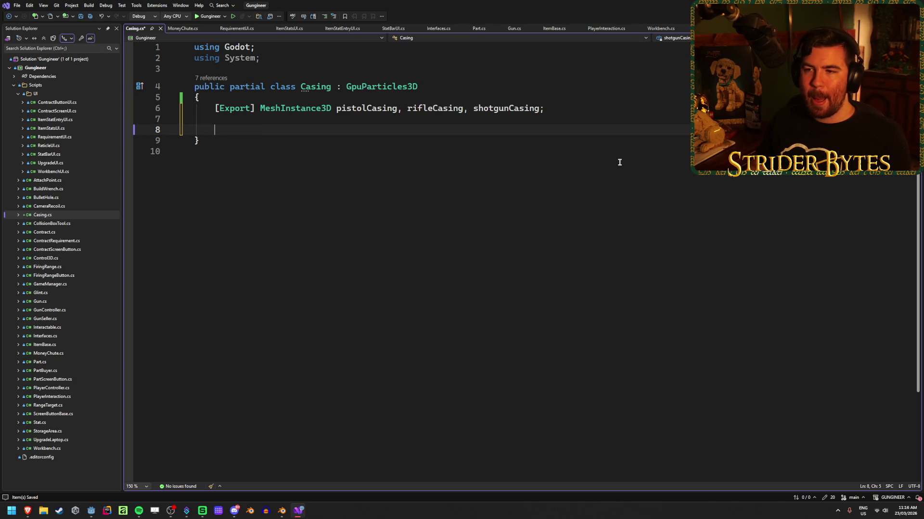
{"action": "key", "text": "ctrl+s"}
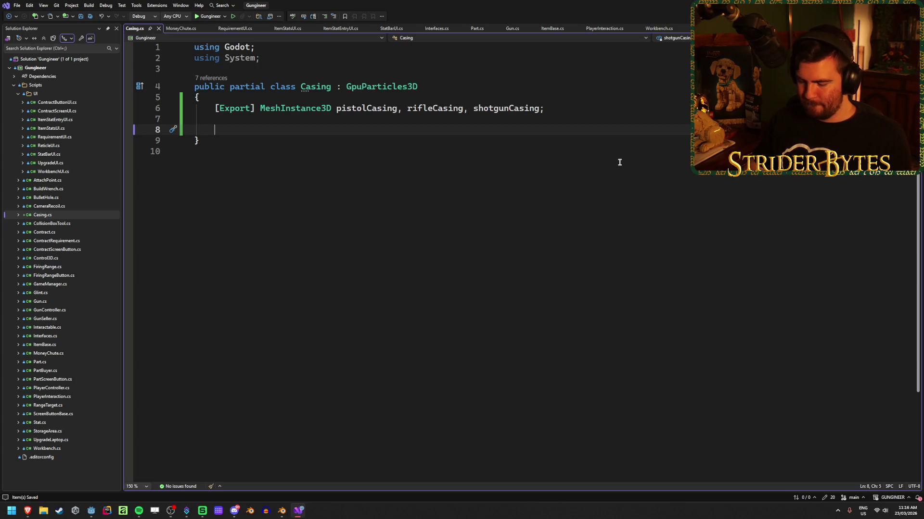
- Add an empty _Ready override to the Casing class, removing the base call
{"action": "type", "text": "override ra"}
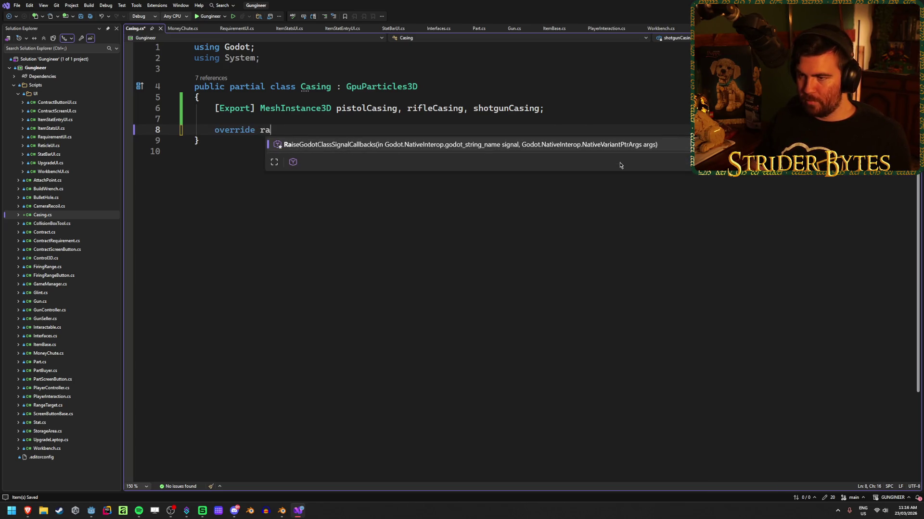
{"action": "type", "text": "ead"}
{"action": "key", "text": "Tab"}
{"action": "key", "text": "BackSpace"}
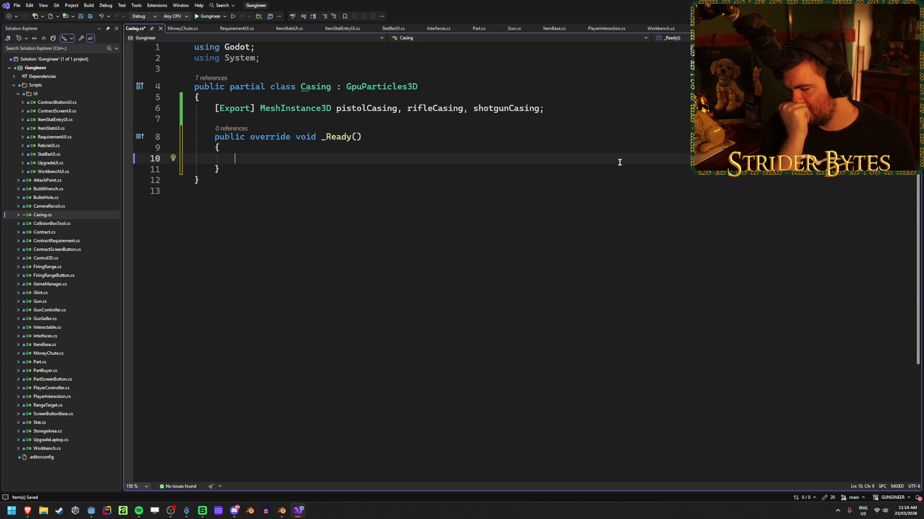
- Add an '[Export] GunController gunController;' field above the casing meshes
{"action": "key", "text": "Up"}
{"action": "key", "text": "Up"}
{"action": "key", "text": "Up"}
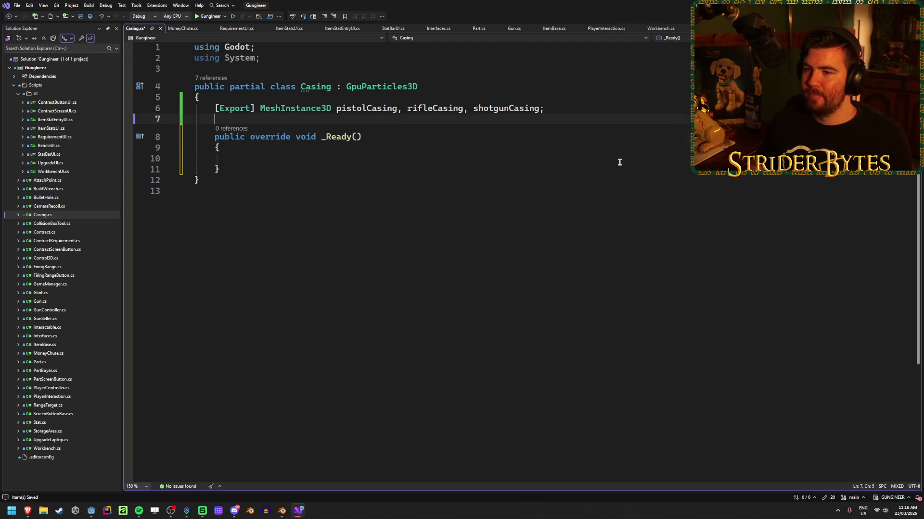
{"action": "key", "text": "ctrl+Return"}
{"action": "type", "text": "[Export] "}
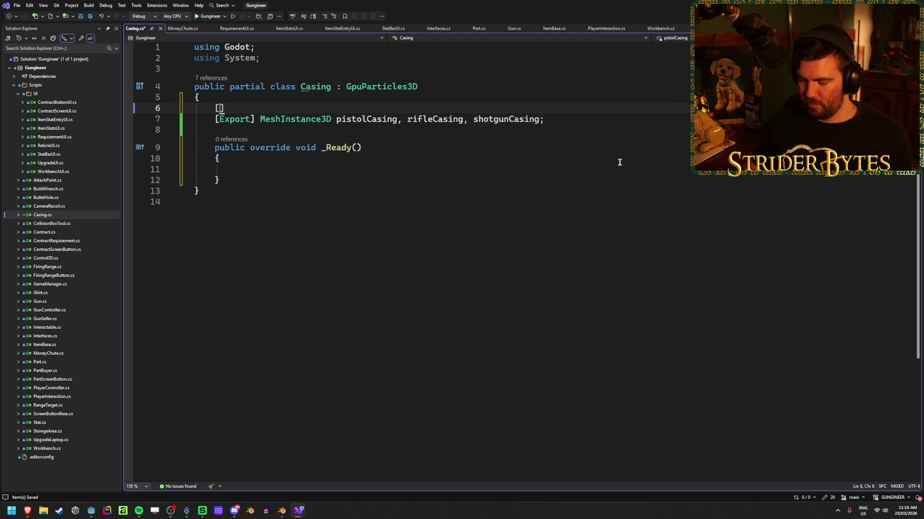
{"action": "type", "text": "GunCo"}
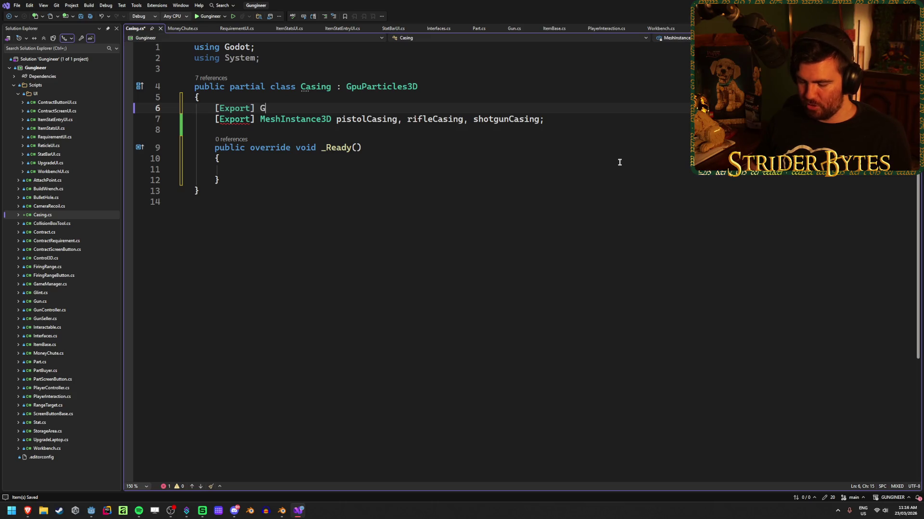
{"action": "key", "text": "Tab"}
{"action": "type", "text": "gunControl"}
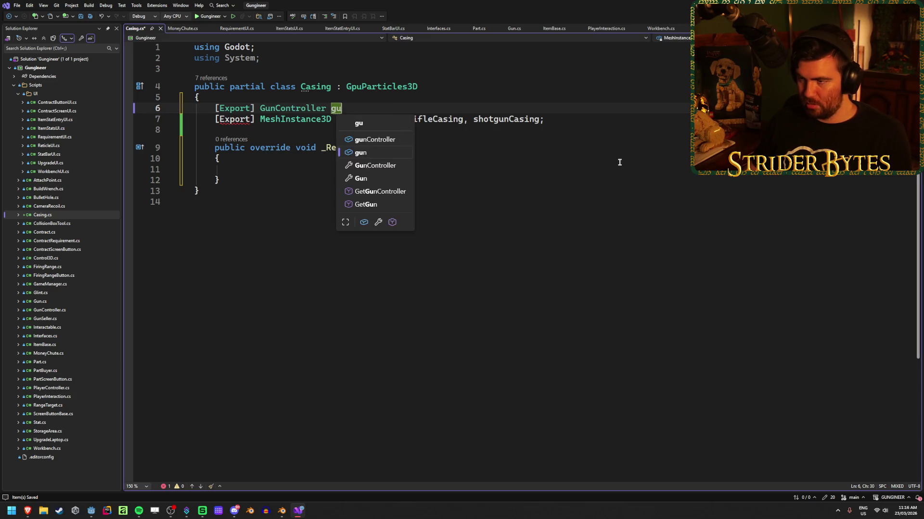
{"action": "type", "text": "ler;"}
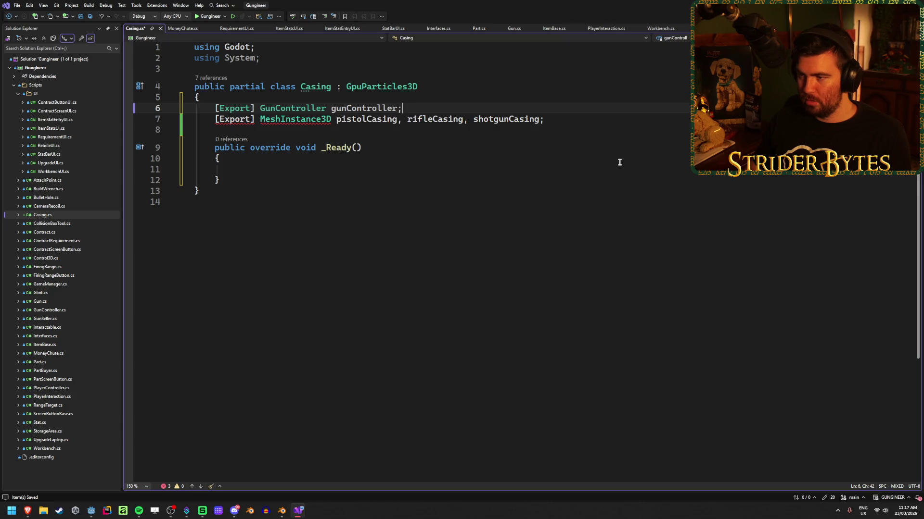
{"action": "key", "text": "ctrl+s"}
- In _Ready, subscribe EjectCasing to gunController.GunFiredEvent
{"action": "left_click", "coordinate": [297, 166]}
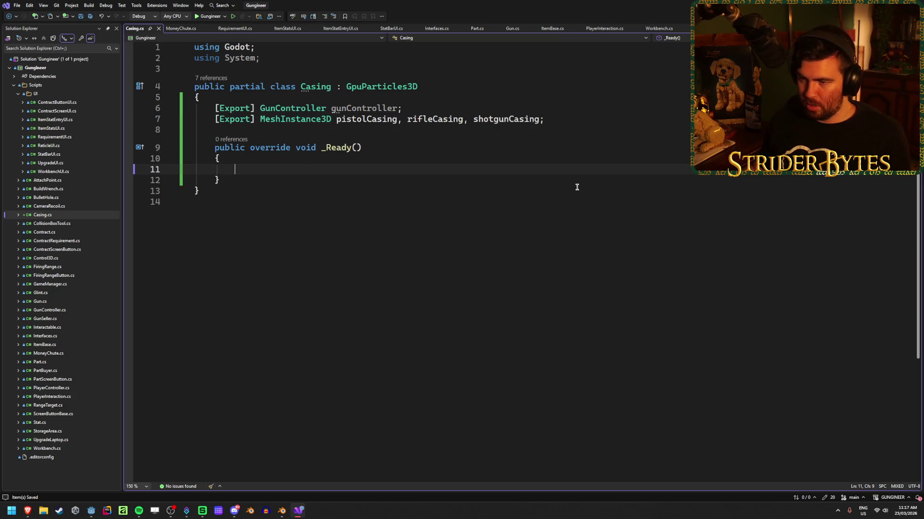
{"action": "type", "text": "gunController."}
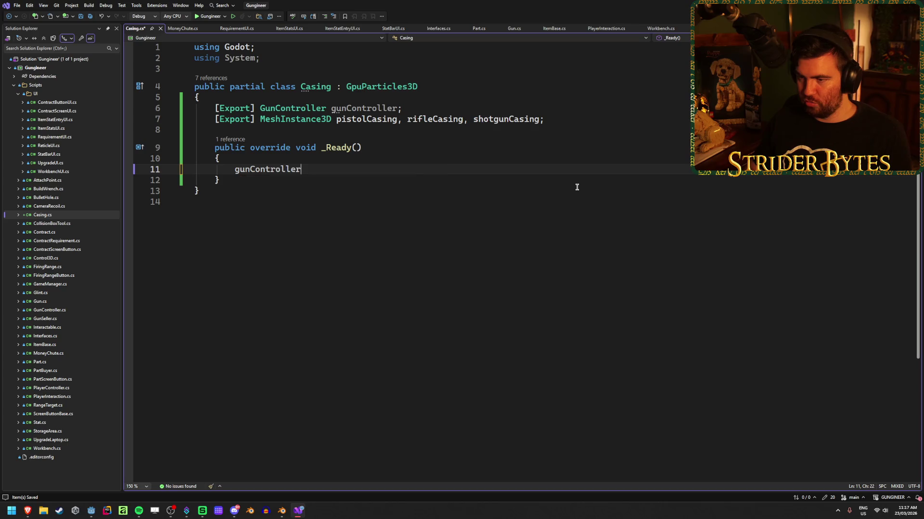
{"action": "type", "text": "event"}
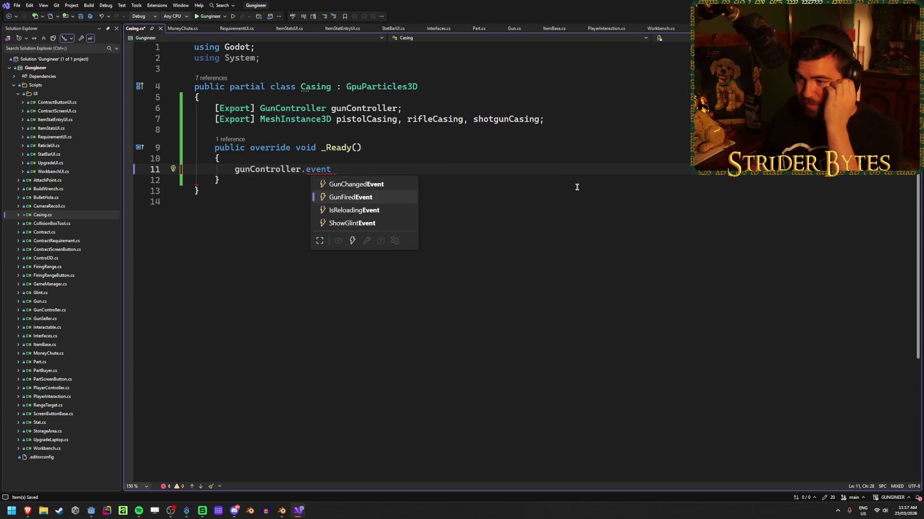
{"action": "key", "text": "Tab"}
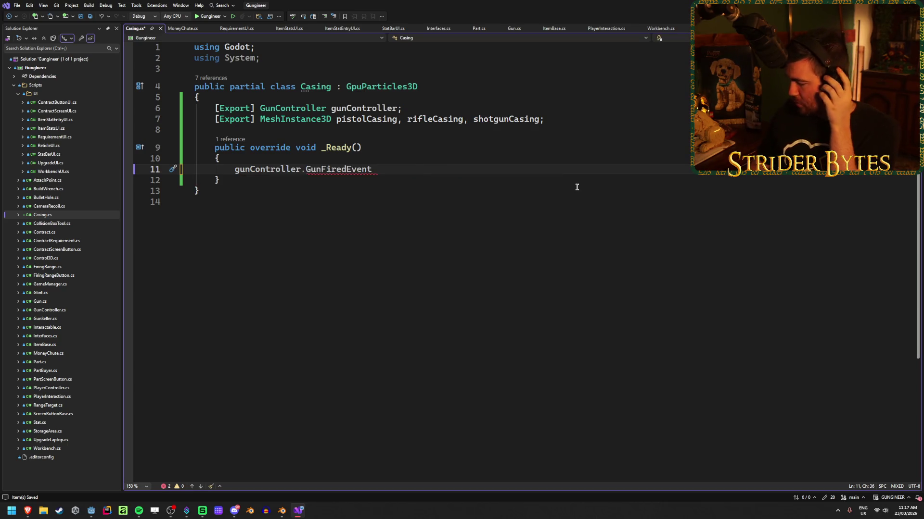
{"action": "type", "text": "+= EjectC"}
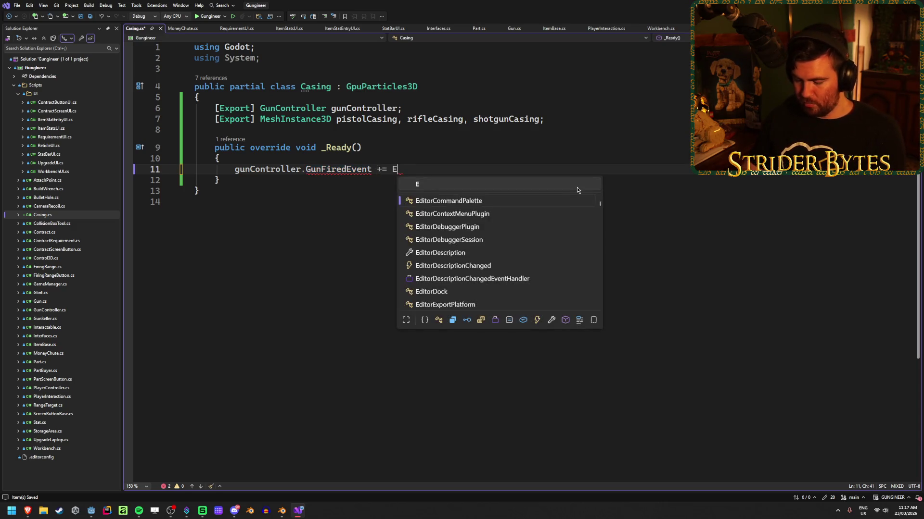
{"action": "type", "text": "asing;"}
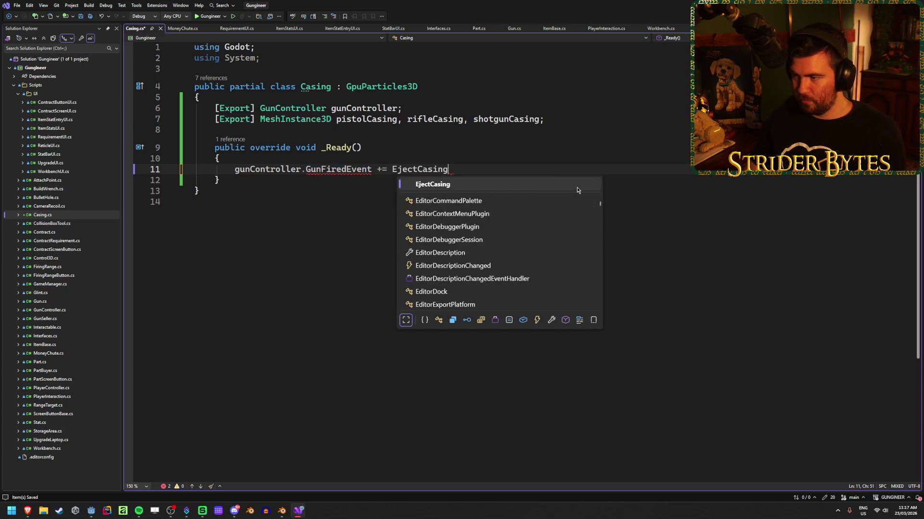
- Generate an empty private EjectCasing(GunController.GunFiredEventArgs args) method and save Casing.cs
{"action": "right_click", "coordinate": [421, 172]}
{"action": "left_click", "coordinate": [445, 179]}
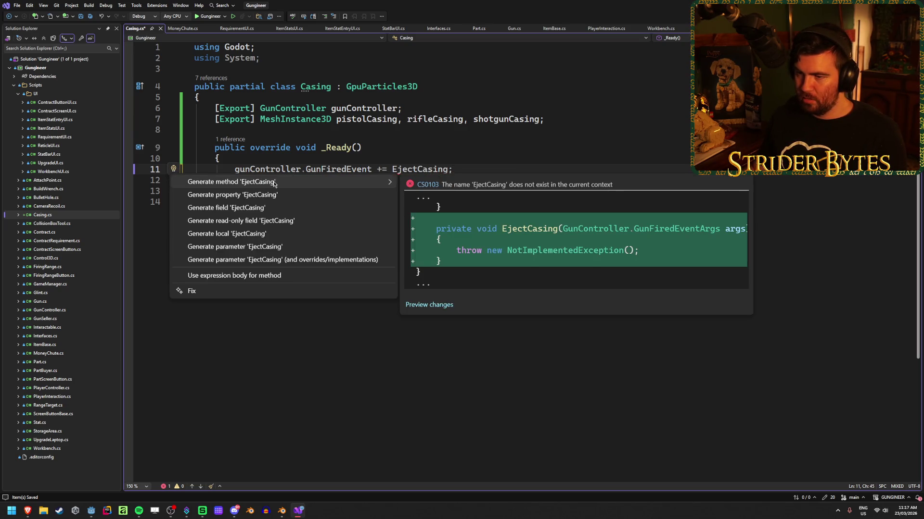
{"action": "left_click", "coordinate": [274, 184]}
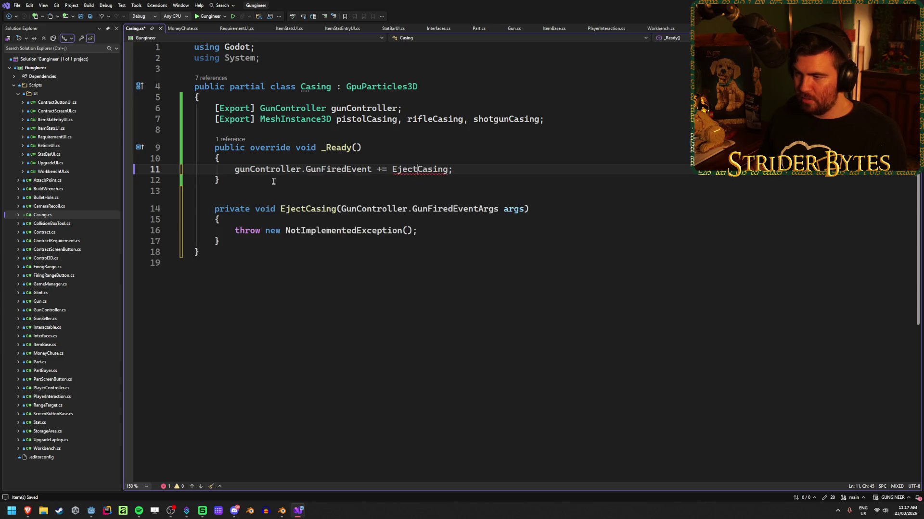
{"action": "left_click_drag", "start_coordinate": [423, 231], "coordinate": [235, 230]}
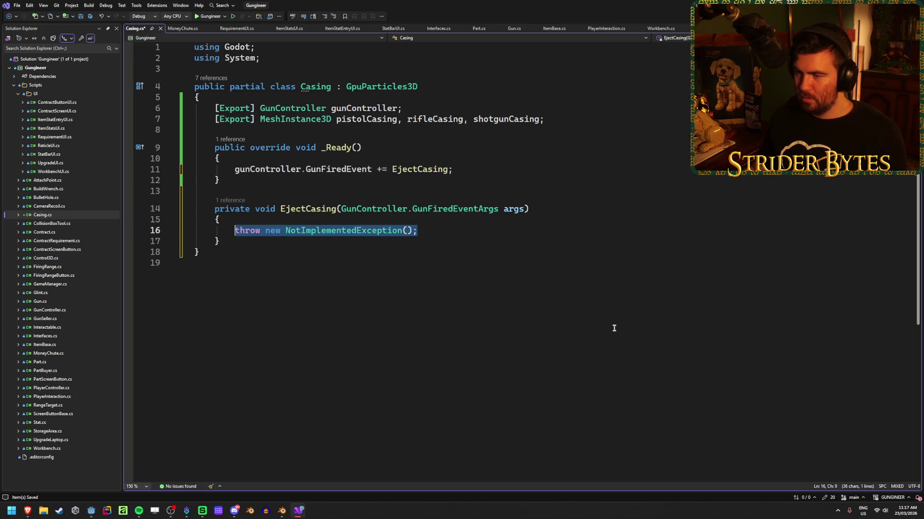
{"action": "key", "text": "Delete"}
{"action": "key", "text": "ctrl+s"}
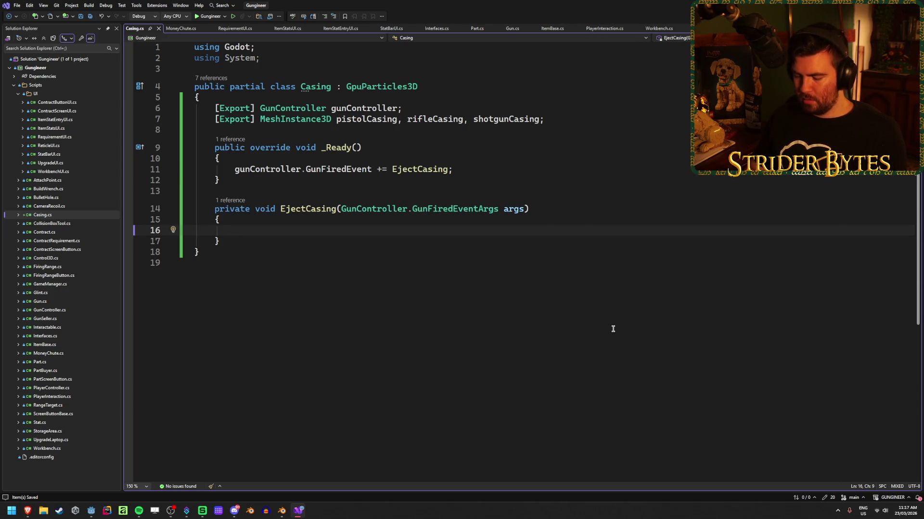
- Try writing an emit/Restart call inside EjectCasing, then erase it
{"action": "type", "text": "emit"}
{"action": "key", "text": "BackSpace"}
{"action": "key", "text": "BackSpace"}
{"action": "key", "text": "BackSpace"}
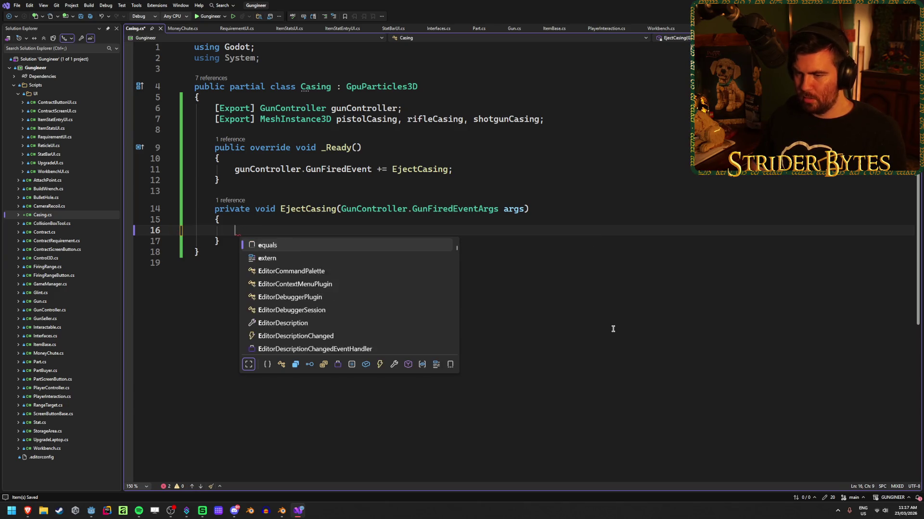
{"action": "type", "text": "resta"}
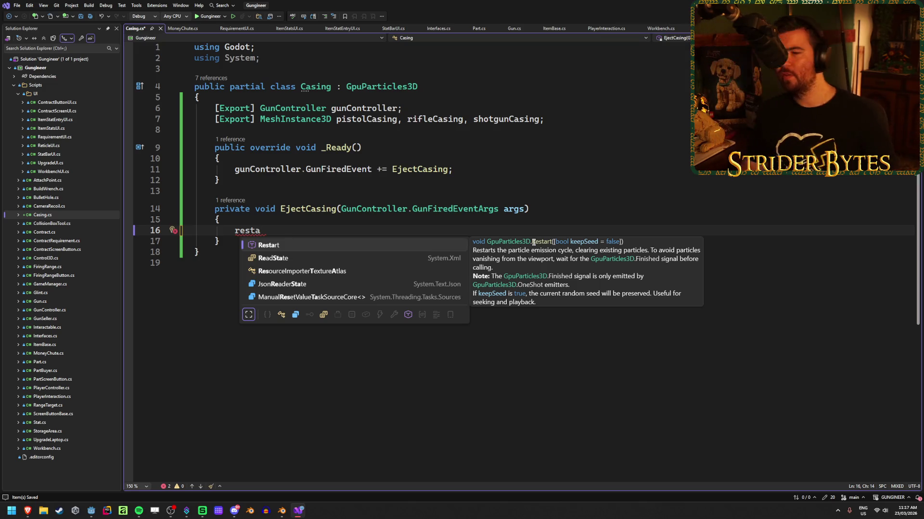
{"action": "key", "text": "Escape"}
{"action": "key", "text": "BackSpace"}
{"action": "key", "text": "BackSpace"}
{"action": "key", "text": "BackSpace"}
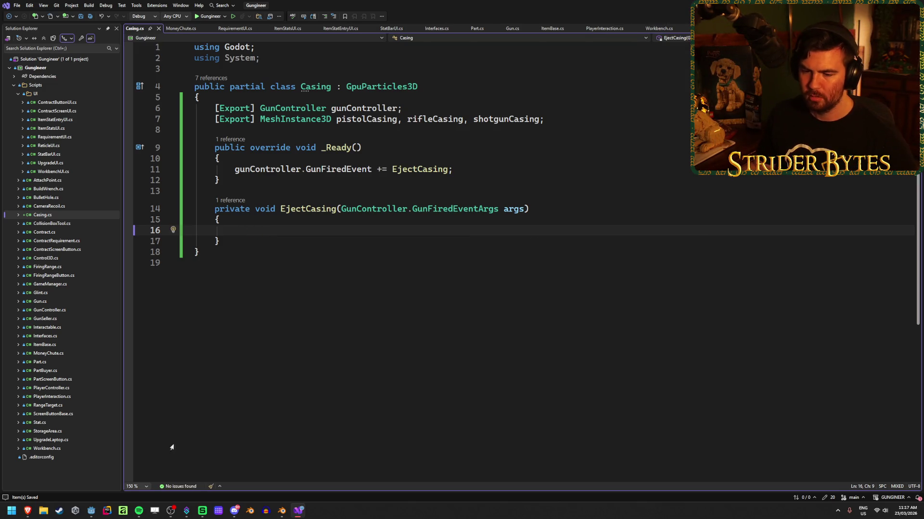
- In Brave, search Google for 'godot emit single particle' in a new tab
{"action": "mouse_move", "coordinate": [27, 514]}
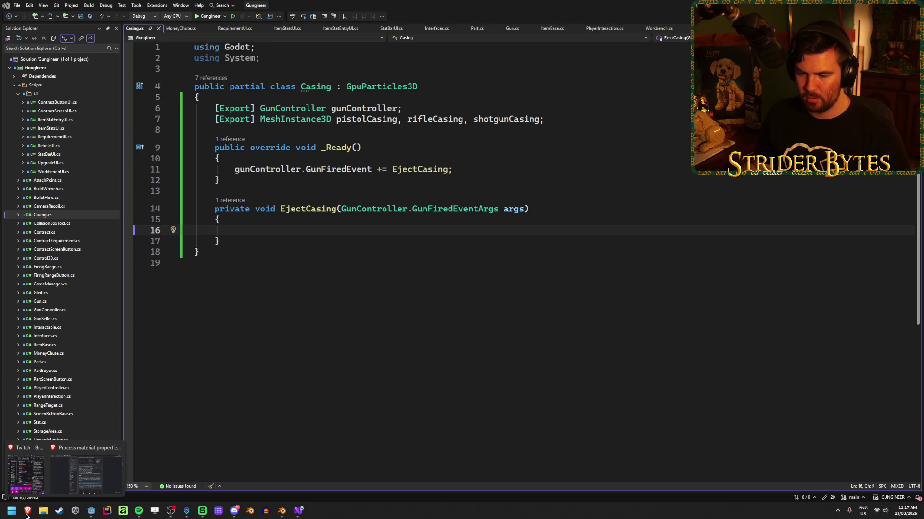
{"action": "left_click", "coordinate": [86, 474]}
{"action": "left_click", "coordinate": [274, 8]}
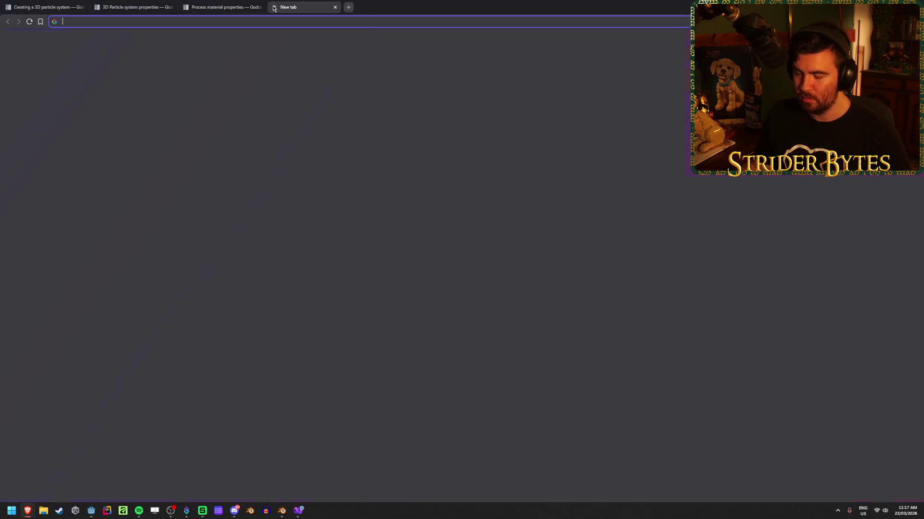
{"action": "type", "text": "godot emit si"}
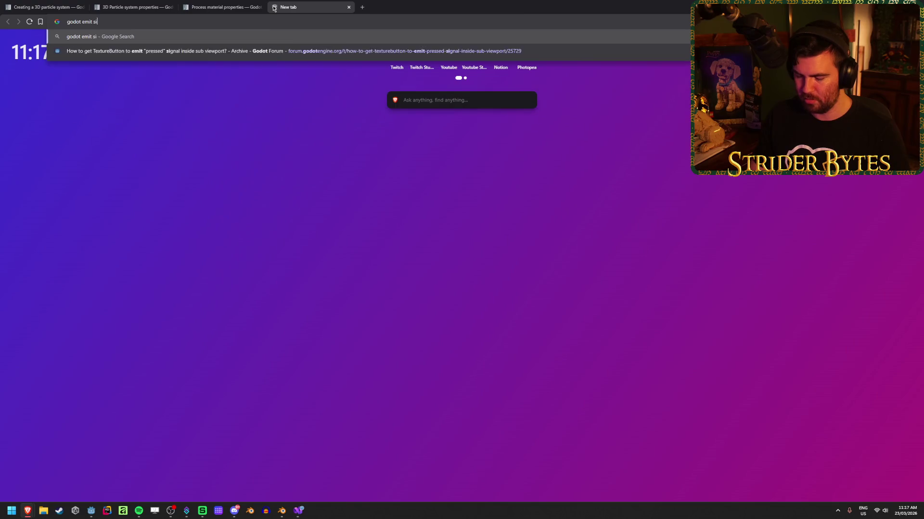
{"action": "type", "text": "ngle particle"}
{"action": "key", "text": "Return"}
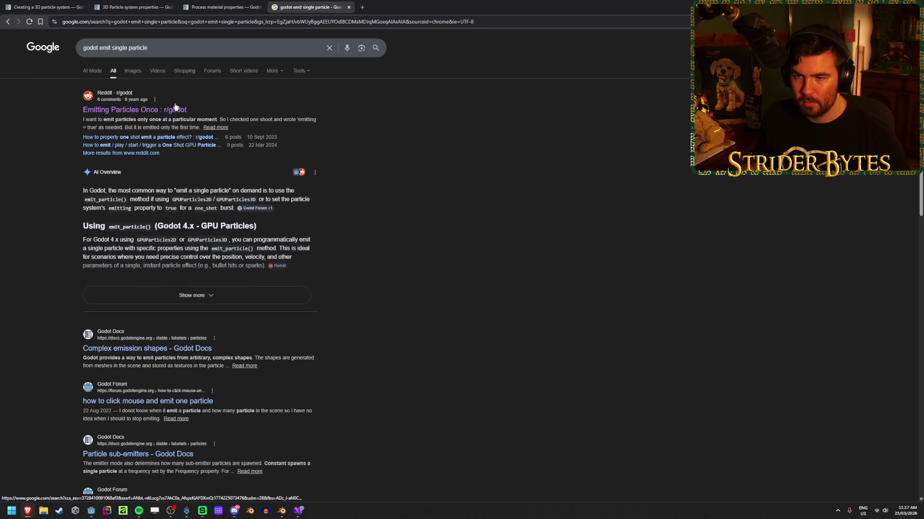
- Open the Reddit thread on one-shot particle emission and read through its comments
{"action": "middle_click", "coordinate": [158, 138]}
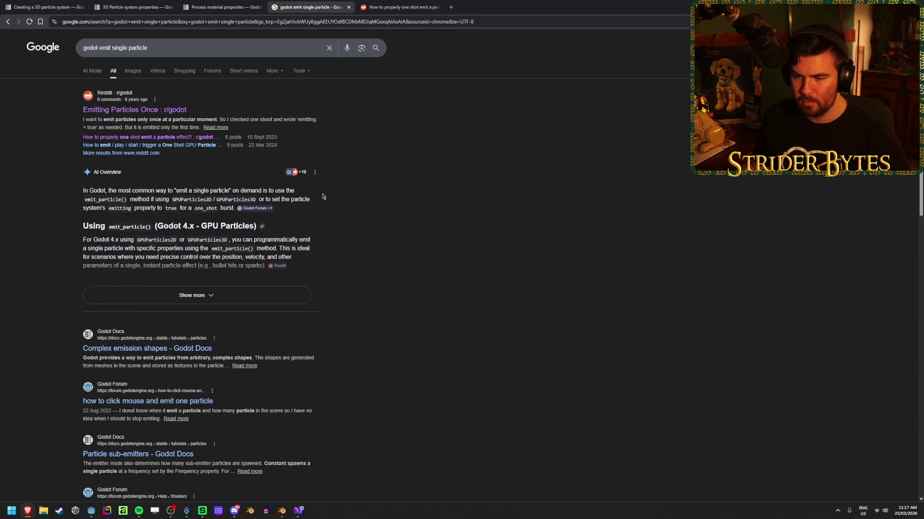
{"action": "key", "text": "ctrl+Tab"}
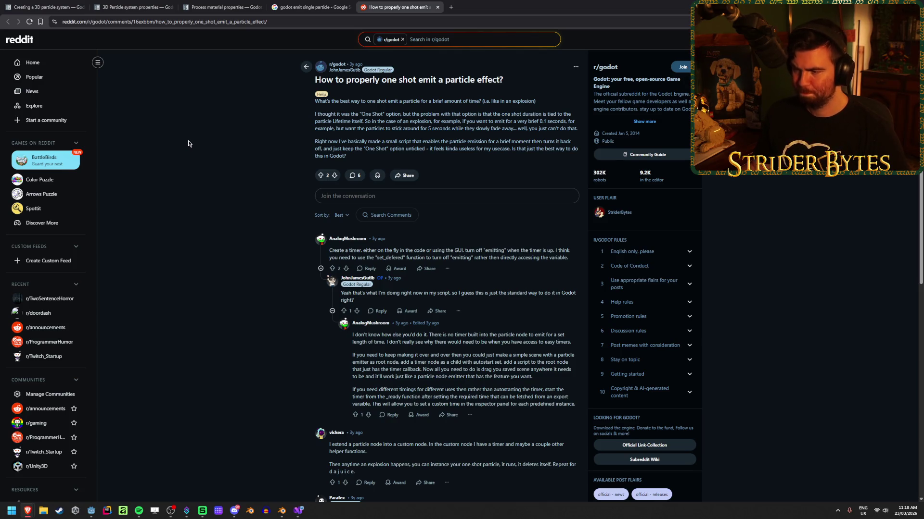
{"action": "scroll", "coordinate": [188, 146], "scroll_direction": "down", "scroll_amount": 2}
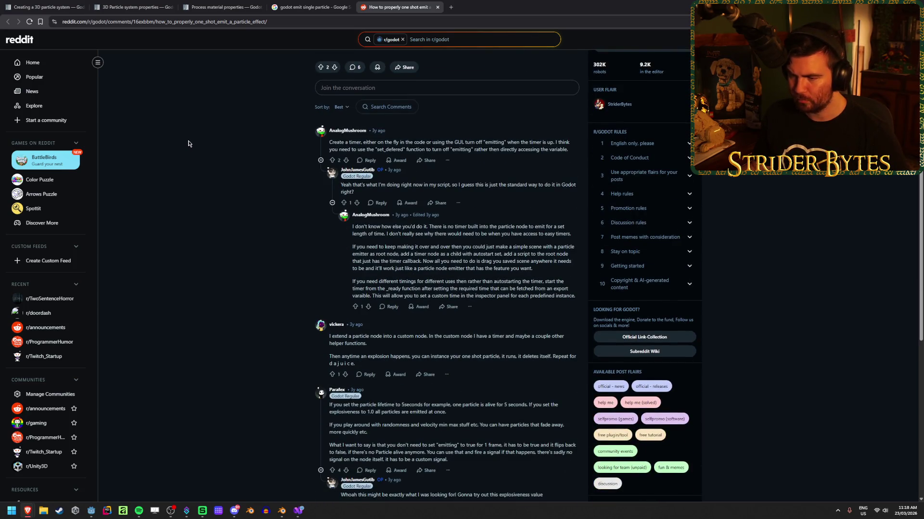
{"action": "scroll", "coordinate": [188, 144], "scroll_direction": "down", "scroll_amount": 1}
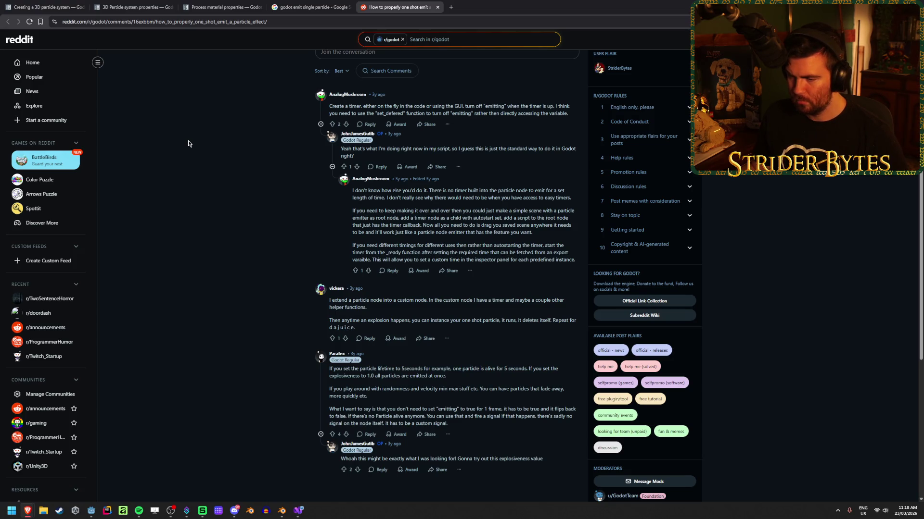
{"action": "scroll", "coordinate": [188, 144], "scroll_direction": "down", "scroll_amount": 1}
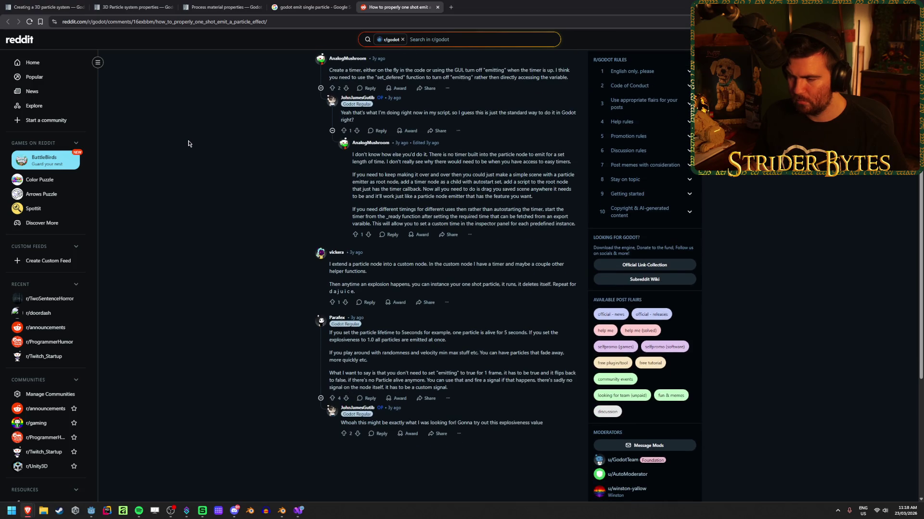
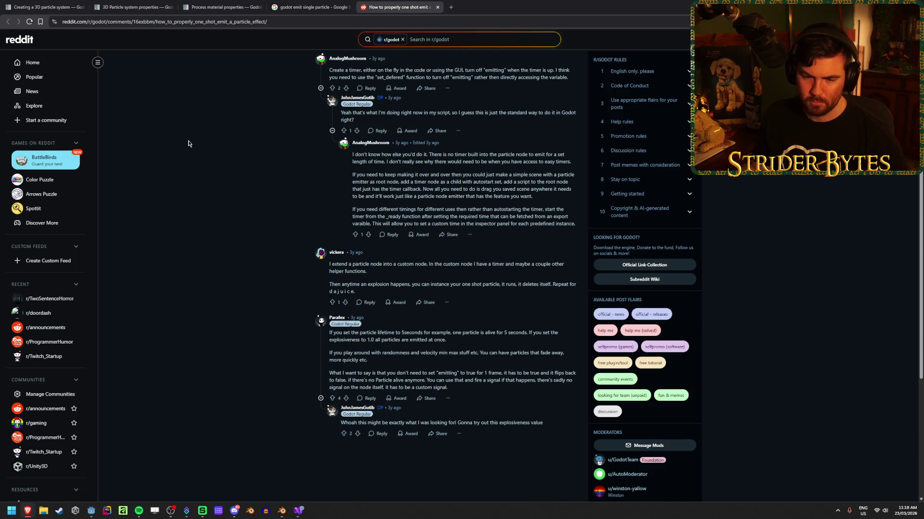
- Close the Reddit tab and refine the search to 'godot emit single particle without destroying existing', opening the Reddit result in a new tab
{"action": "key", "text": "ctrl+w"}
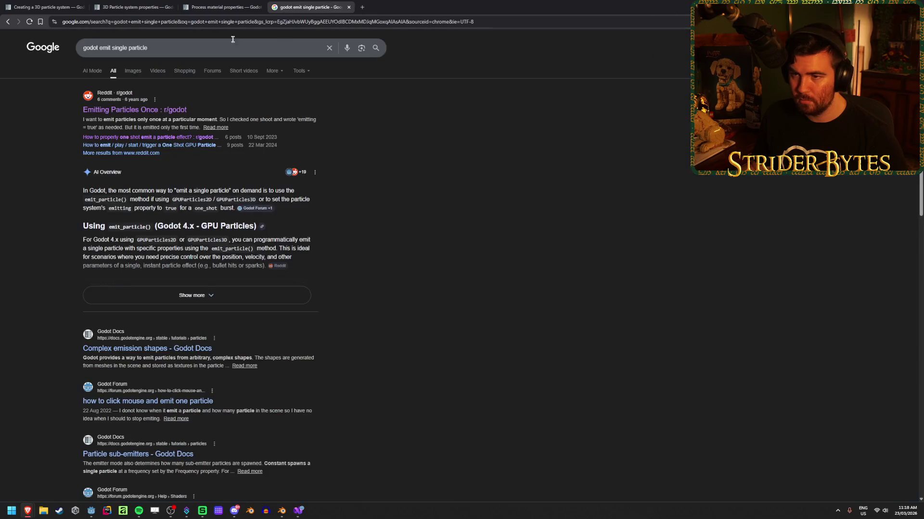
{"action": "left_click", "coordinate": [151, 49]}
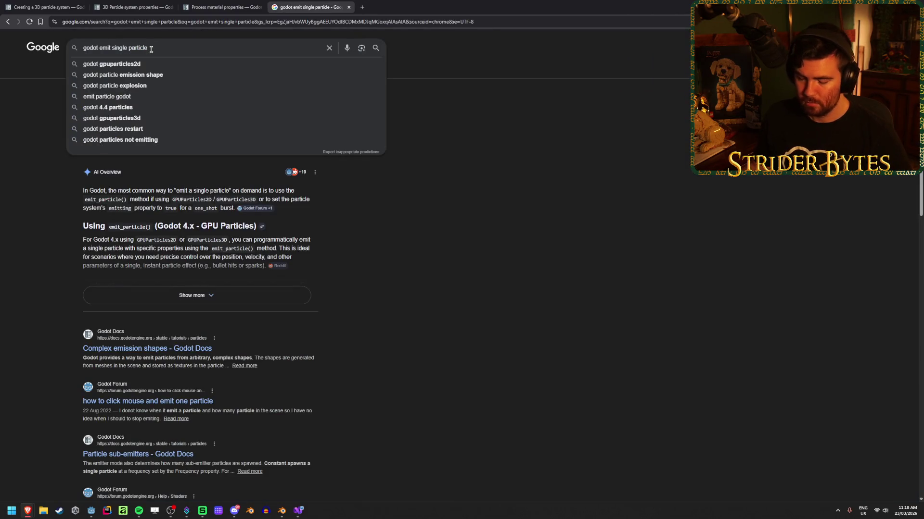
{"action": "type", "text": "githout"}
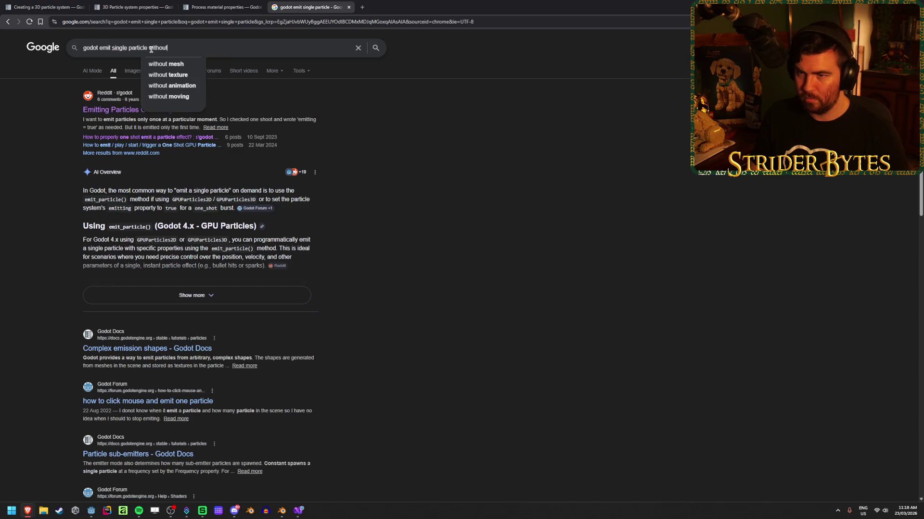
{"action": "type", "text": " destroying e"}
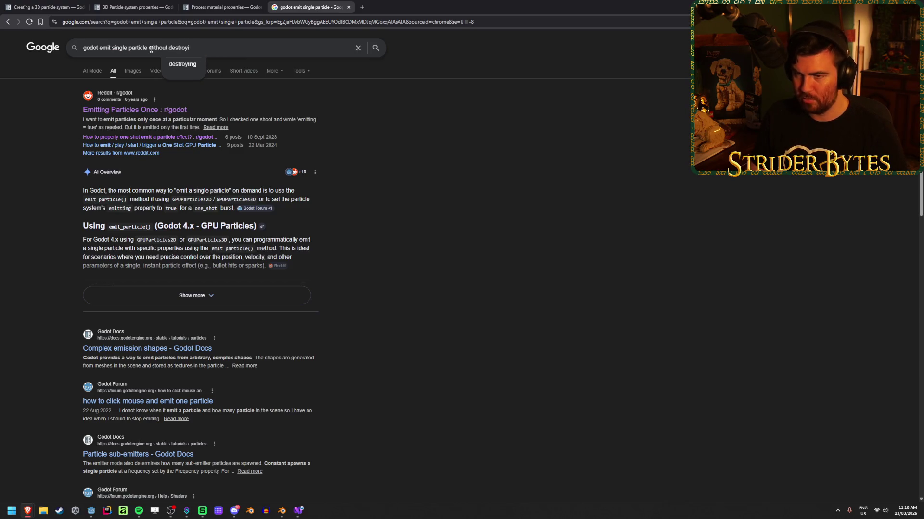
{"action": "type", "text": "xis"}
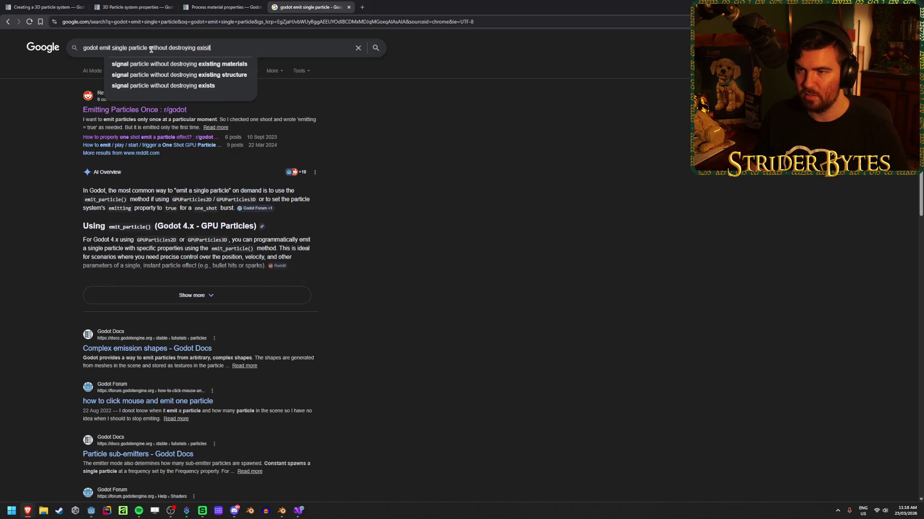
{"action": "type", "text": "ting"}
{"action": "key", "text": "Return"}
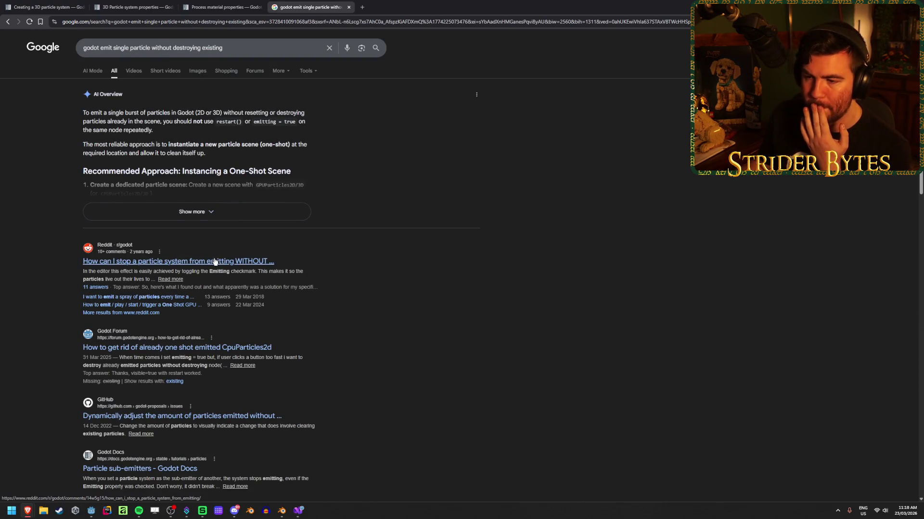
{"action": "middle_click", "coordinate": [215, 262]}
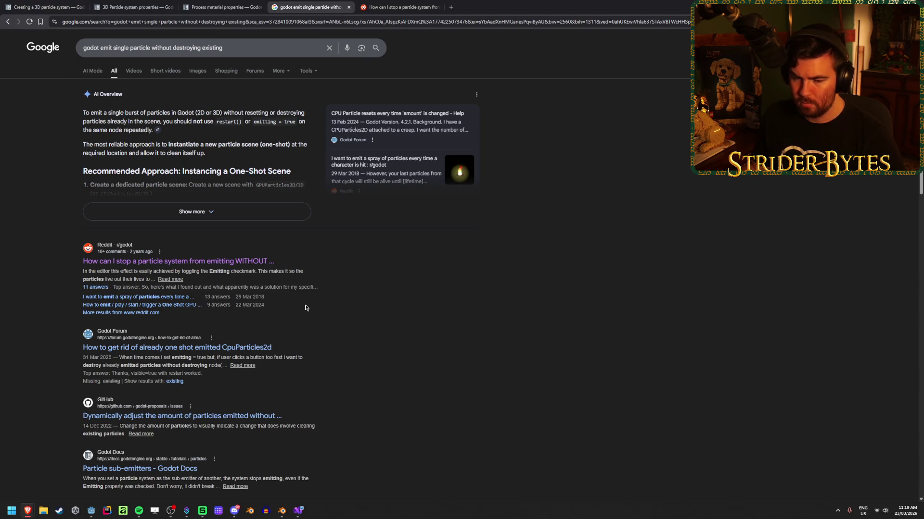
- Switch to the Reddit thread on stopping emission and scroll through its comments
{"action": "left_click", "coordinate": [402, 9]}
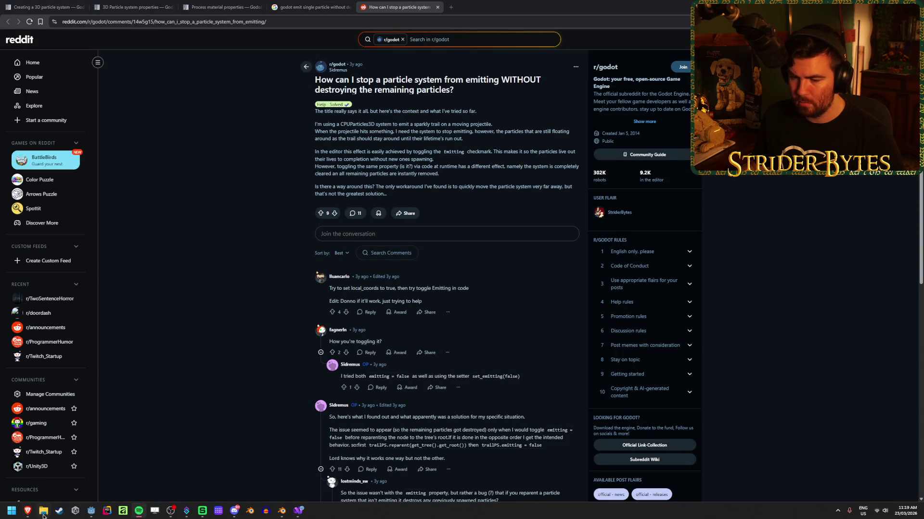
{"action": "mouse_move", "coordinate": [27, 516]}
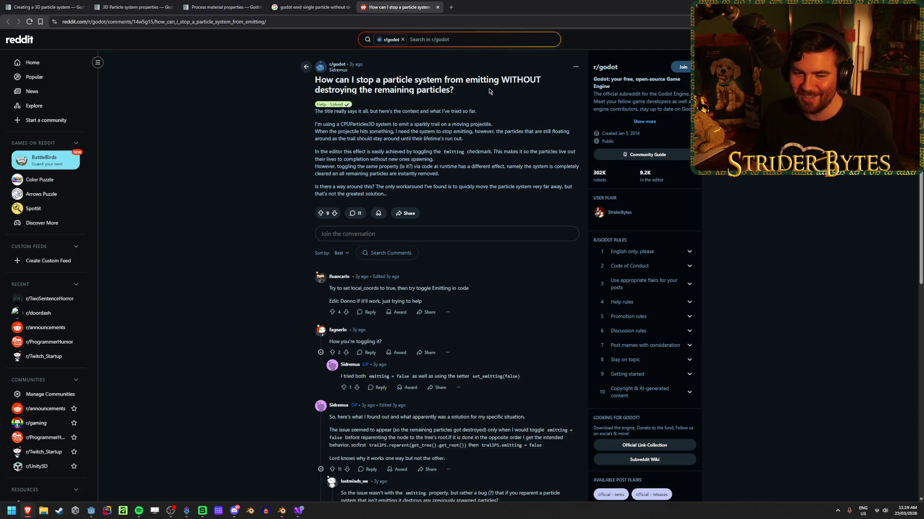
{"action": "scroll", "coordinate": [190, 279], "scroll_direction": "down", "scroll_amount": 5}
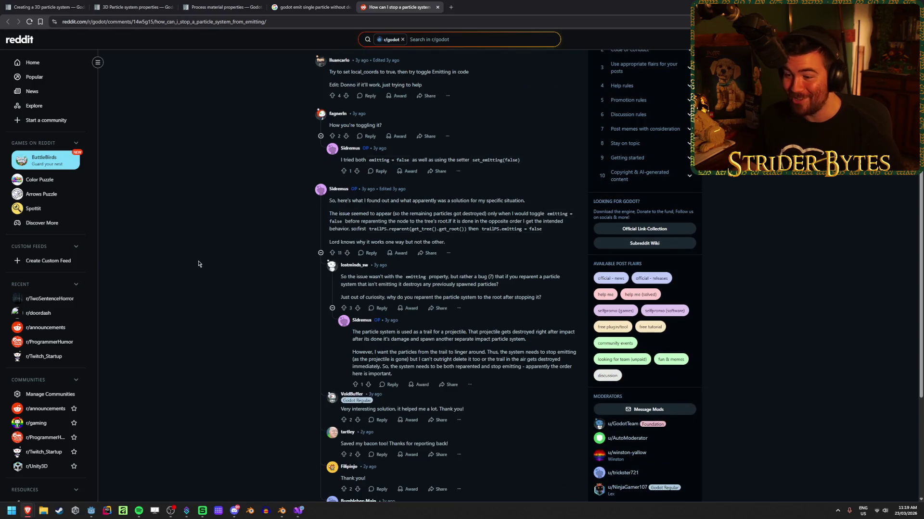
{"action": "scroll", "coordinate": [200, 248], "scroll_direction": "down", "scroll_amount": 4}
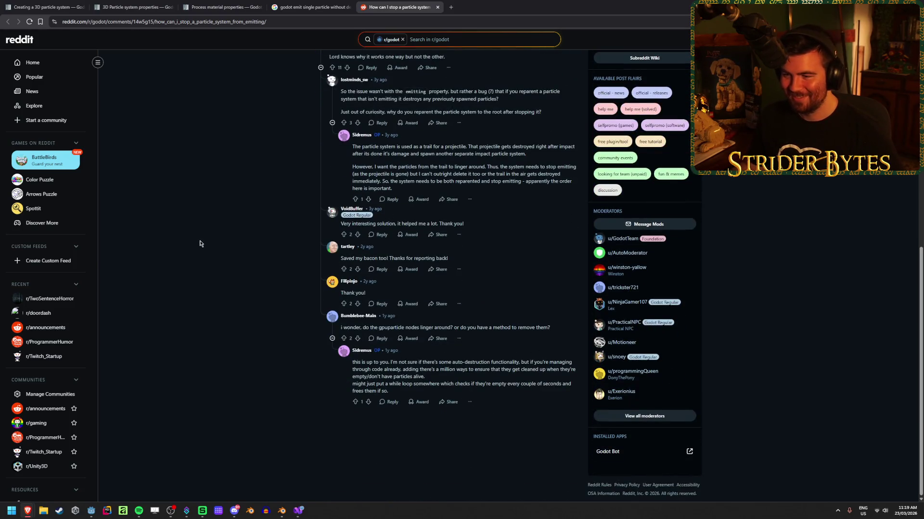
{"action": "scroll", "coordinate": [200, 244], "scroll_direction": "up", "scroll_amount": 2}
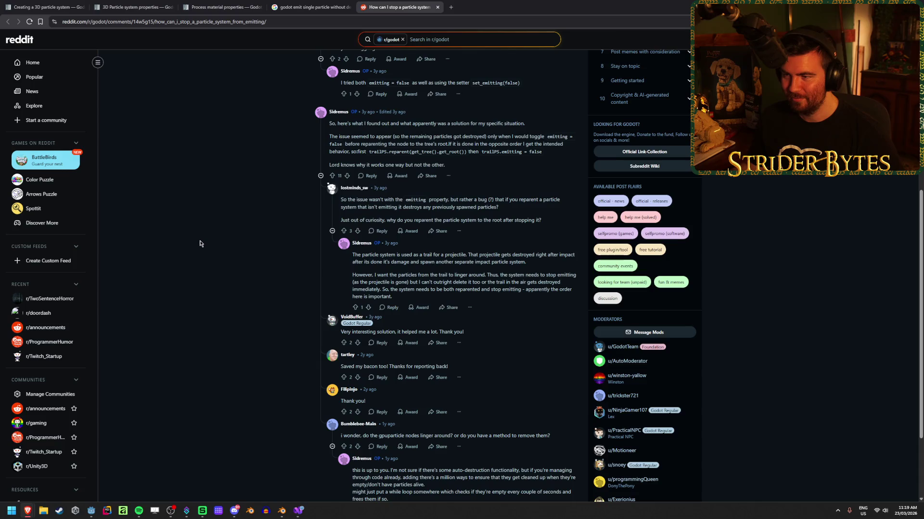
{"action": "scroll", "coordinate": [200, 244], "scroll_direction": "up", "scroll_amount": 1}
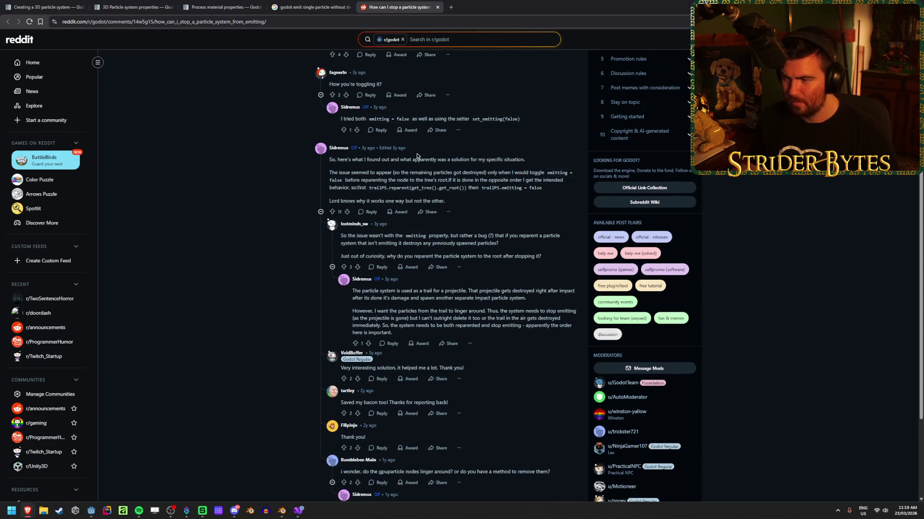
- Highlight the toggle-Emitting and reparenting suggestions while reading, then close the thread
{"action": "left_click_drag", "start_coordinate": [492, 173], "coordinate": [541, 174]}
{"action": "left_click", "coordinate": [542, 175]}
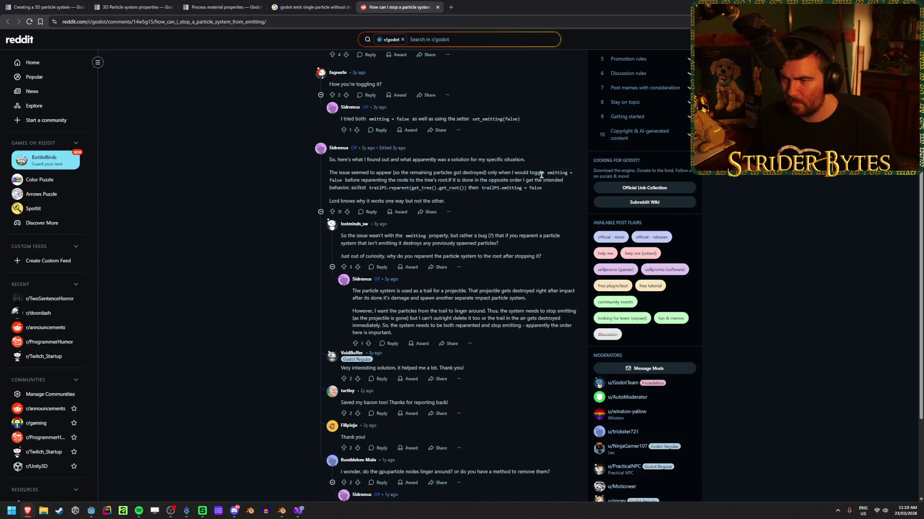
{"action": "mouse_move", "coordinate": [425, 182]}
{"action": "left_mouse_down"}
{"action": "mouse_move", "coordinate": [345, 181]}
{"action": "mouse_move", "coordinate": [542, 188]}
{"action": "left_mouse_up"}
{"action": "left_click", "coordinate": [395, 175]}
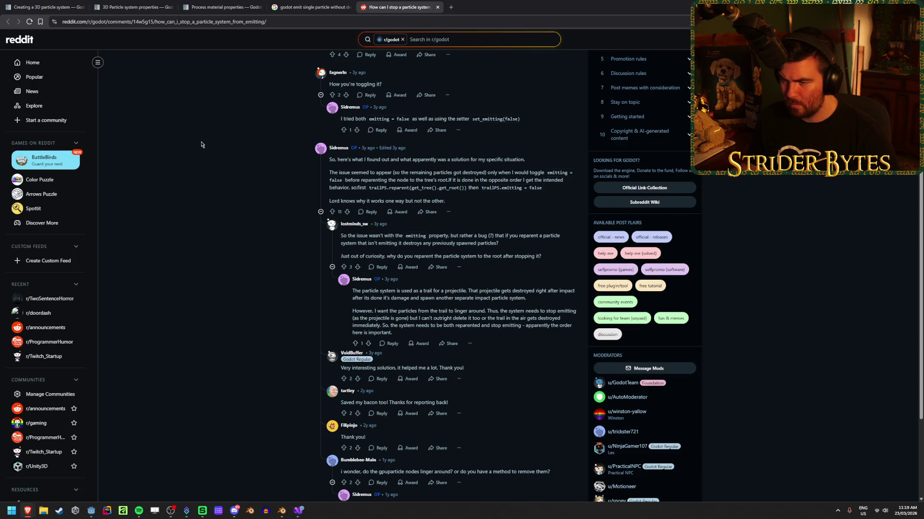
{"action": "scroll", "coordinate": [201, 144], "scroll_direction": "up", "scroll_amount": 3}
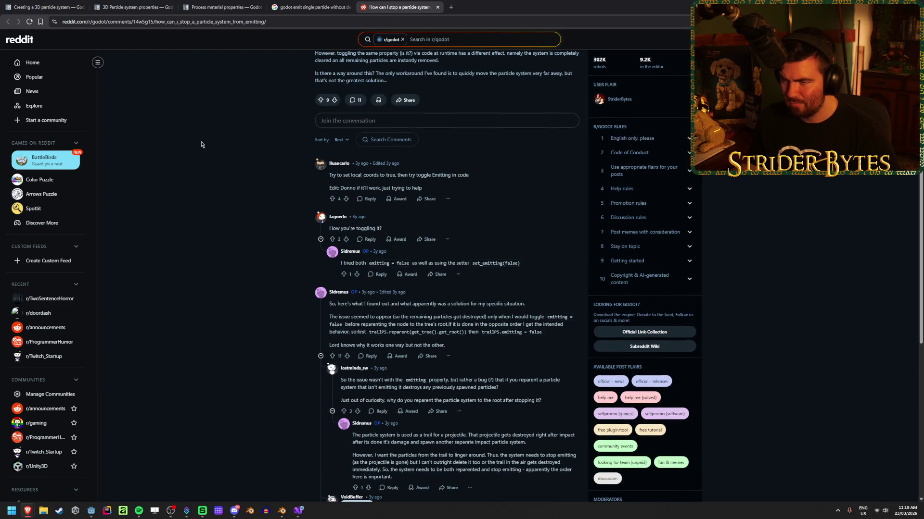
{"action": "left_click_drag", "start_coordinate": [469, 175], "coordinate": [401, 175]}
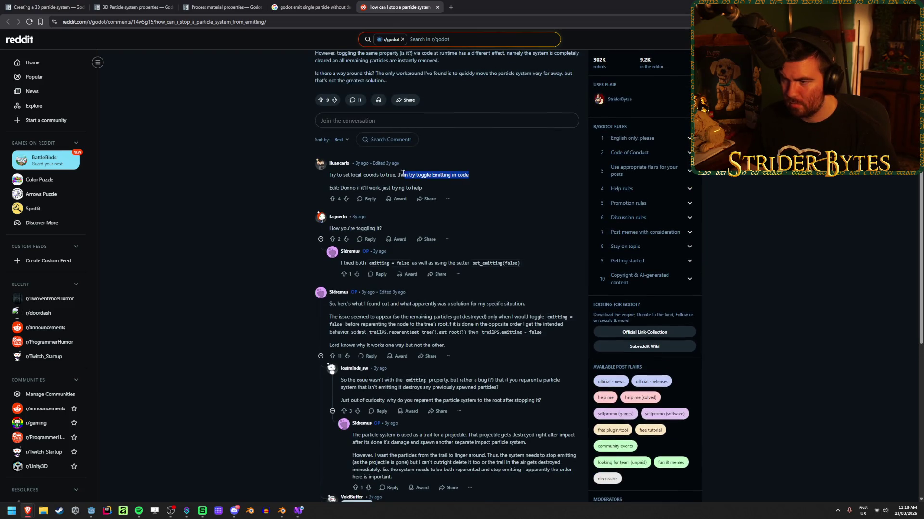
{"action": "left_click", "coordinate": [399, 174]}
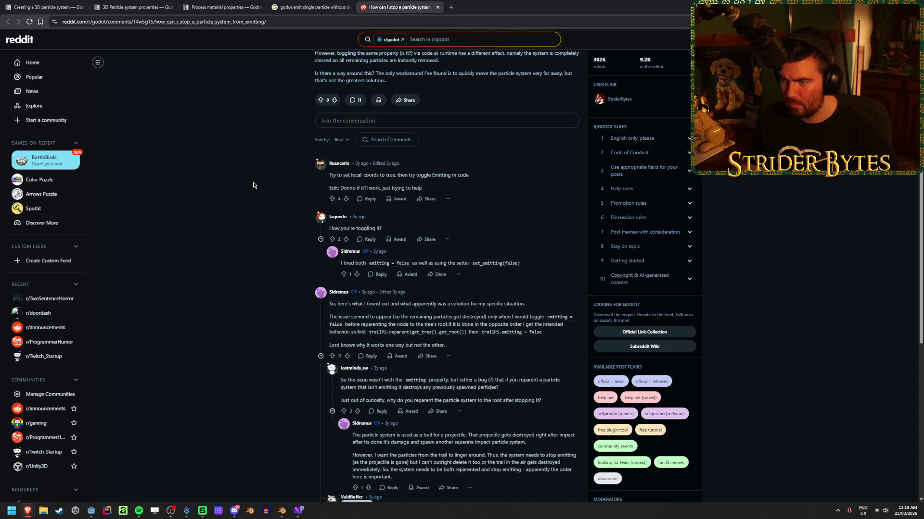
{"action": "scroll", "coordinate": [253, 185], "scroll_direction": "up", "scroll_amount": 2}
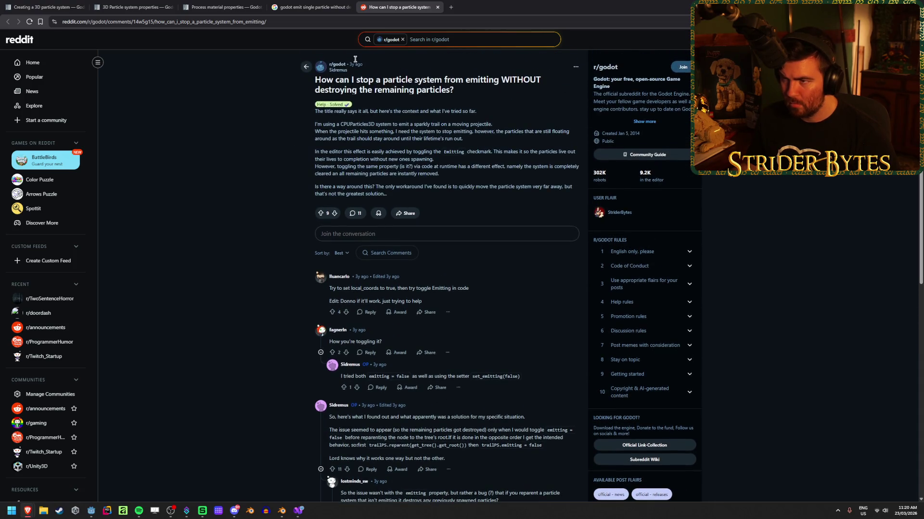
{"action": "middle_click", "coordinate": [392, 4]}
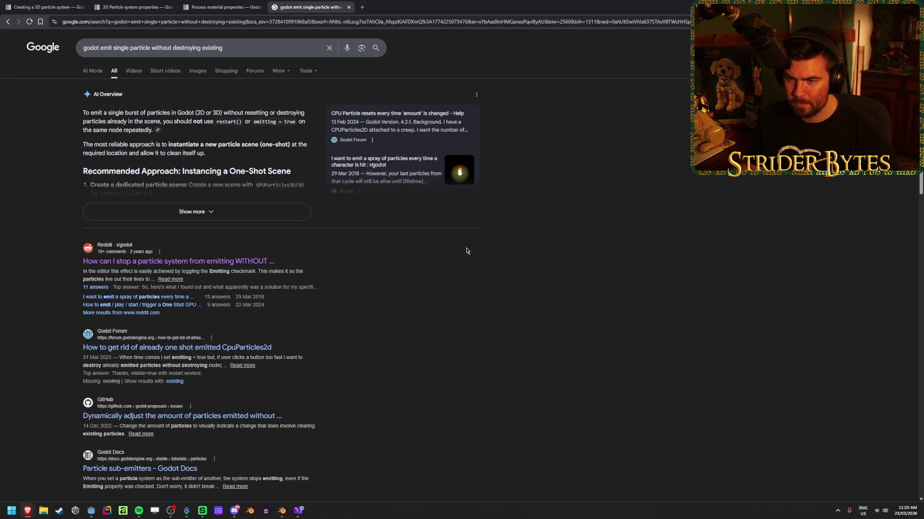
- Highlight the AI Overview's recommended approach and open the Godot Forums 'play a particle once' thread in a new tab
{"action": "scroll", "coordinate": [465, 245], "scroll_direction": "down", "scroll_amount": 2}
{"action": "scroll", "coordinate": [466, 245], "scroll_direction": "up", "scroll_amount": 1}
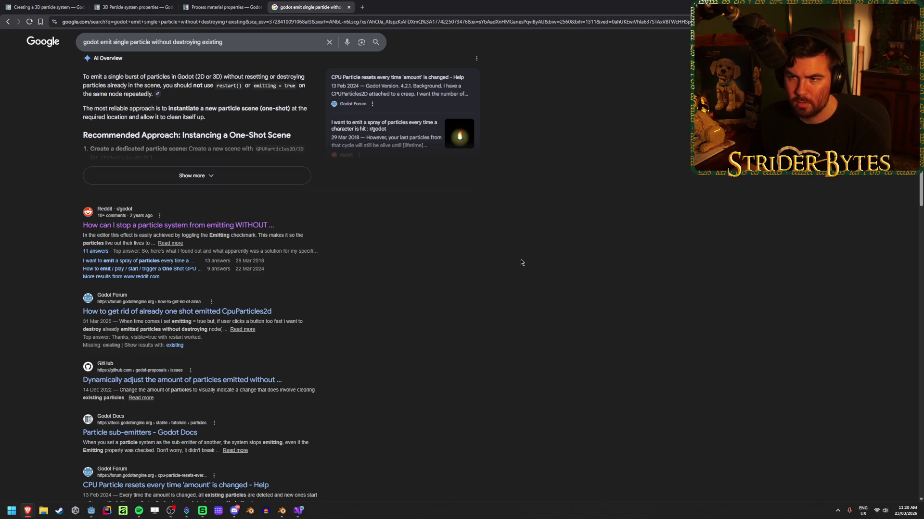
{"action": "mouse_move", "coordinate": [212, 119]}
{"action": "left_mouse_down"}
{"action": "mouse_move", "coordinate": [85, 108]}
{"action": "mouse_move", "coordinate": [83, 92]}
{"action": "left_mouse_up"}
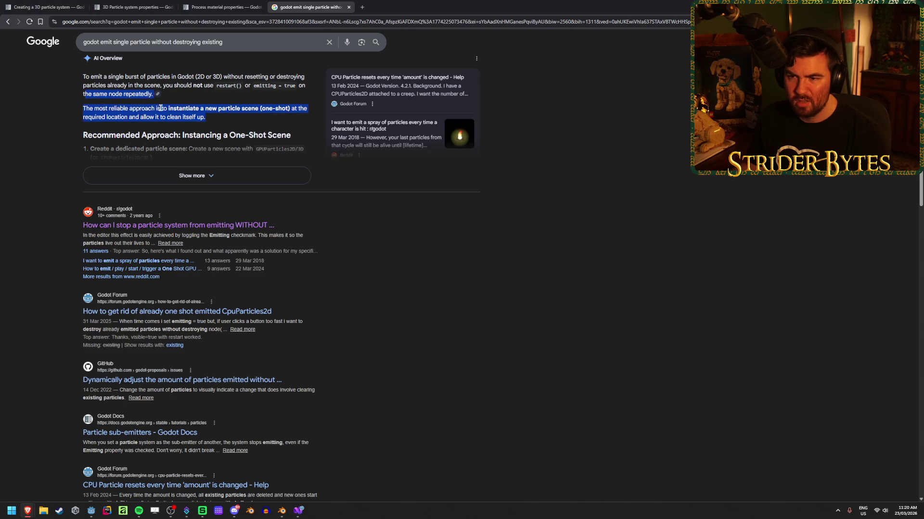
{"action": "left_click", "coordinate": [217, 118]}
{"action": "triple_click", "coordinate": [217, 118]}
{"action": "scroll", "coordinate": [424, 254], "scroll_direction": "down", "scroll_amount": 2}
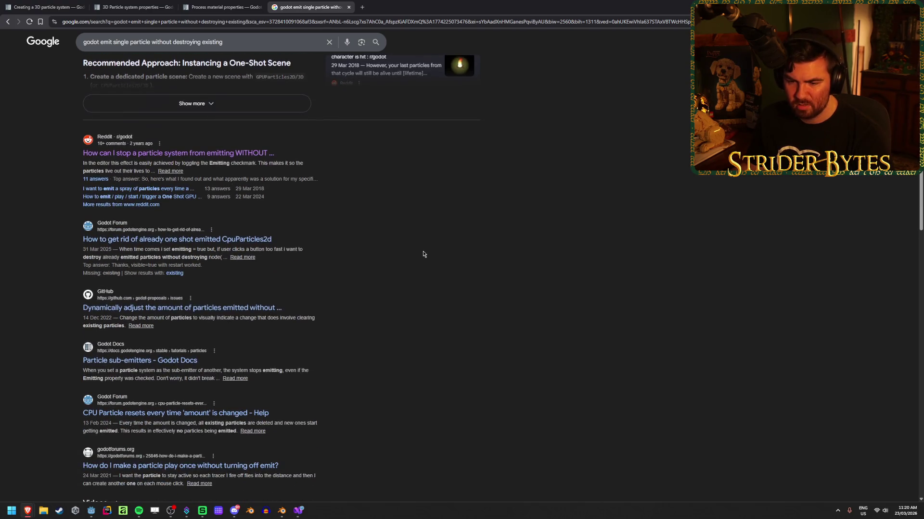
{"action": "scroll", "coordinate": [421, 252], "scroll_direction": "down", "scroll_amount": 1}
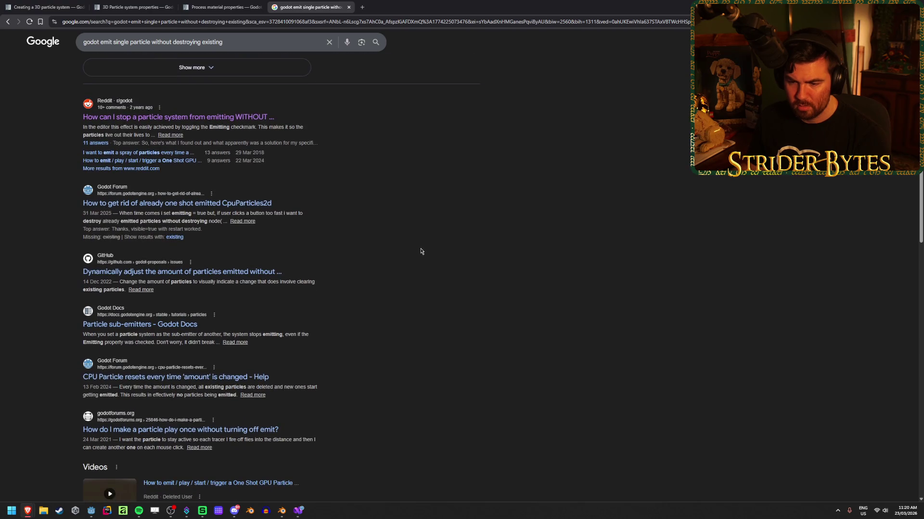
{"action": "middle_click", "coordinate": [246, 433]}
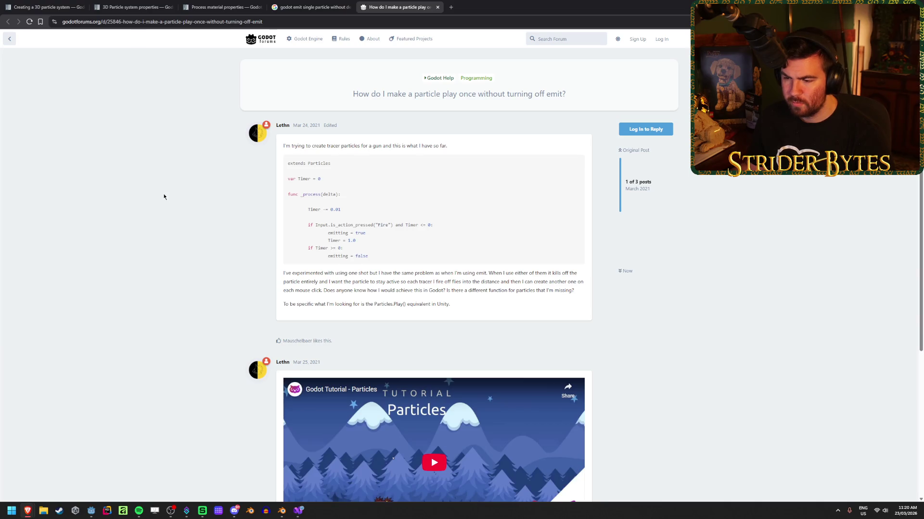
- Play the embedded 'Godot Tutorial - Particles' video fullscreen with English auto-generated captions
{"action": "scroll", "coordinate": [164, 195], "scroll_direction": "down", "scroll_amount": 3}
{"action": "left_click", "coordinate": [434, 318]}
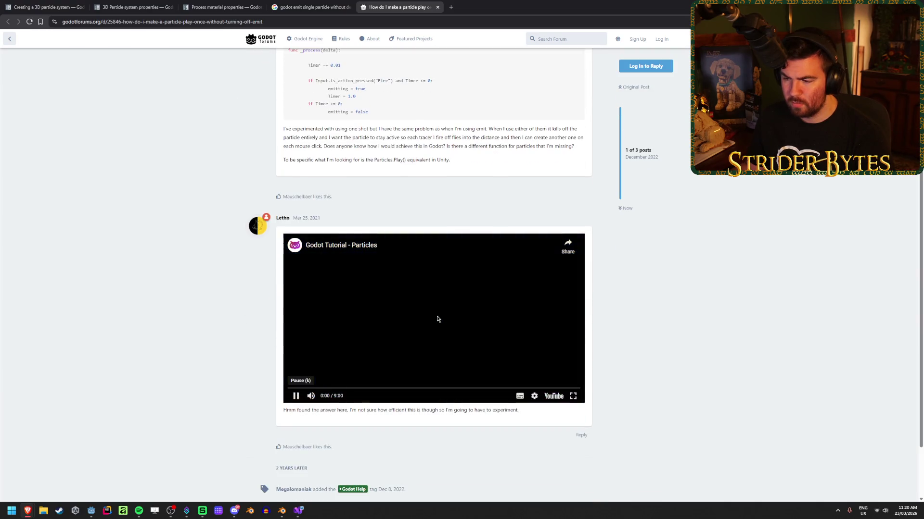
{"action": "mouse_move", "coordinate": [311, 396]}
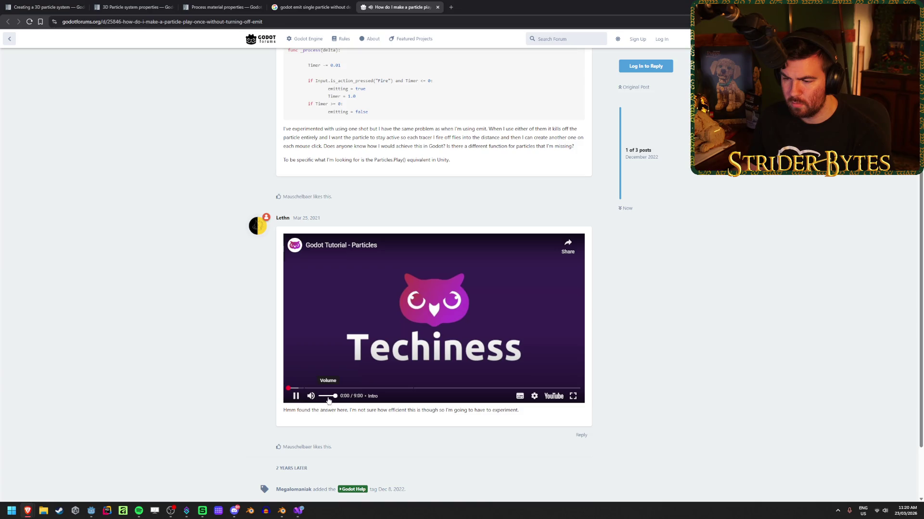
{"action": "scroll", "coordinate": [212, 331], "scroll_direction": "up", "scroll_amount": 2}
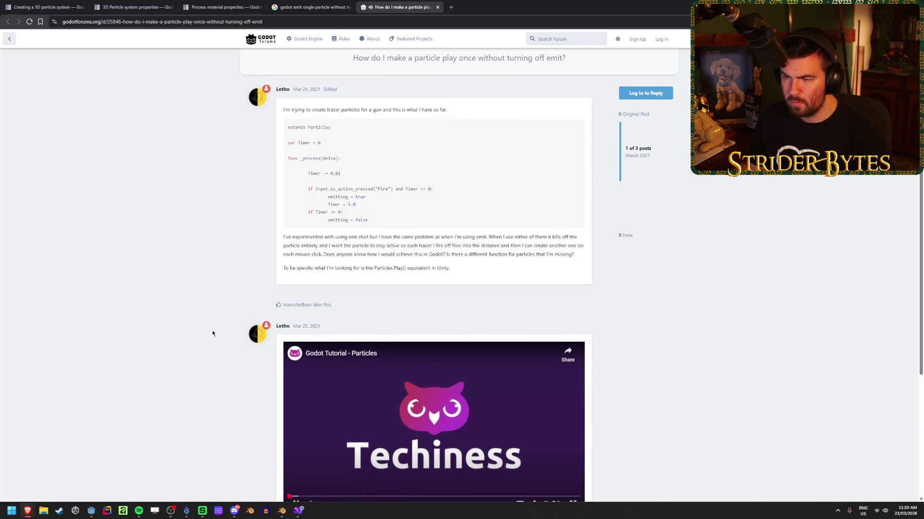
{"action": "scroll", "coordinate": [213, 332], "scroll_direction": "down", "scroll_amount": 1}
{"action": "scroll", "coordinate": [212, 332], "scroll_direction": "down", "scroll_amount": 2}
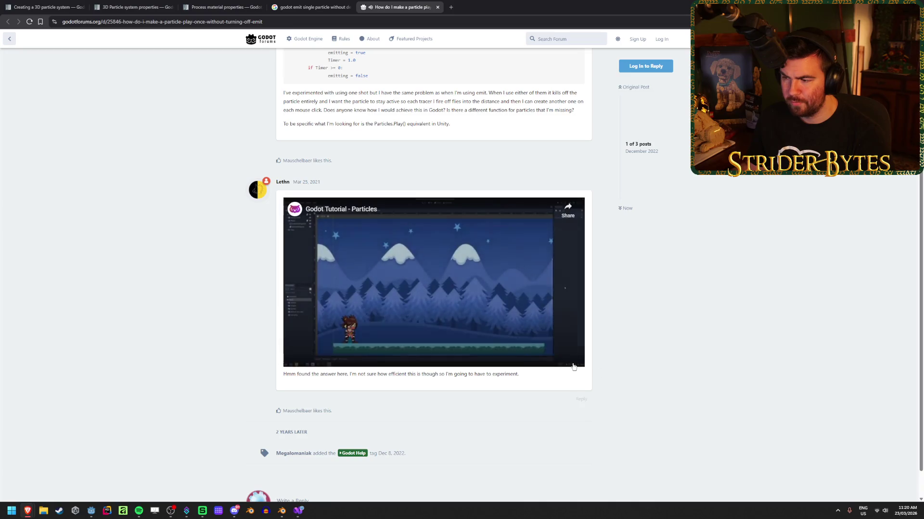
{"action": "key", "text": "f"}
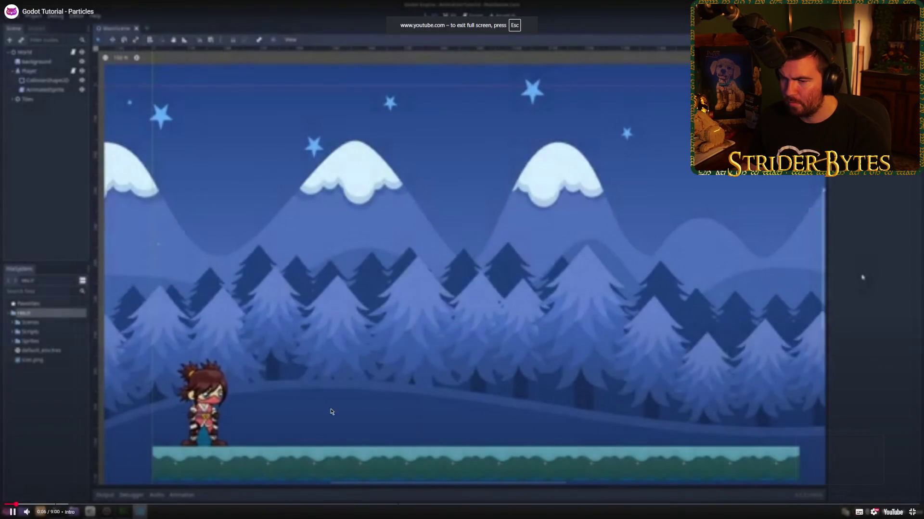
{"action": "left_click", "coordinate": [873, 513]}
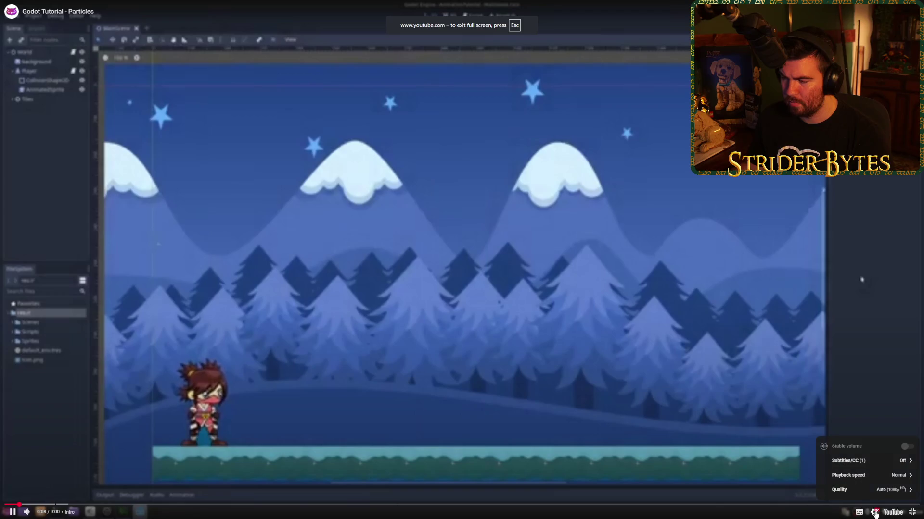
{"action": "left_click", "coordinate": [855, 461]}
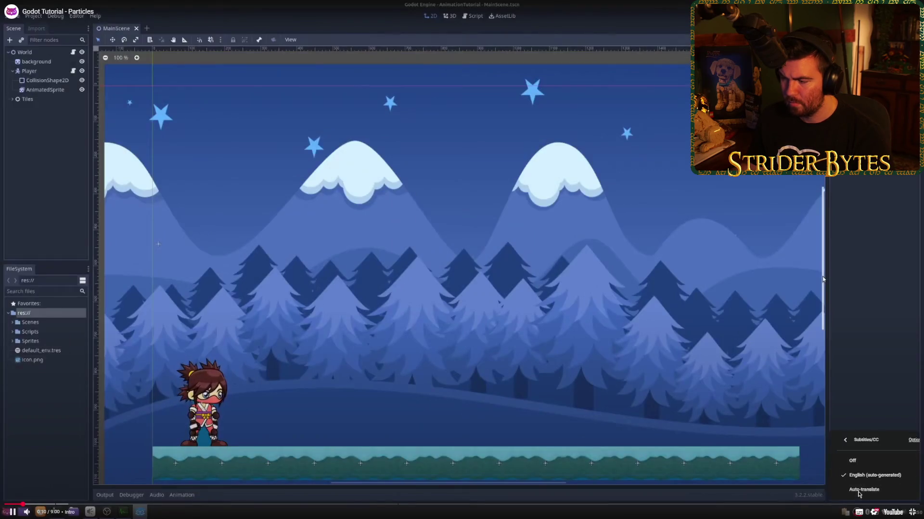
{"action": "left_click", "coordinate": [859, 495]}
- Skip ahead through the tutorial's particle setup and MainScene parts to about 3:54
{"action": "left_click", "coordinate": [60, 504]}
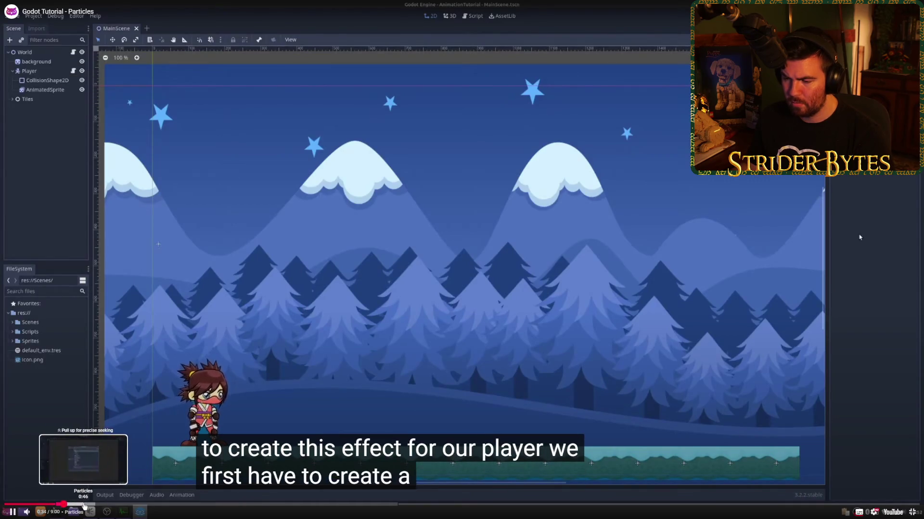
{"action": "left_click", "coordinate": [84, 504]}
{"action": "left_click", "coordinate": [118, 505]}
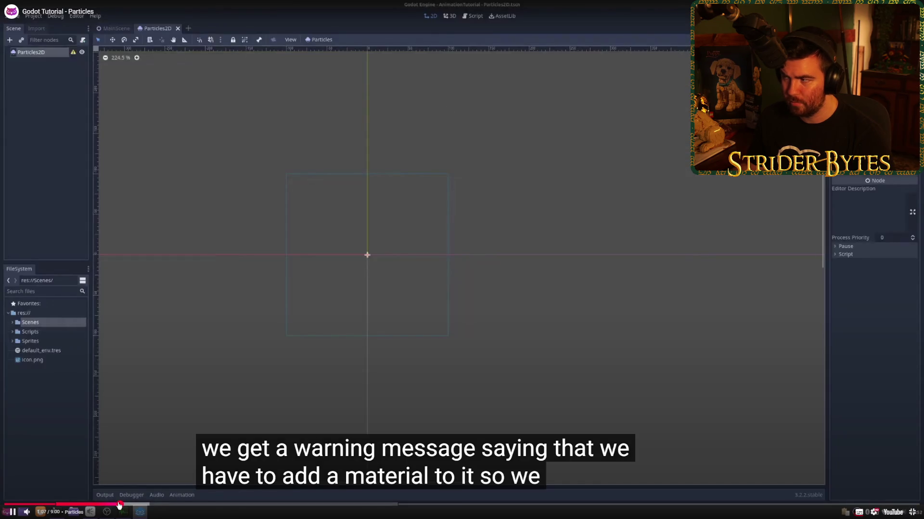
{"action": "left_click", "coordinate": [145, 505]}
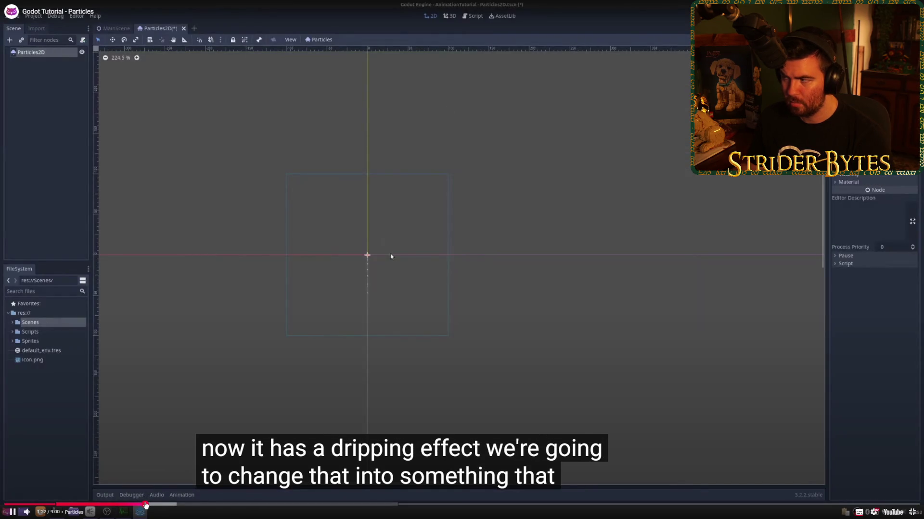
{"action": "left_click", "coordinate": [175, 504]}
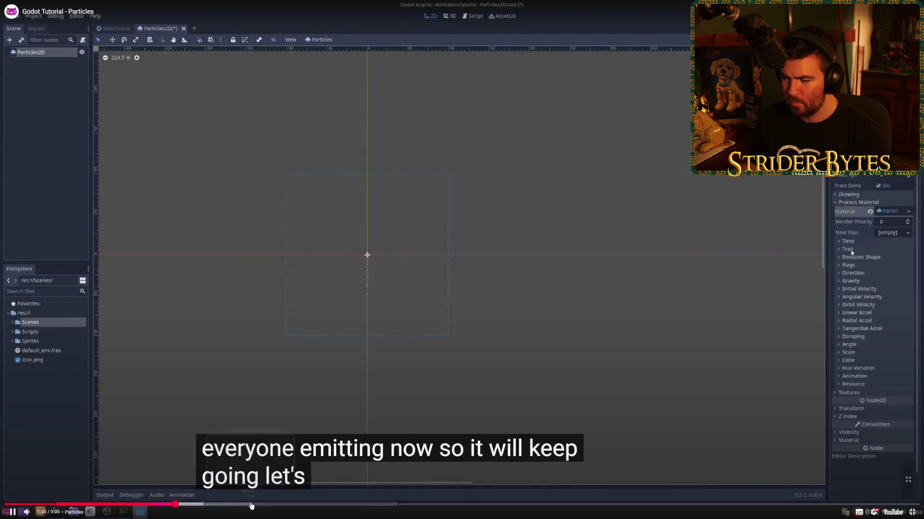
{"action": "left_click", "coordinate": [251, 504]}
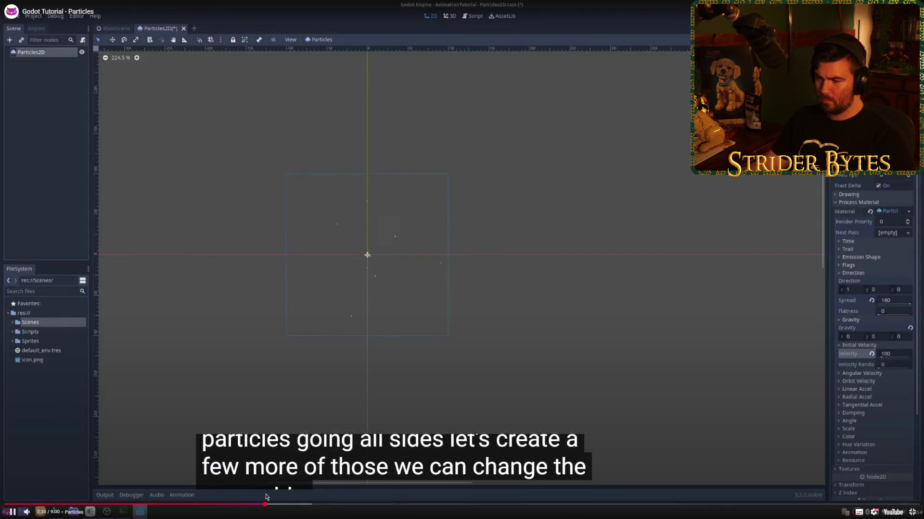
{"action": "left_click", "coordinate": [283, 504]}
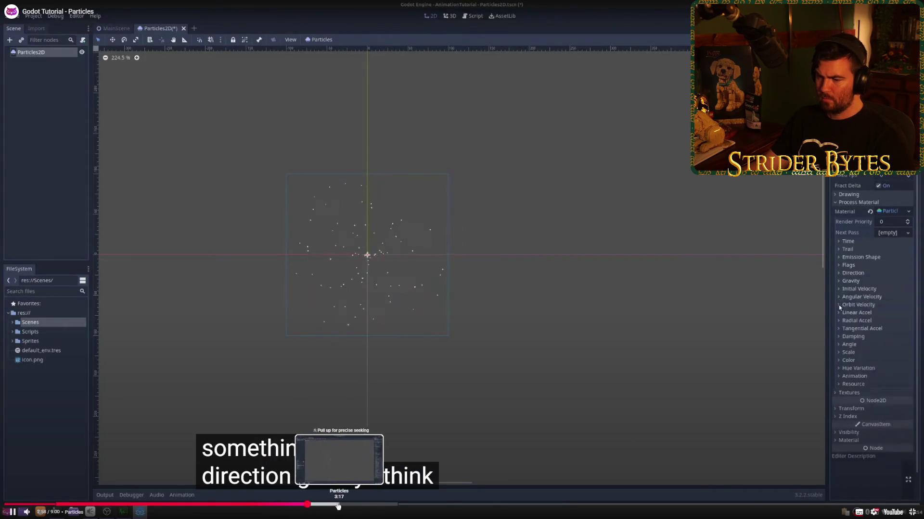
{"action": "left_click", "coordinate": [337, 504]}
{"action": "left_click", "coordinate": [375, 504]}
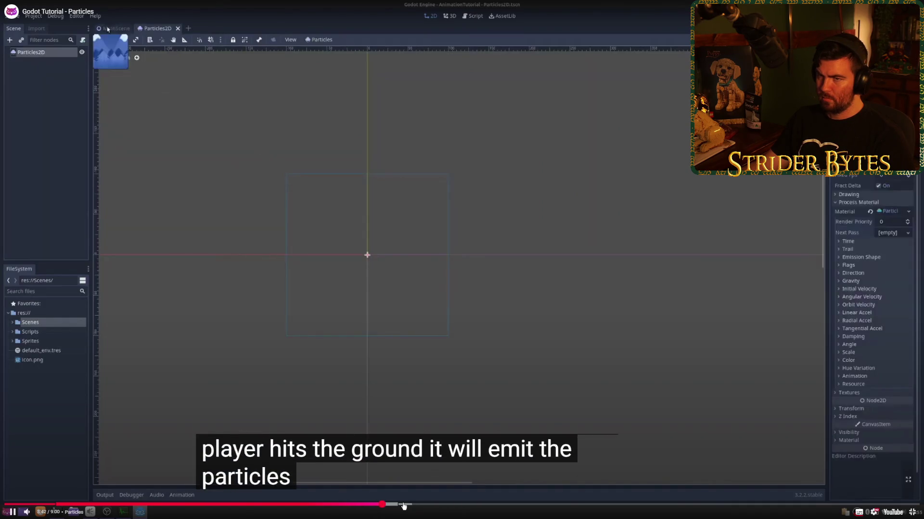
{"action": "left_click", "coordinate": [404, 504]}
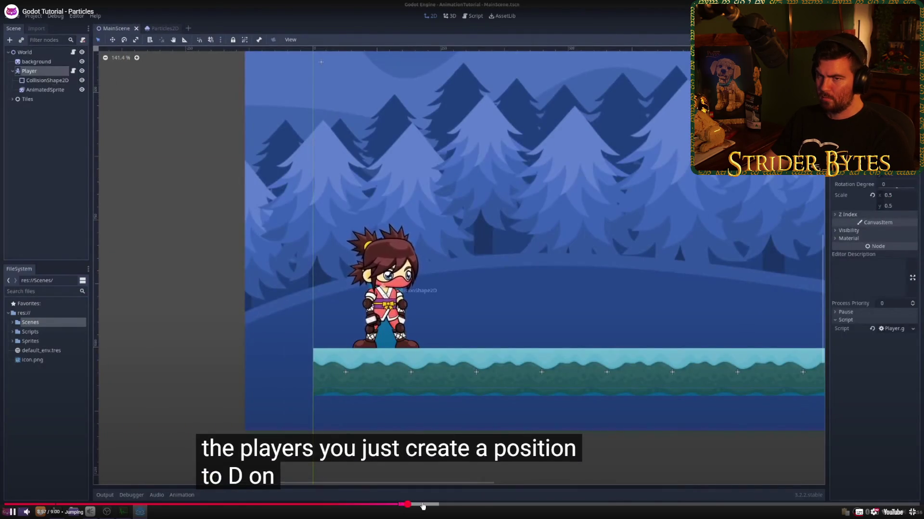
- Skim the Player.gd landing-particle code from 4:07 to the running-game demo, then exit fullscreen
{"action": "left_click", "coordinate": [425, 505]}
{"action": "left_click", "coordinate": [445, 505]}
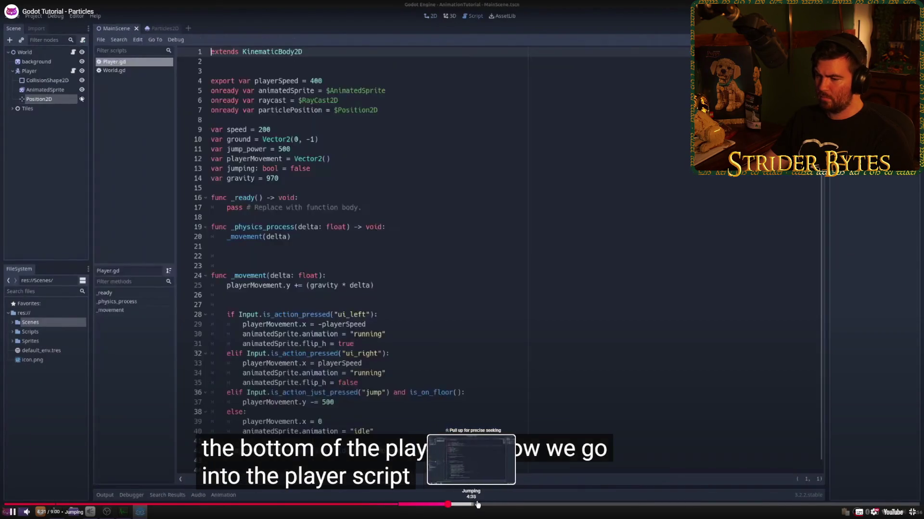
{"action": "left_click", "coordinate": [470, 505]}
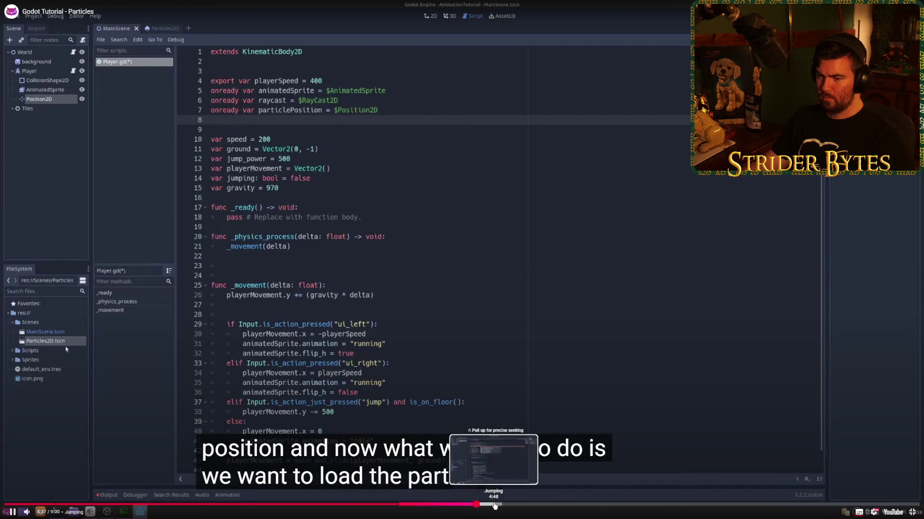
{"action": "left_click", "coordinate": [494, 505]}
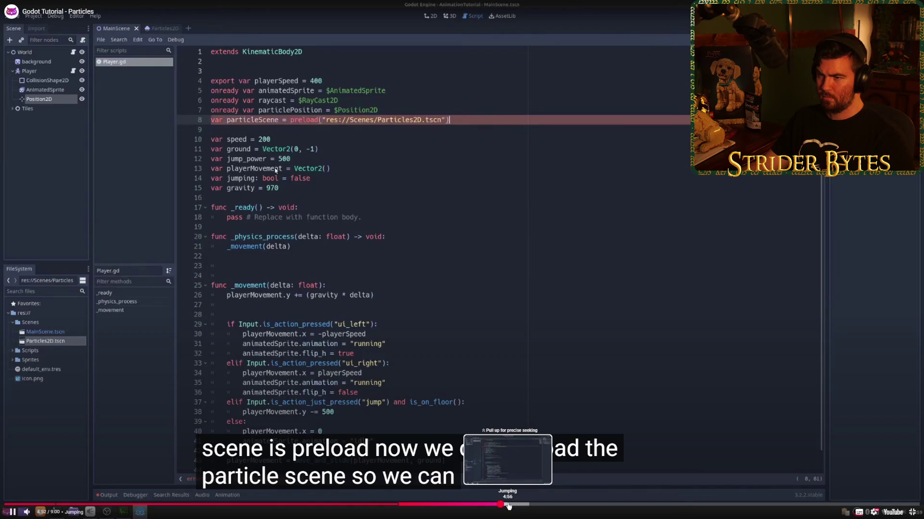
{"action": "left_click", "coordinate": [521, 505]}
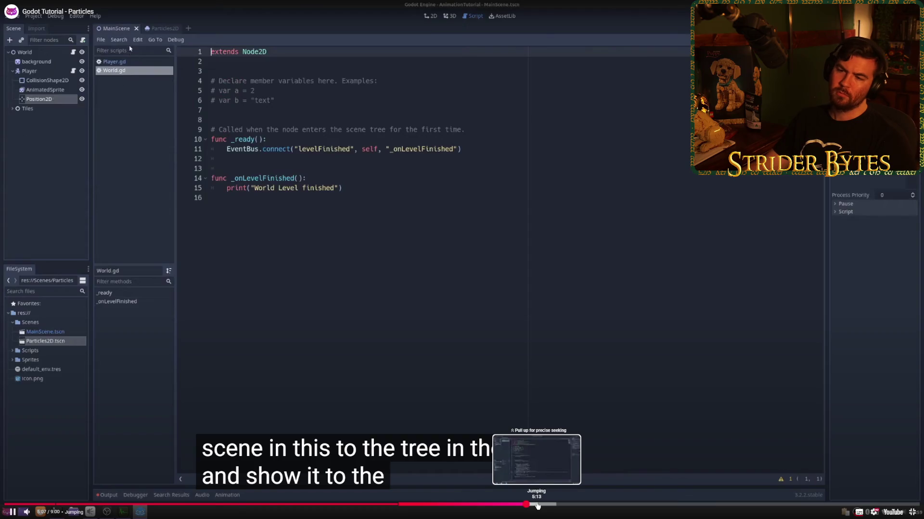
{"action": "left_click", "coordinate": [550, 506]}
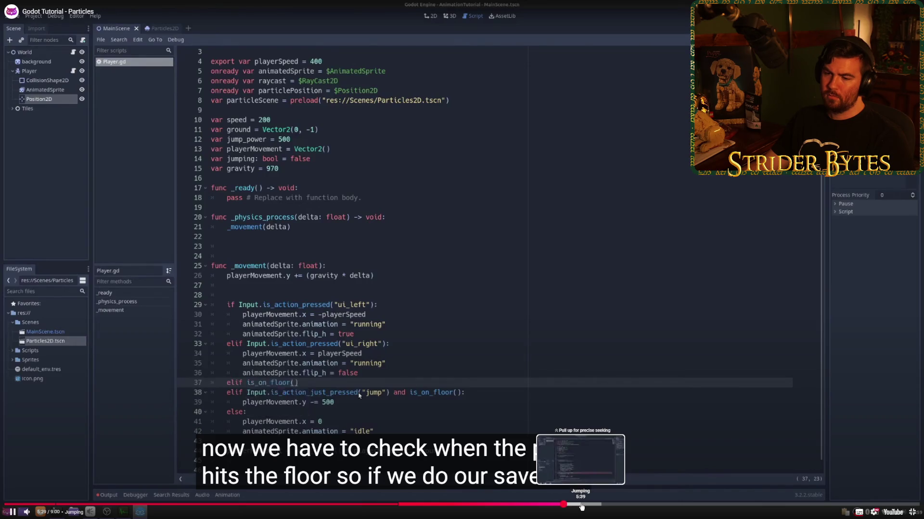
{"action": "left_click", "coordinate": [604, 506]}
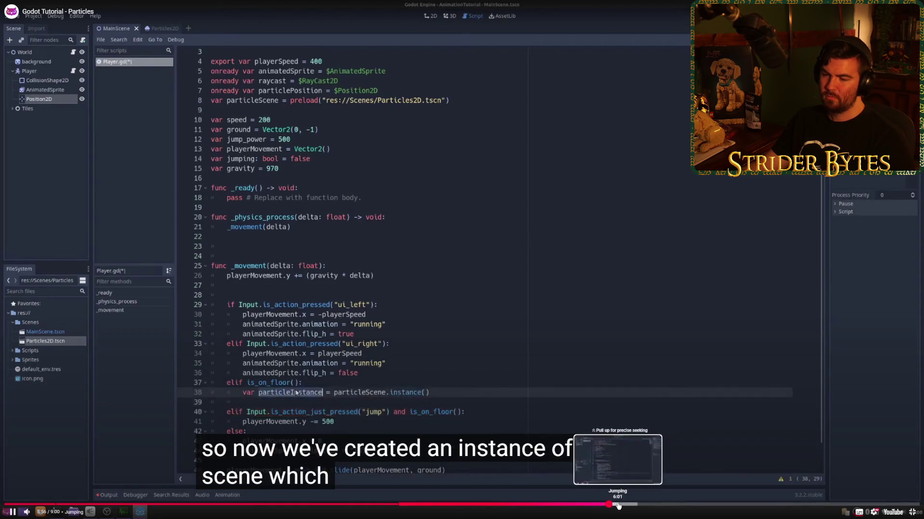
{"action": "left_click", "coordinate": [635, 506]}
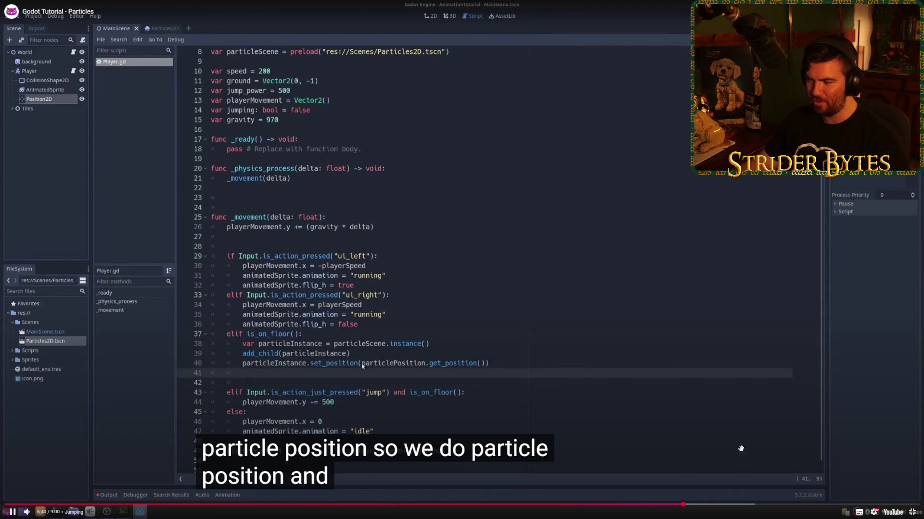
{"action": "left_click", "coordinate": [755, 506]}
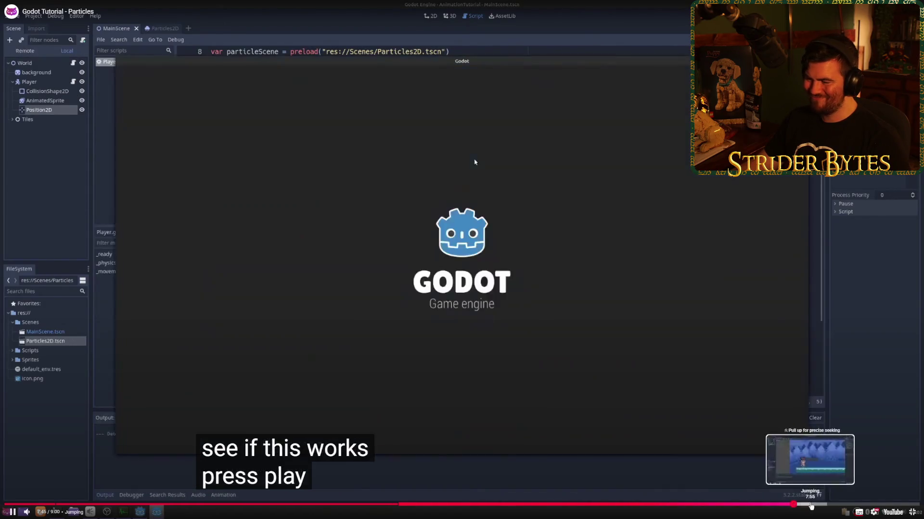
{"action": "left_click", "coordinate": [811, 506]}
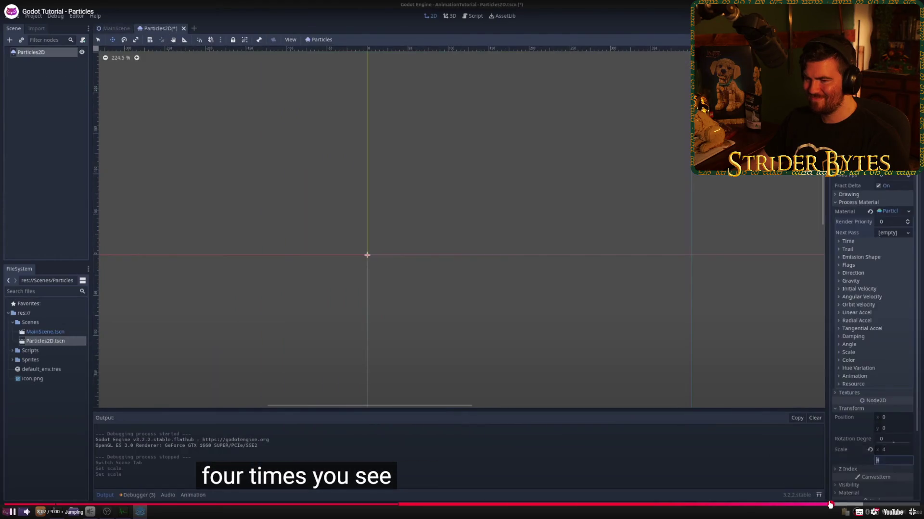
{"action": "double_click", "coordinate": [572, 334]}
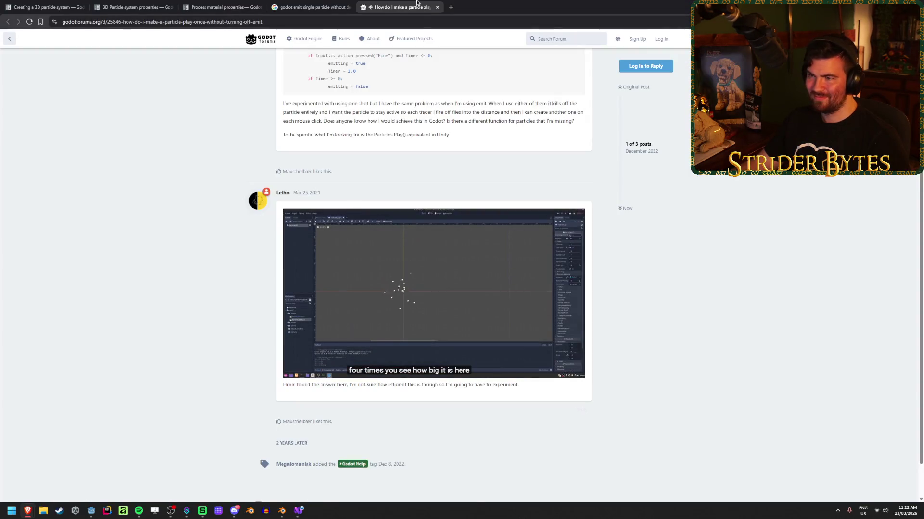
- Close the Godot Forums thread to return to the Google results
{"action": "key", "text": "ctrl+w"}
{"action": "scroll", "coordinate": [445, 189], "scroll_direction": "down", "scroll_amount": 3}
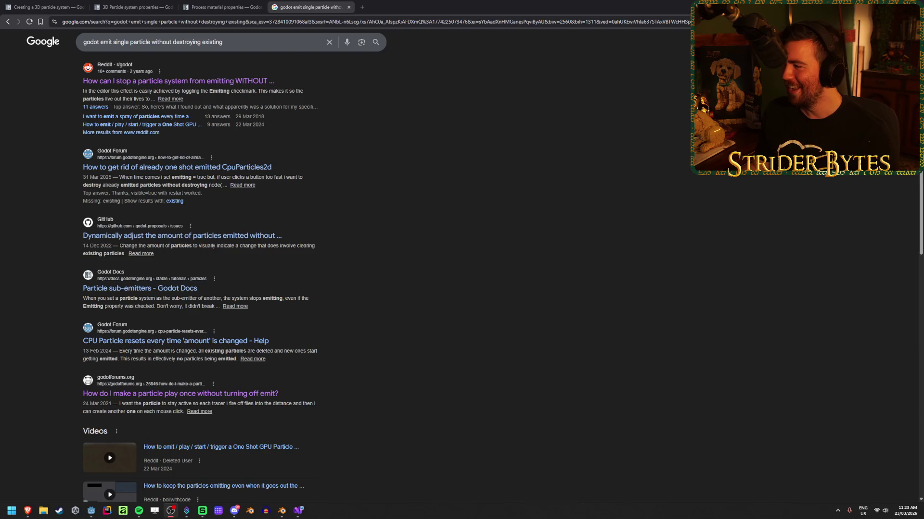
- Switch from the browser to Visual Studio showing Casing.cs with the empty EjectCasing method
{"action": "left_click", "coordinate": [482, 100]}
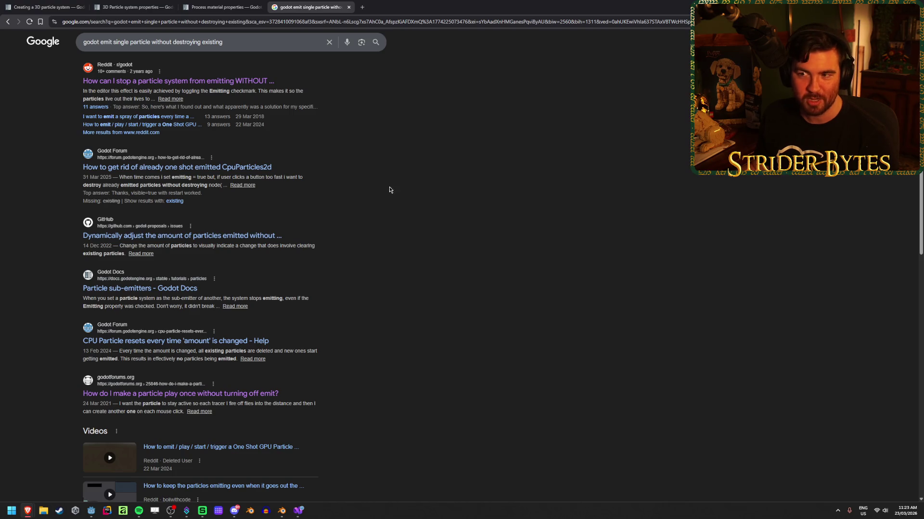
{"action": "key", "text": "alt+Tab"}
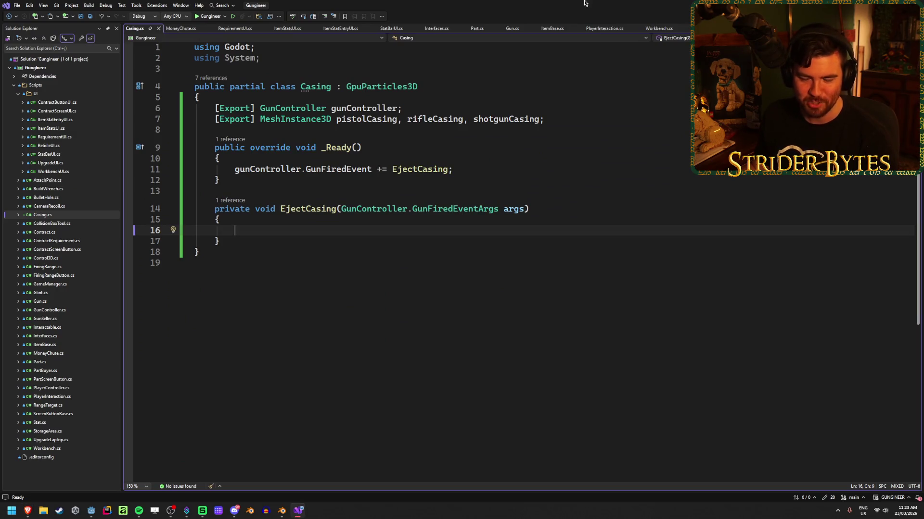
- Bring up the Workshop scene in Godot and run the game with F5
{"action": "left_click", "coordinate": [91, 511]}
{"action": "left_click", "coordinate": [140, 31]}
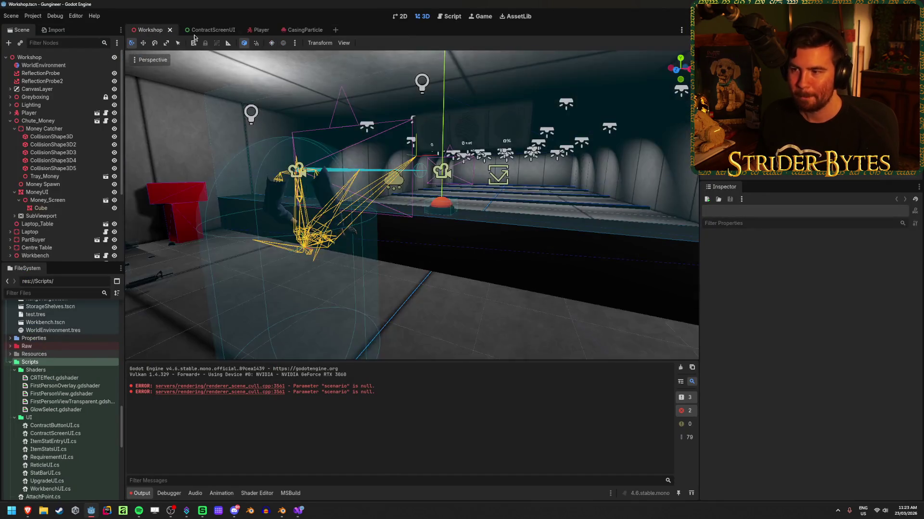
{"action": "left_click_drag", "start_coordinate": [517, 213], "coordinate": [308, 216]}
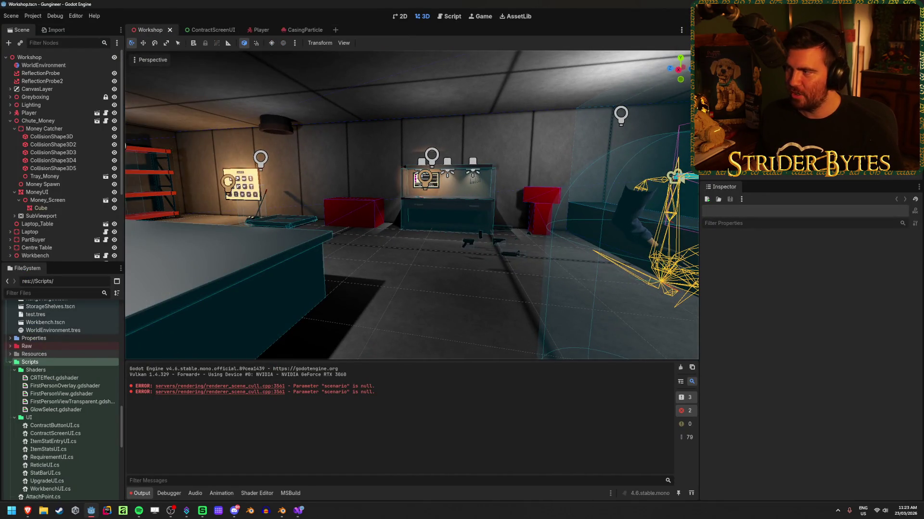
{"action": "key", "text": "F5"}
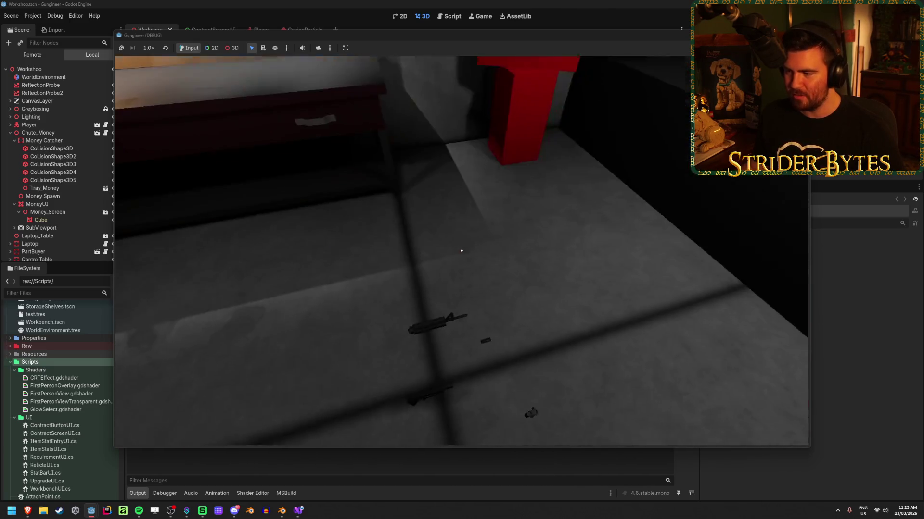
- Pick up the rifle, start the range with the orange button, and shoot the targets
{"action": "left_click", "coordinate": [462, 250]}
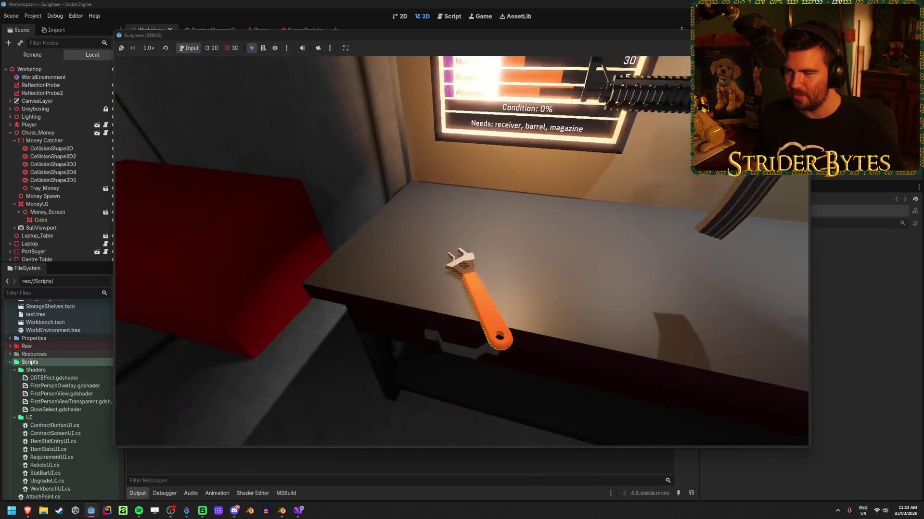
{"action": "left_click", "coordinate": [461, 251]}
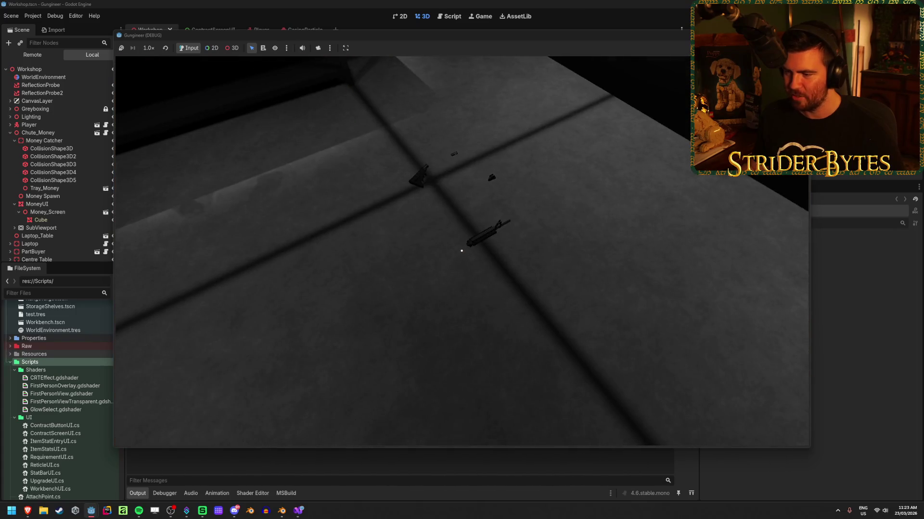
{"action": "left_click", "coordinate": [461, 250]}
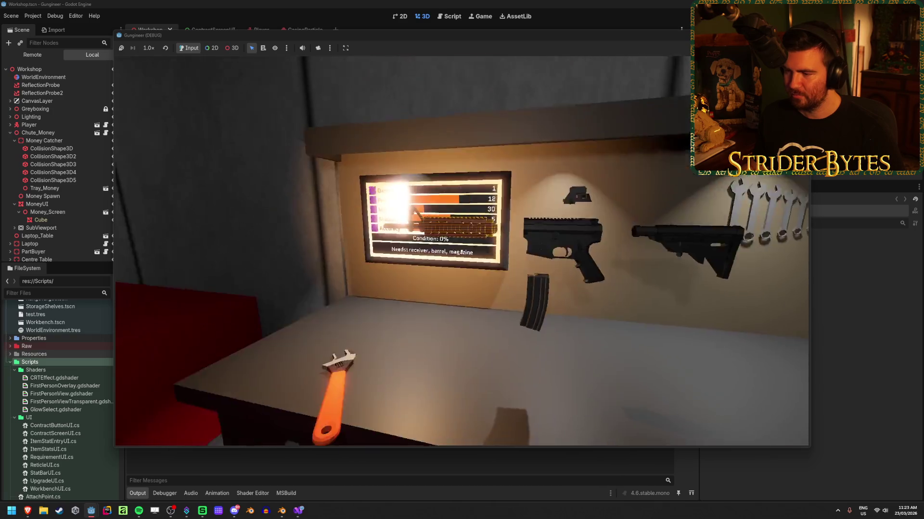
{"action": "left_click", "coordinate": [461, 250]}
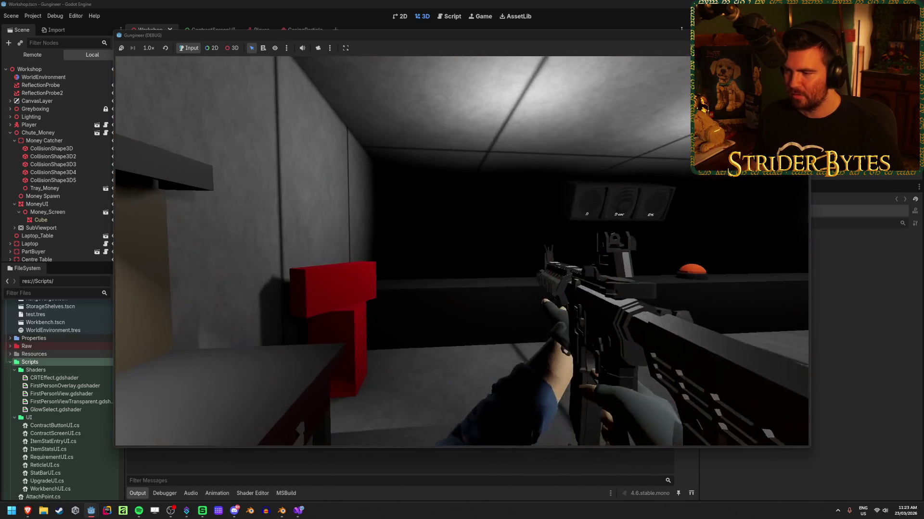
{"action": "left_click", "coordinate": [462, 251]}
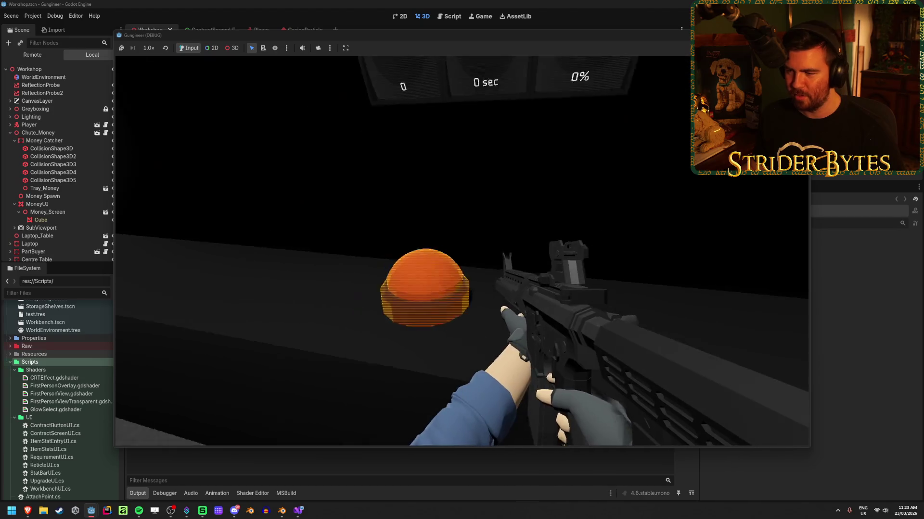
{"action": "left_click", "coordinate": [462, 251]}
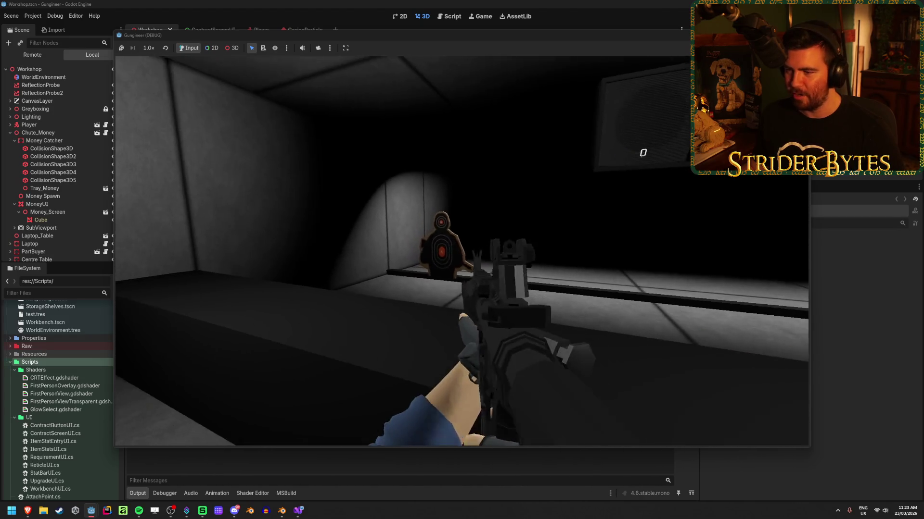
{"action": "left_click", "coordinate": [461, 251]}
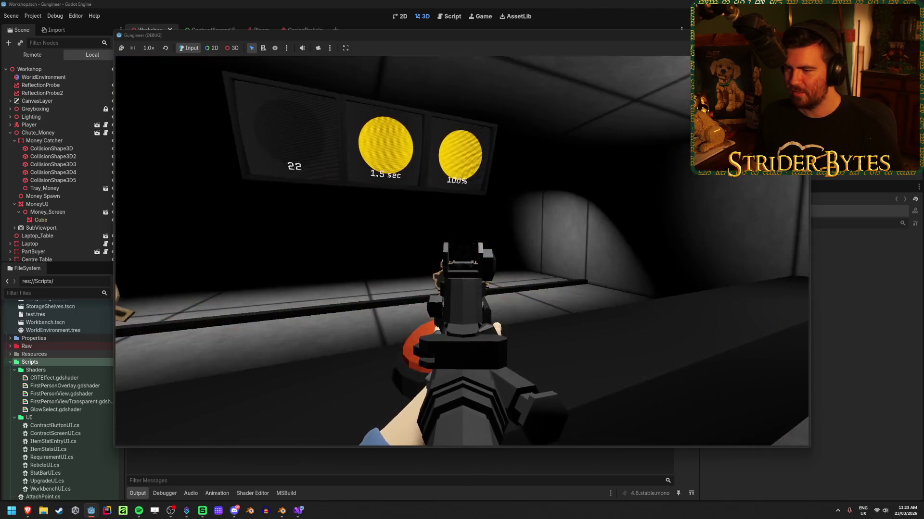
{"action": "left_click", "coordinate": [462, 251]}
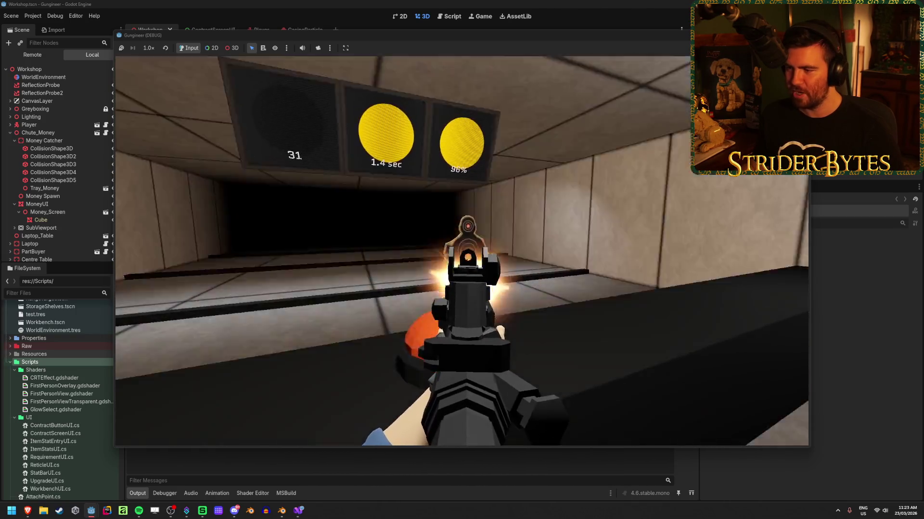
{"action": "left_click", "coordinate": [462, 251]}
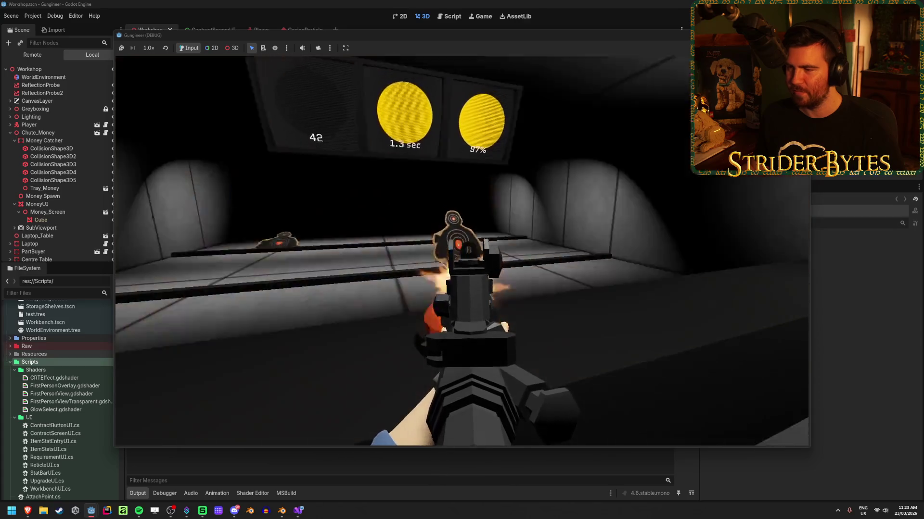
{"action": "left_click", "coordinate": [462, 251]}
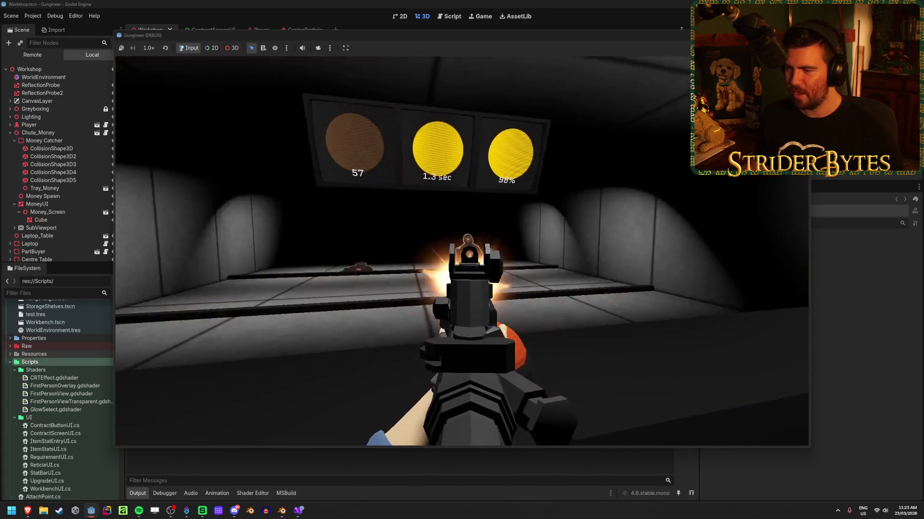
{"action": "left_click", "coordinate": [462, 251]}
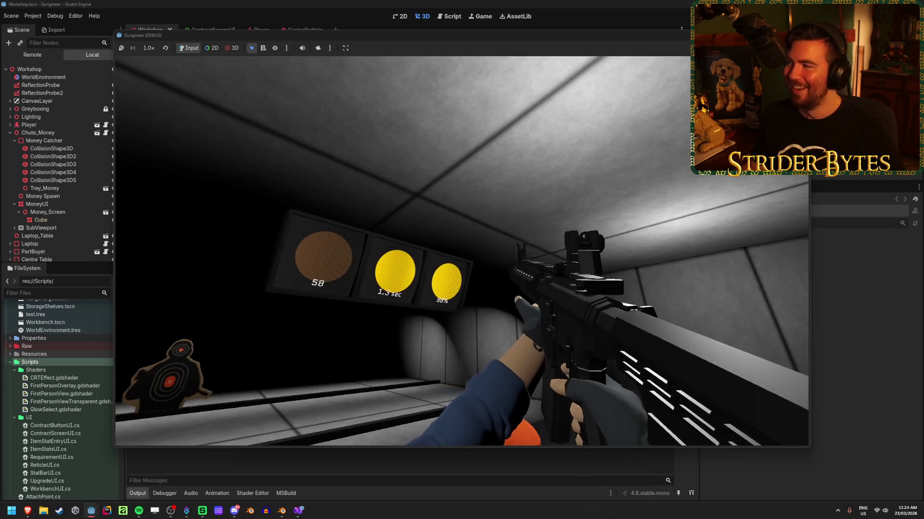
- Stop the game, move the editor view toward the shooting range, and save the Workshop scene
{"action": "key", "text": "F8"}
{"action": "mouse_move", "coordinate": [426, 302]}
{"action": "left_mouse_down"}
{"action": "mouse_move", "coordinate": [520, 300]}
{"action": "mouse_move", "coordinate": [428, 310]}
{"action": "mouse_move", "coordinate": [486, 310]}
{"action": "left_mouse_up"}
{"action": "key", "text": "ctrl+s"}
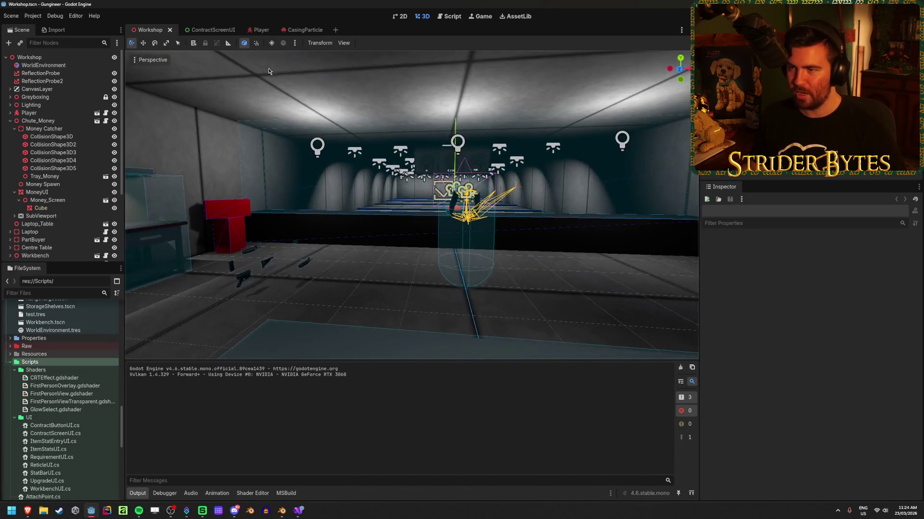
- Open the CasingParticle scene, disable One Shot, and turn on Emitting to preview the casing
{"action": "left_click", "coordinate": [303, 31]}
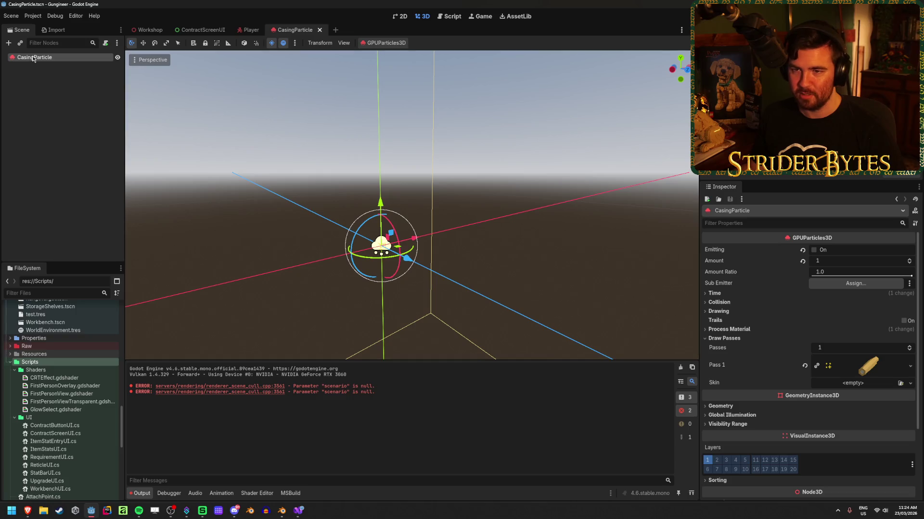
{"action": "left_click", "coordinate": [716, 293]}
{"action": "left_click", "coordinate": [816, 326]}
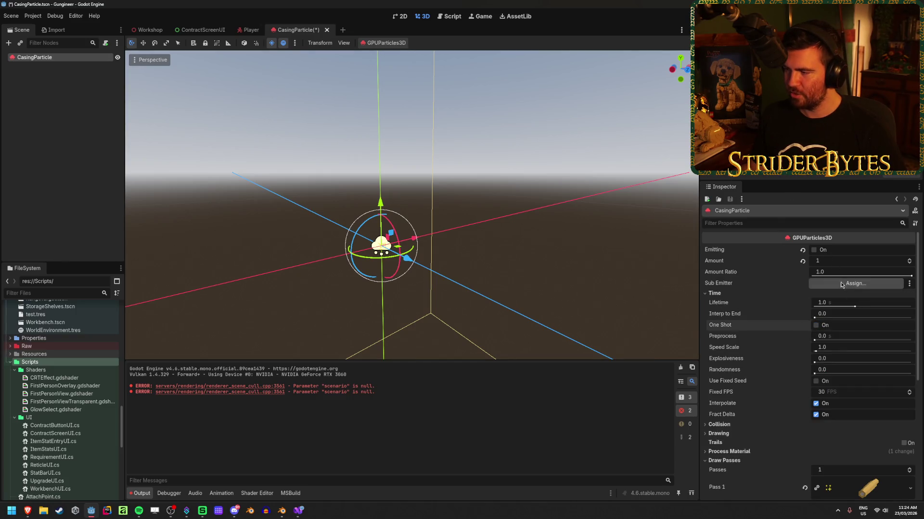
{"action": "left_click", "coordinate": [814, 250]}
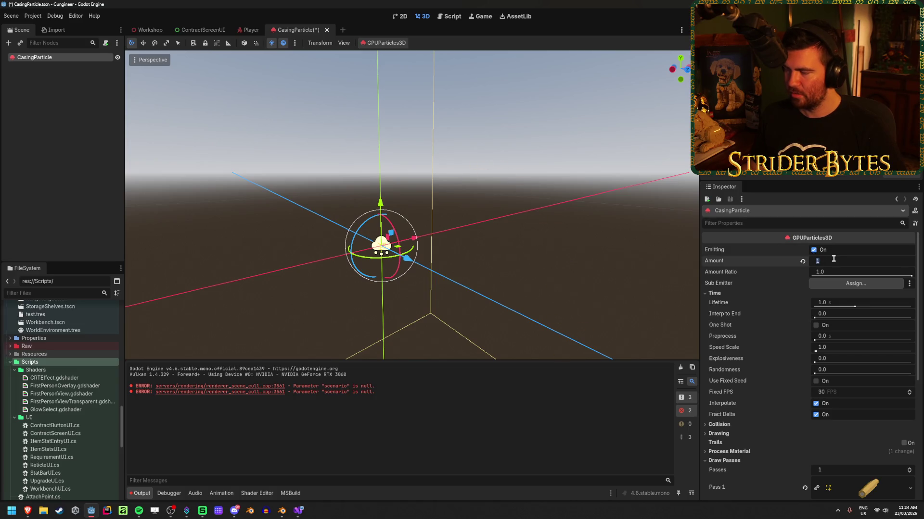
{"action": "left_click", "coordinate": [511, 246]}
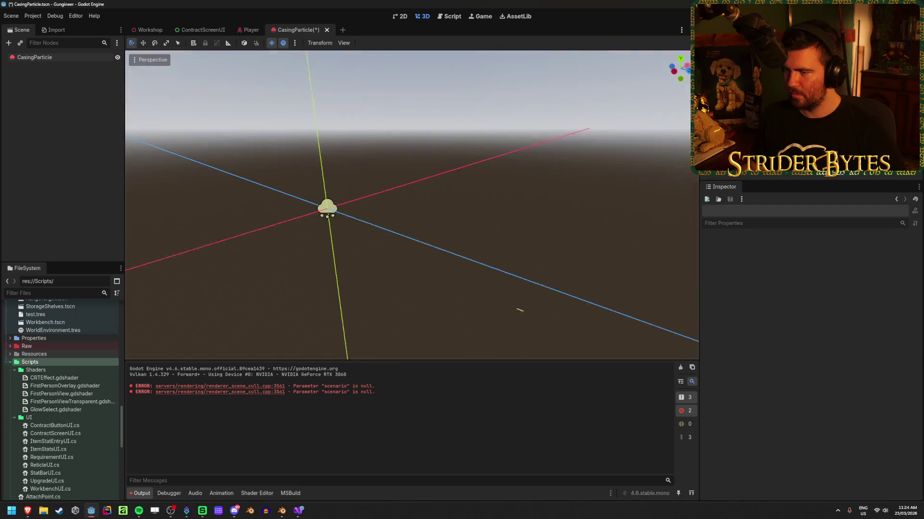
{"action": "left_click", "coordinate": [332, 223]}
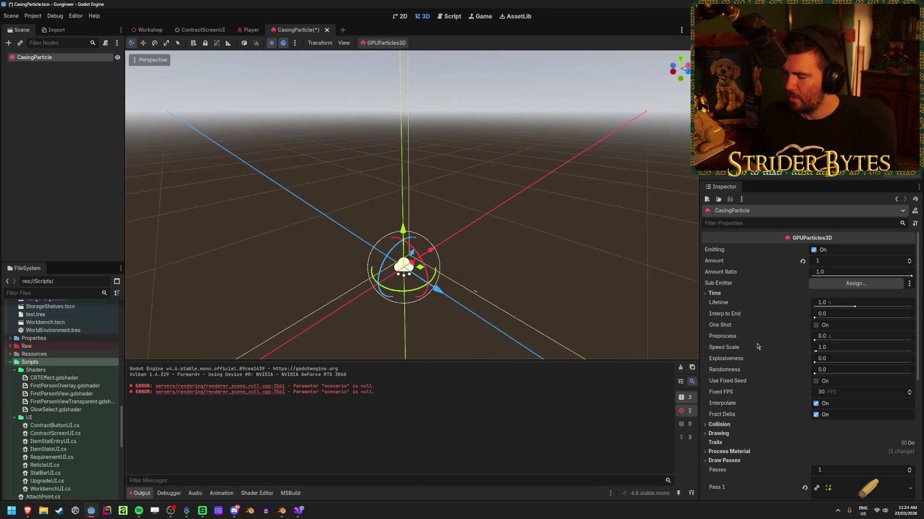
- Try a particle Lifetime of 0.5, then restore it to the default 1.0
{"action": "left_click", "coordinate": [840, 260]}
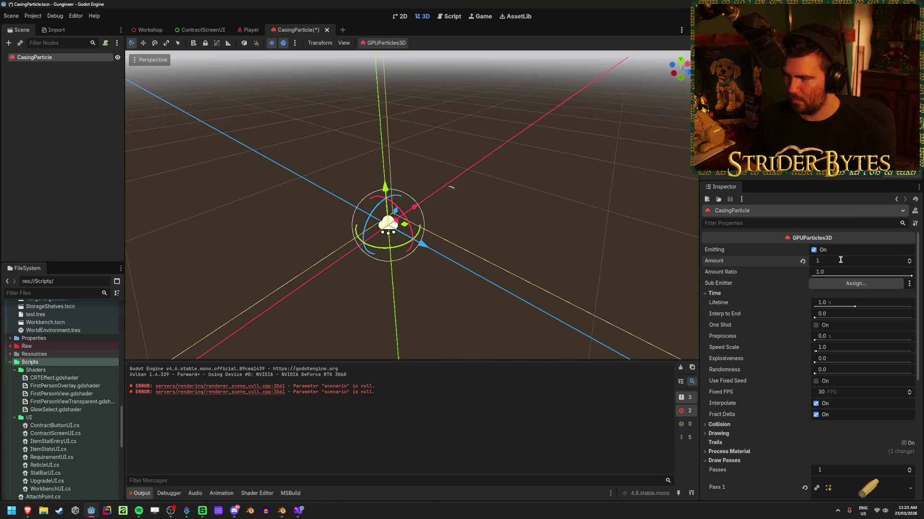
{"action": "left_click", "coordinate": [832, 304]}
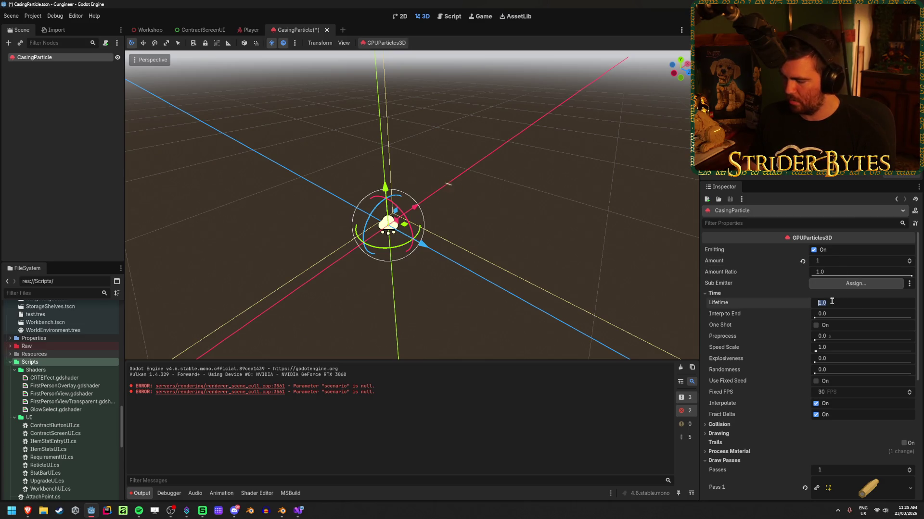
{"action": "type", "text": "0.5"}
{"action": "key", "text": "Return"}
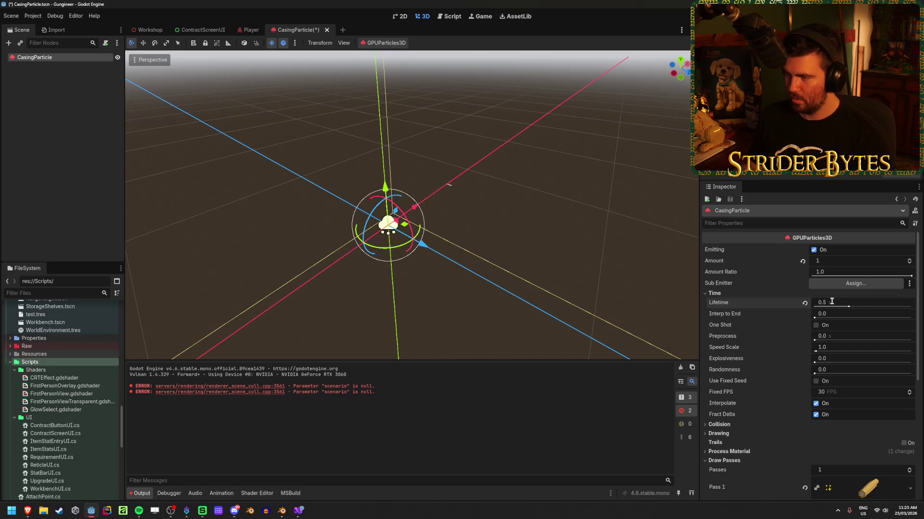
{"action": "left_click", "coordinate": [804, 303]}
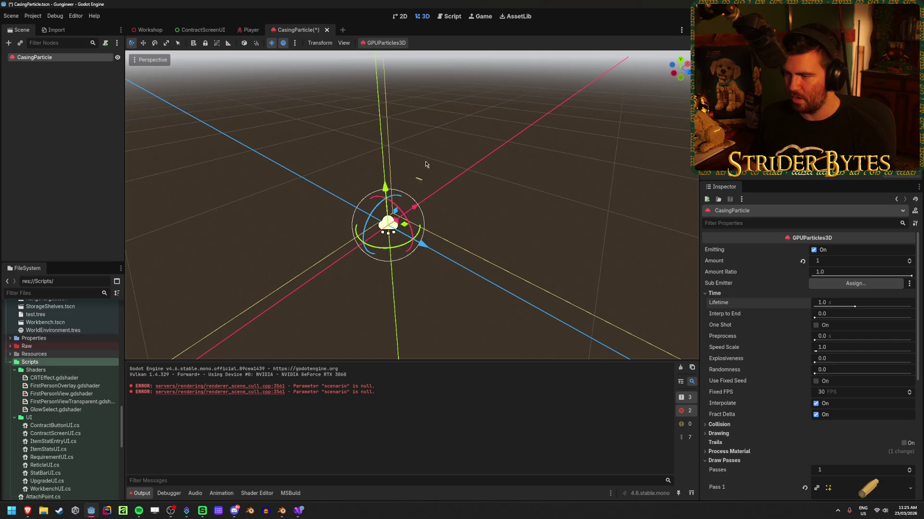
- Re-enable One Shot, fire the casing by toggling Emitting, and clear the Output log
{"action": "left_click", "coordinate": [816, 326]}
{"action": "left_click", "coordinate": [814, 250]}
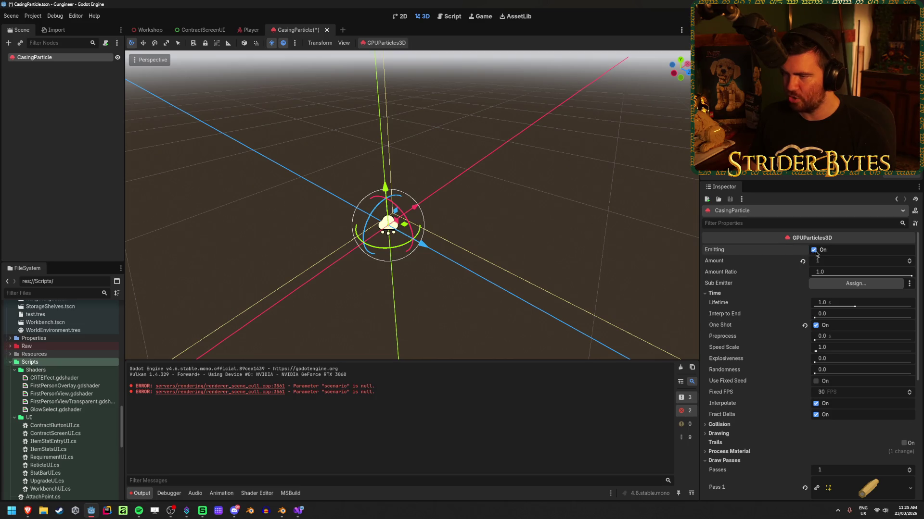
{"action": "left_click", "coordinate": [813, 250]}
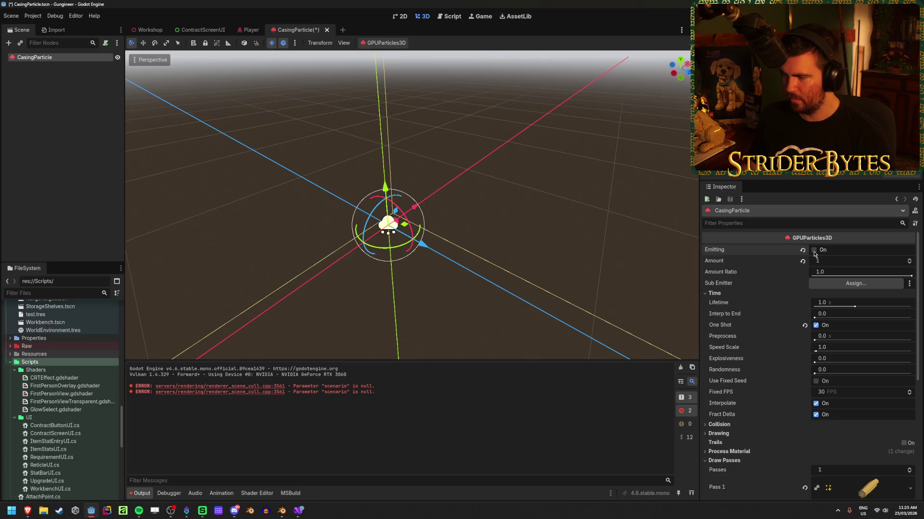
{"action": "left_click", "coordinate": [680, 369]}
- Save the CasingParticle scene, then select the emitter and switch to the Move tool
{"action": "left_click", "coordinate": [573, 271]}
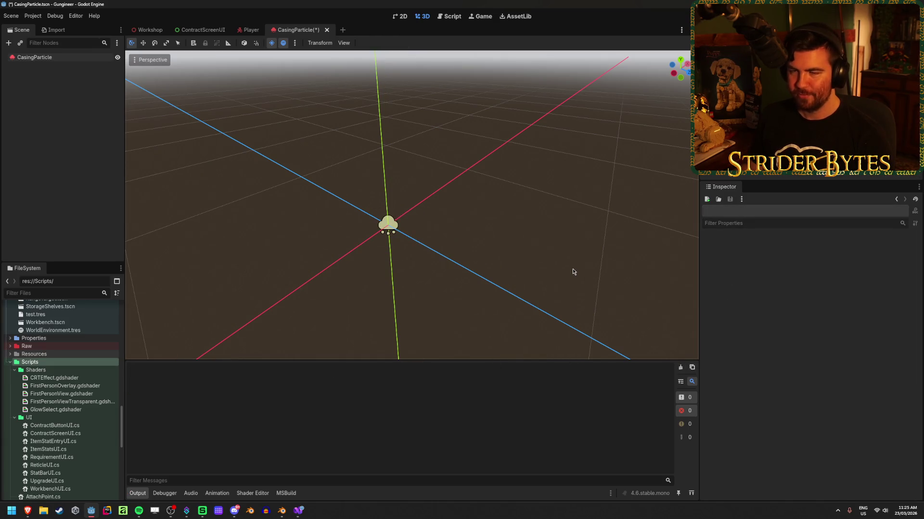
{"action": "mouse_move", "coordinate": [572, 269]}
{"action": "left_mouse_down"}
{"action": "mouse_move", "coordinate": [606, 259]}
{"action": "mouse_move", "coordinate": [510, 265]}
{"action": "left_mouse_up"}
{"action": "key", "text": "ctrl+s"}
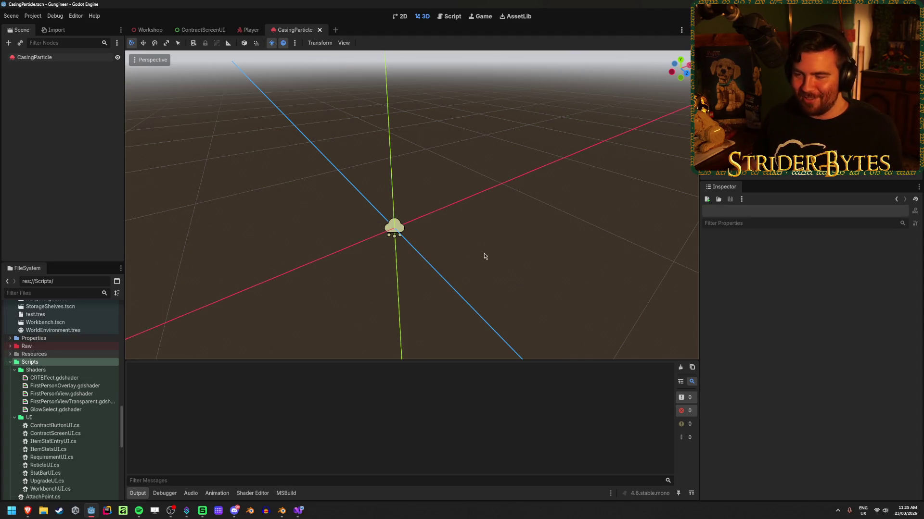
{"action": "left_click_drag", "start_coordinate": [484, 256], "coordinate": [482, 256]}
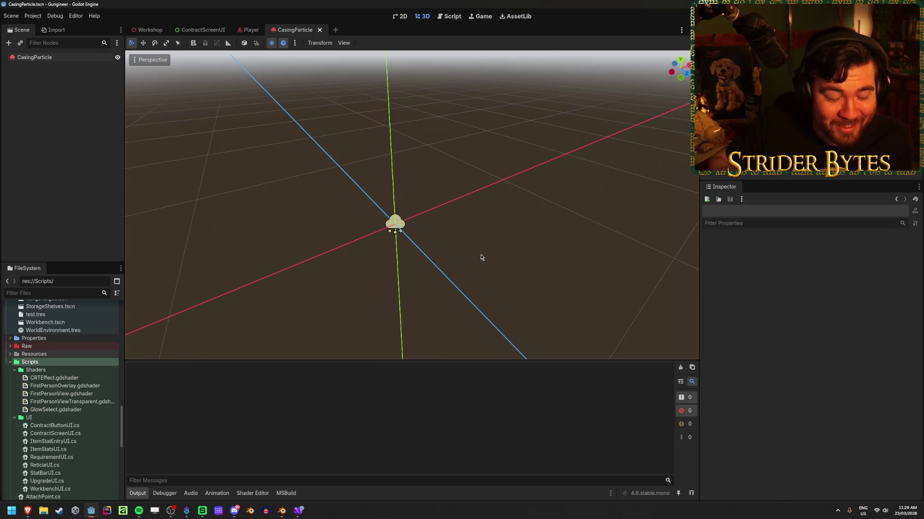
{"action": "left_click", "coordinate": [83, 57]}
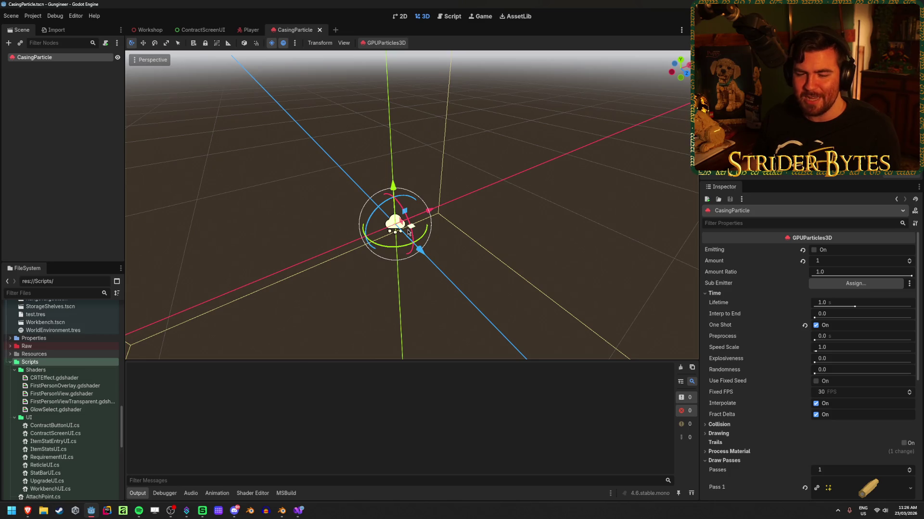
{"action": "mouse_move", "coordinate": [548, 254]}
{"action": "left_mouse_down"}
{"action": "mouse_move", "coordinate": [433, 270]}
{"action": "mouse_move", "coordinate": [498, 273]}
{"action": "left_mouse_up"}
{"action": "key", "text": "w"}
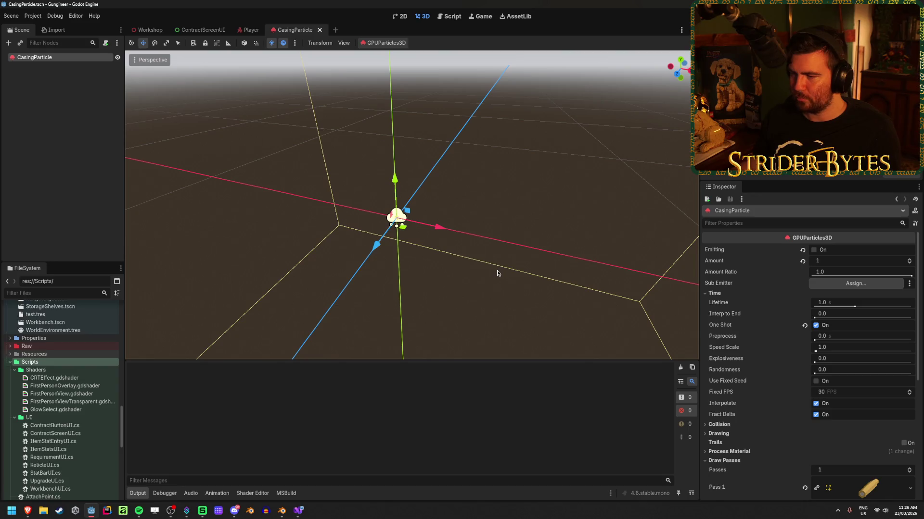
- Open the particles-emitting Reddit result from the Google results in a new tab and view it
{"action": "mouse_move", "coordinate": [28, 511]}
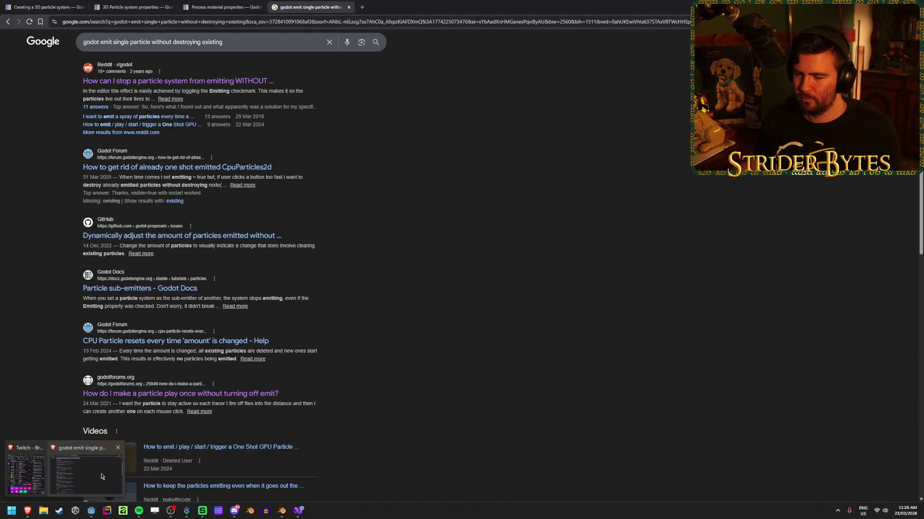
{"action": "left_click", "coordinate": [102, 476]}
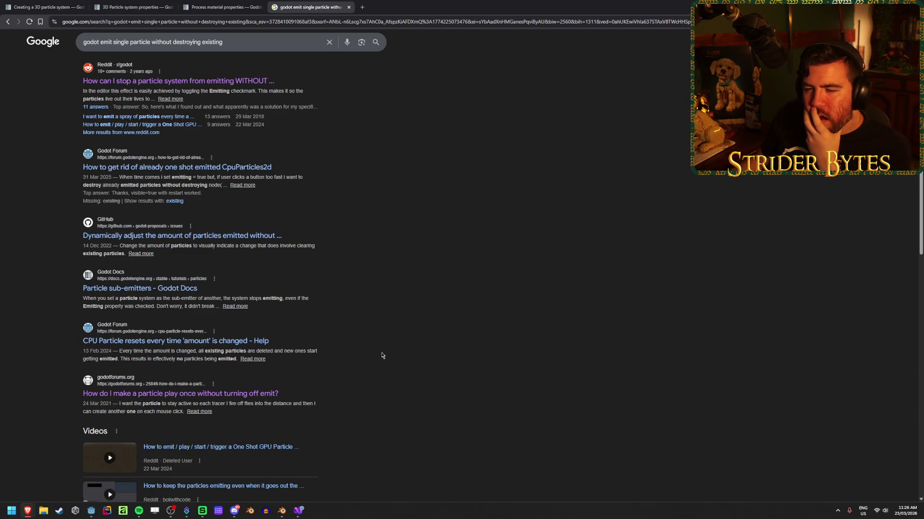
{"action": "scroll", "coordinate": [380, 368], "scroll_direction": "down", "scroll_amount": 2}
{"action": "scroll", "coordinate": [418, 375], "scroll_direction": "down", "scroll_amount": 1}
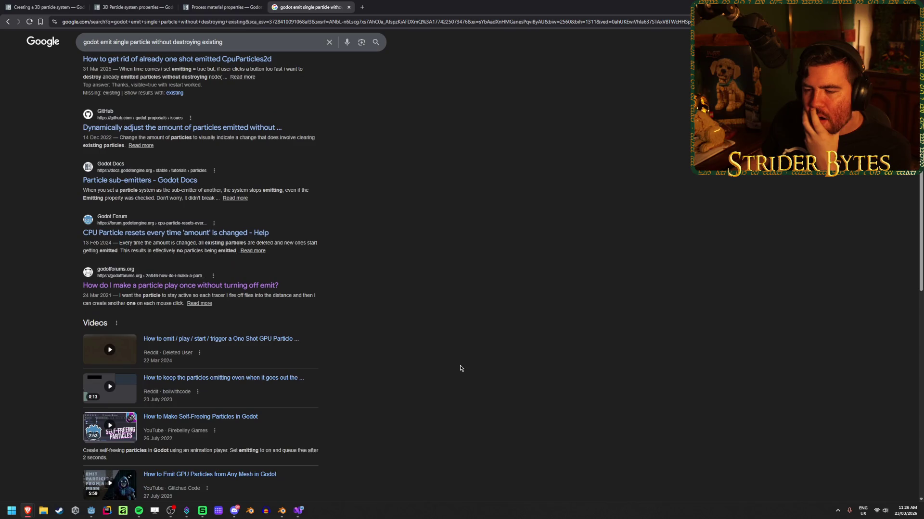
{"action": "scroll", "coordinate": [460, 367], "scroll_direction": "down", "scroll_amount": 2}
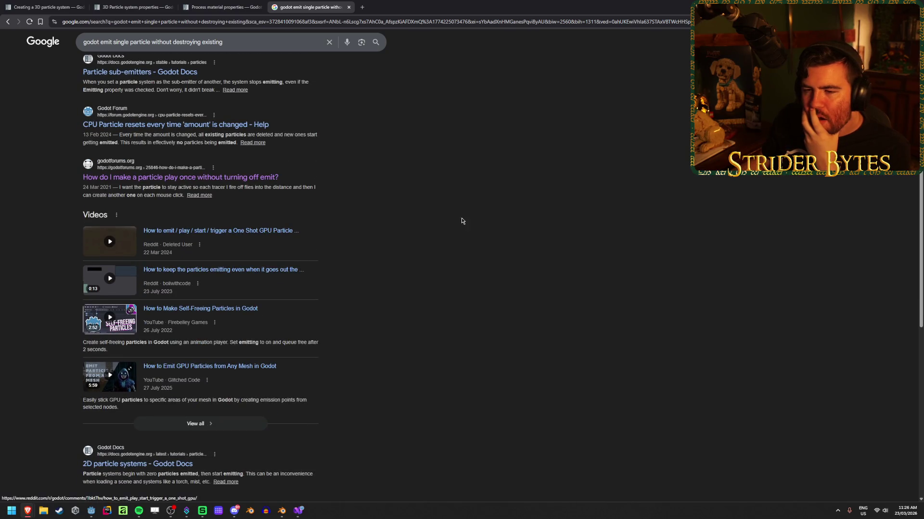
{"action": "middle_click", "coordinate": [287, 270]}
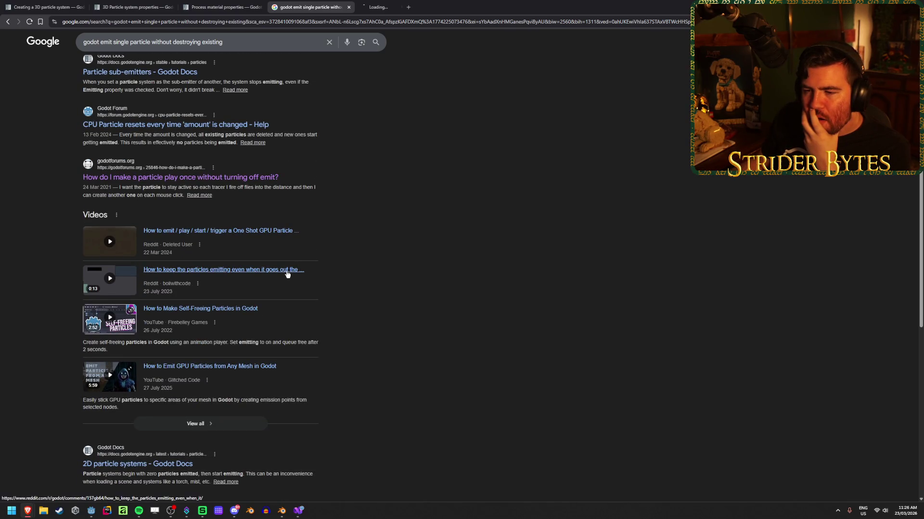
{"action": "left_click", "coordinate": [386, 6]}
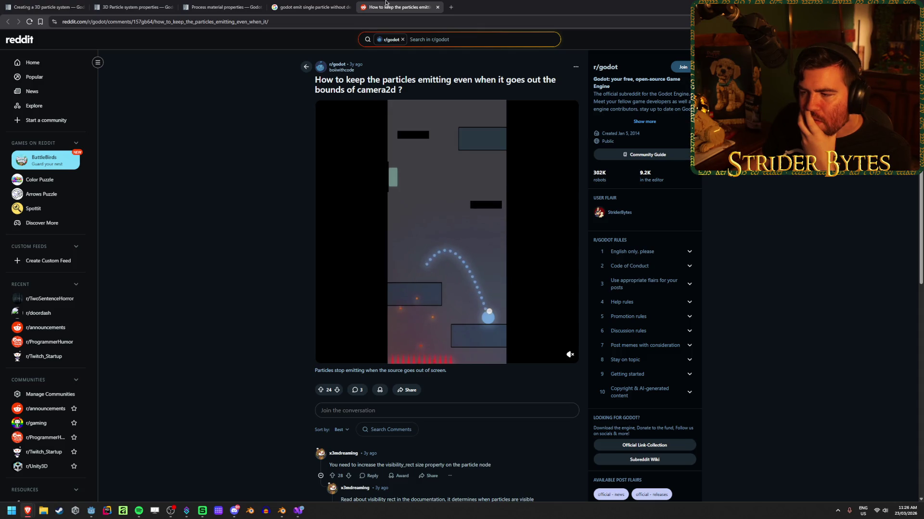
- Close the Reddit post and open the 'How to Make Self-Freeing Particles in Godot' video
{"action": "middle_click", "coordinate": [386, 5]}
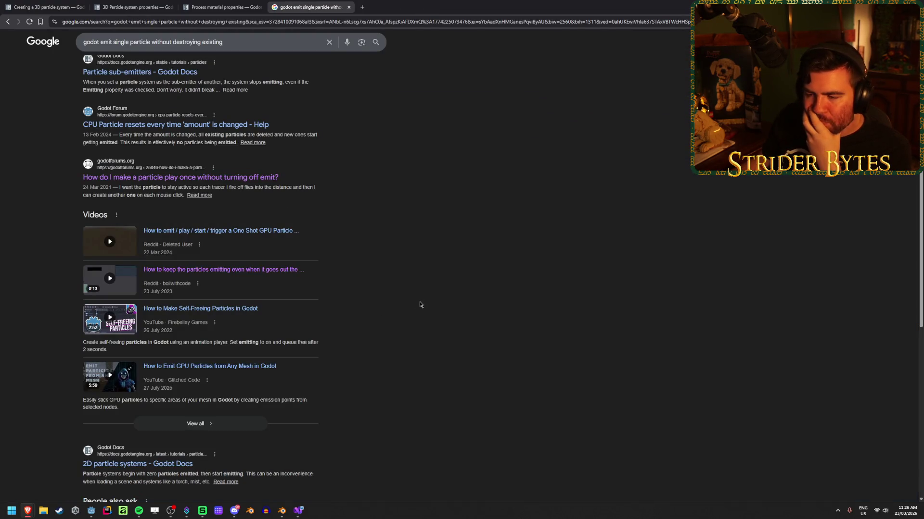
{"action": "middle_click", "coordinate": [209, 310]}
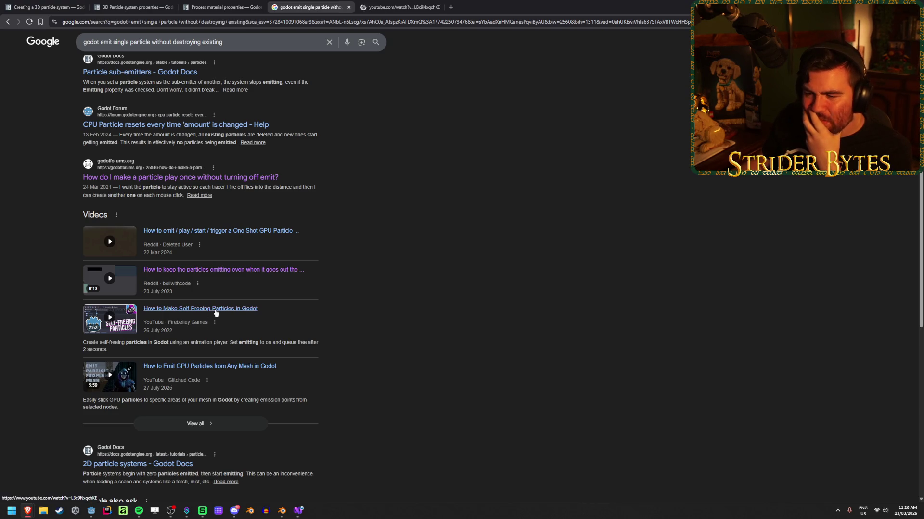
{"action": "key", "text": "ctrl+Tab"}
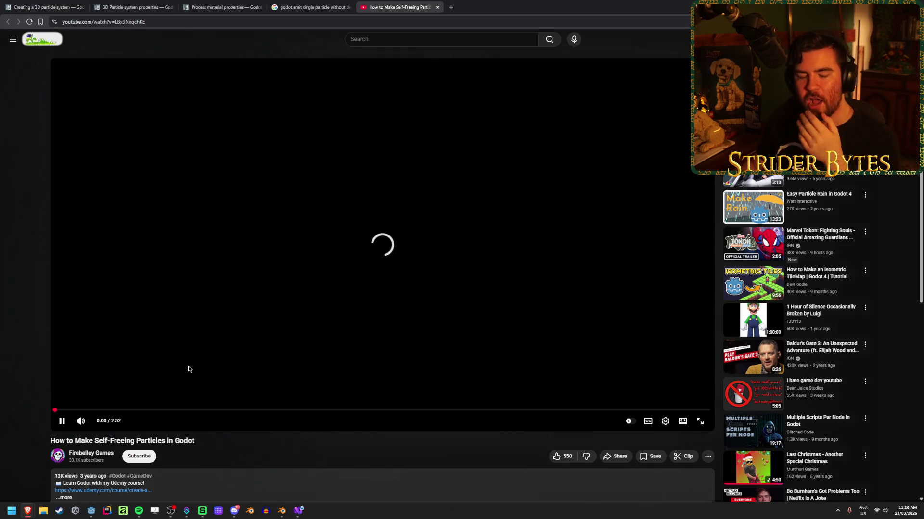
- Skip the self-freeing particles video ahead and pause it at 0:15 on its Main.gd script
{"action": "scroll", "coordinate": [233, 452], "scroll_direction": "down", "scroll_amount": 3}
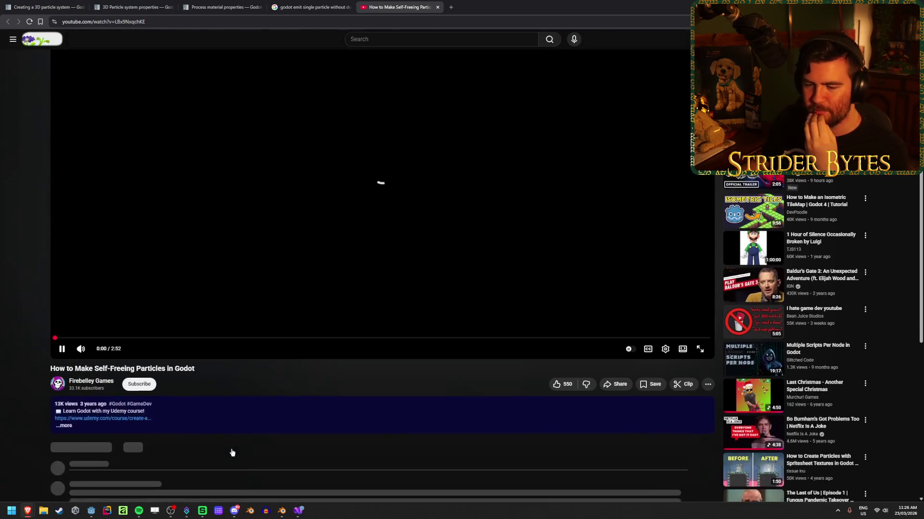
{"action": "scroll", "coordinate": [231, 453], "scroll_direction": "up", "scroll_amount": 3}
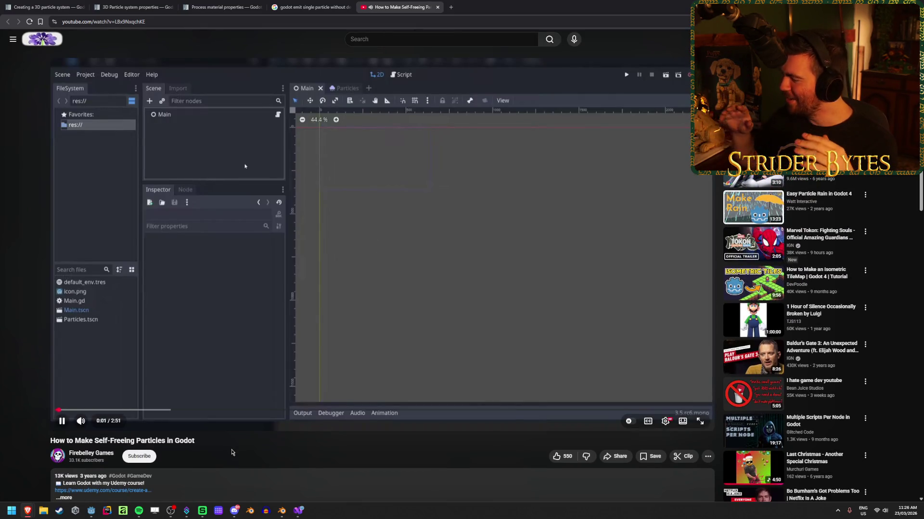
{"action": "mouse_move", "coordinate": [92, 423]}
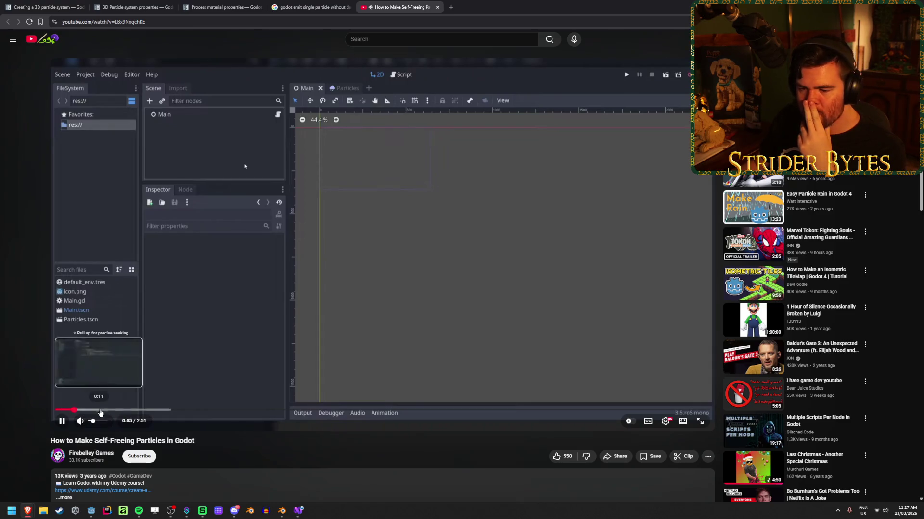
{"action": "mouse_move", "coordinate": [96, 412]}
{"action": "left_mouse_down"}
{"action": "mouse_move", "coordinate": [151, 412]}
{"action": "mouse_move", "coordinate": [115, 410]}
{"action": "left_mouse_up"}
{"action": "left_click", "coordinate": [448, 200]}
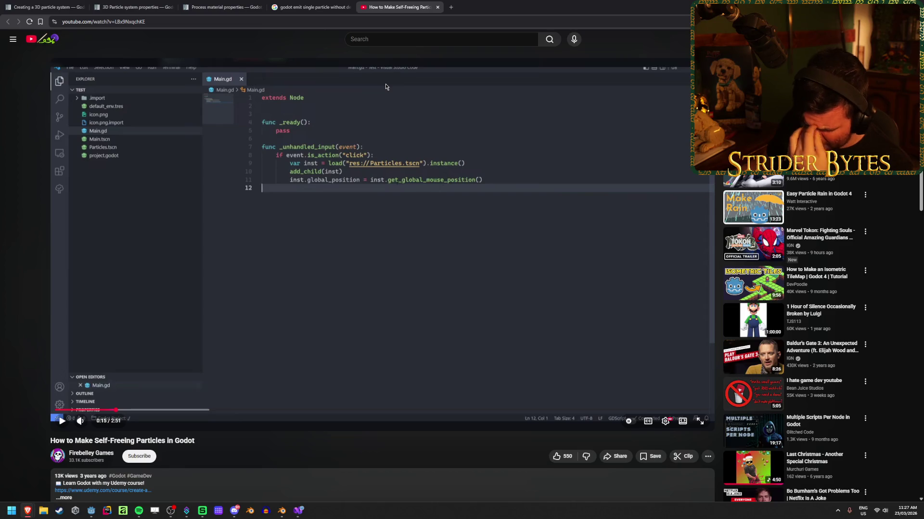
- Close the YouTube video and open the Reddit thread on one-shot GPU particles in a new tab
{"action": "middle_click", "coordinate": [397, 3]}
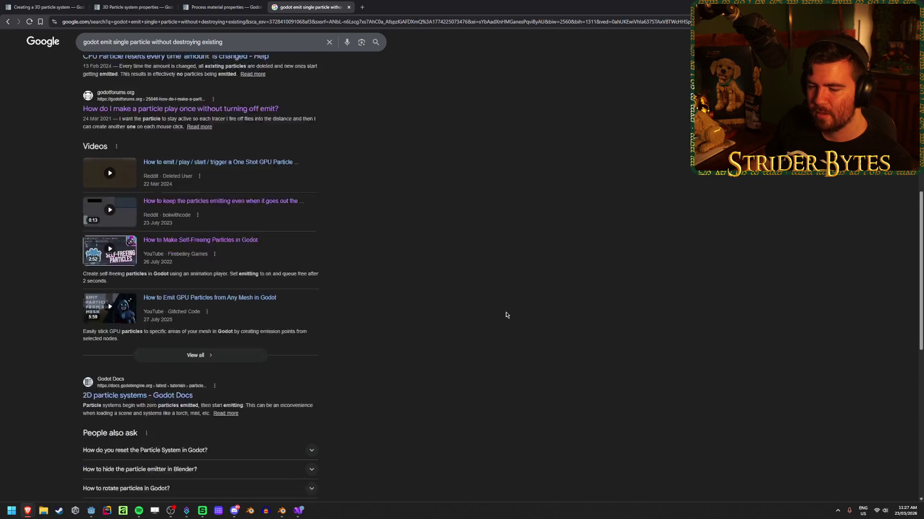
{"action": "scroll", "coordinate": [505, 310], "scroll_direction": "down", "scroll_amount": 5}
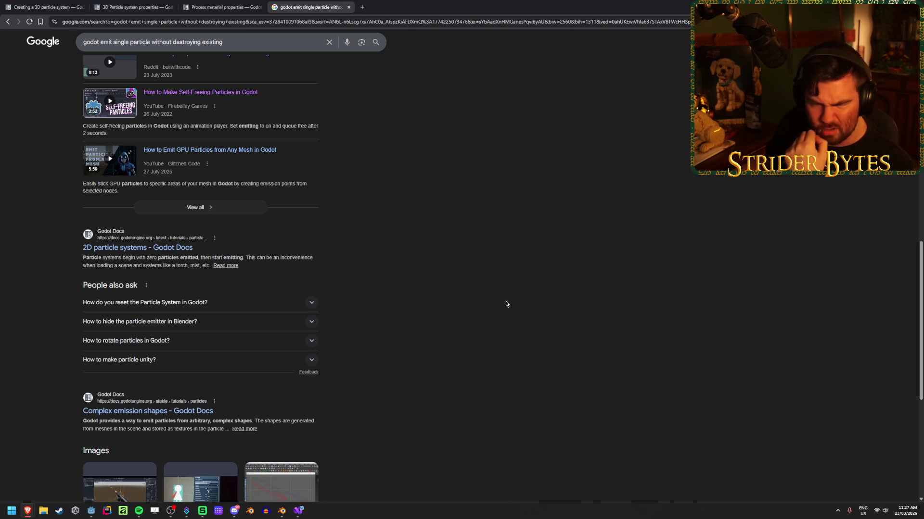
{"action": "scroll", "coordinate": [505, 301], "scroll_direction": "up", "scroll_amount": 3}
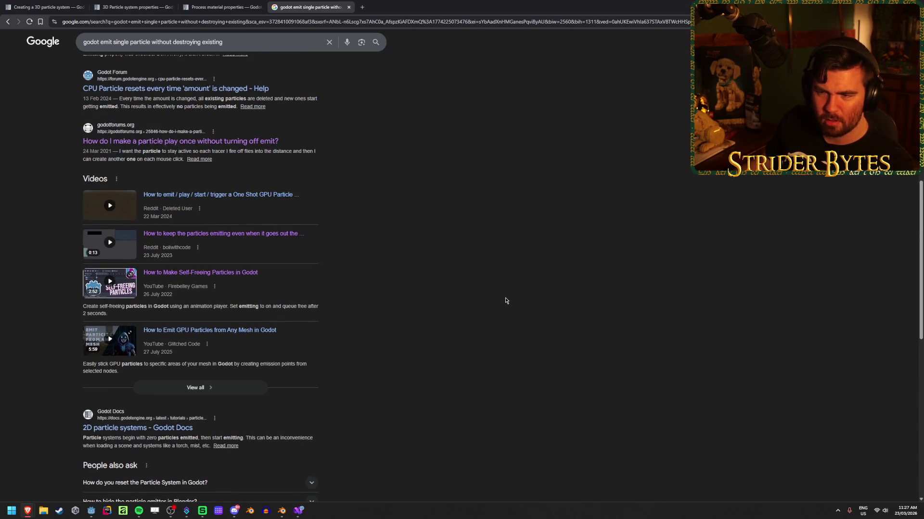
{"action": "scroll", "coordinate": [505, 301], "scroll_direction": "up", "scroll_amount": 2}
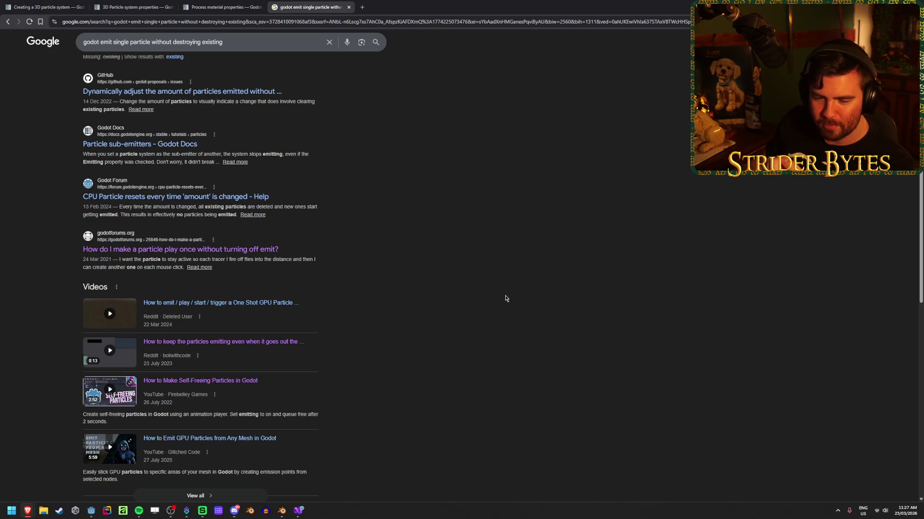
{"action": "middle_click", "coordinate": [279, 304]}
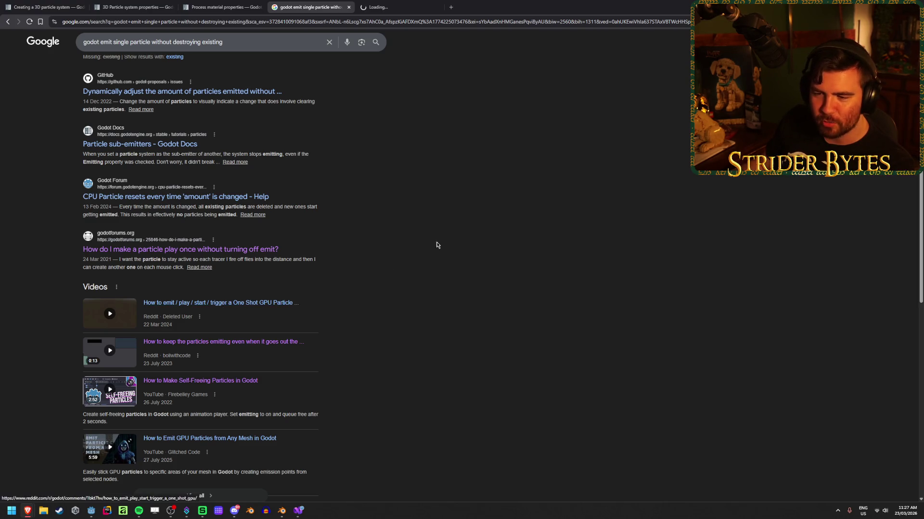
- Switch to the one-shot GPU particle thread and read the post description
{"action": "left_click", "coordinate": [402, 3]}
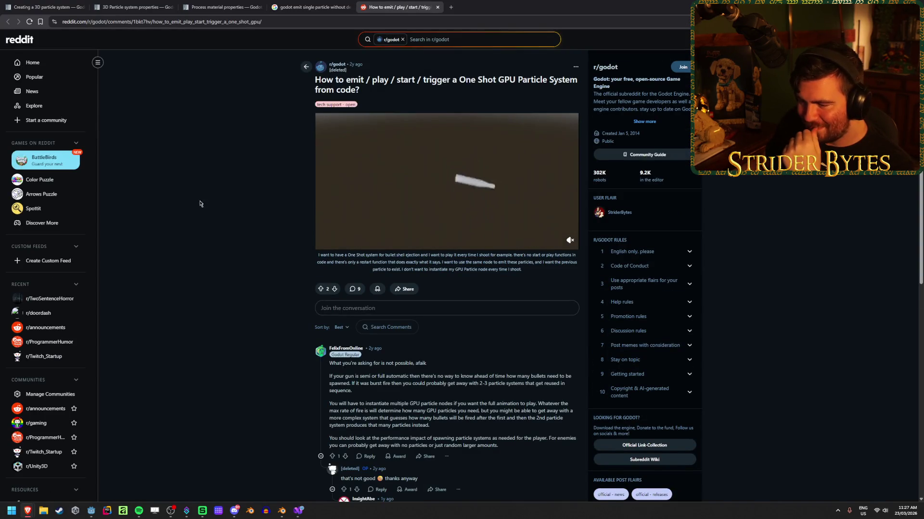
{"action": "scroll", "coordinate": [234, 262], "scroll_direction": "down", "scroll_amount": 2}
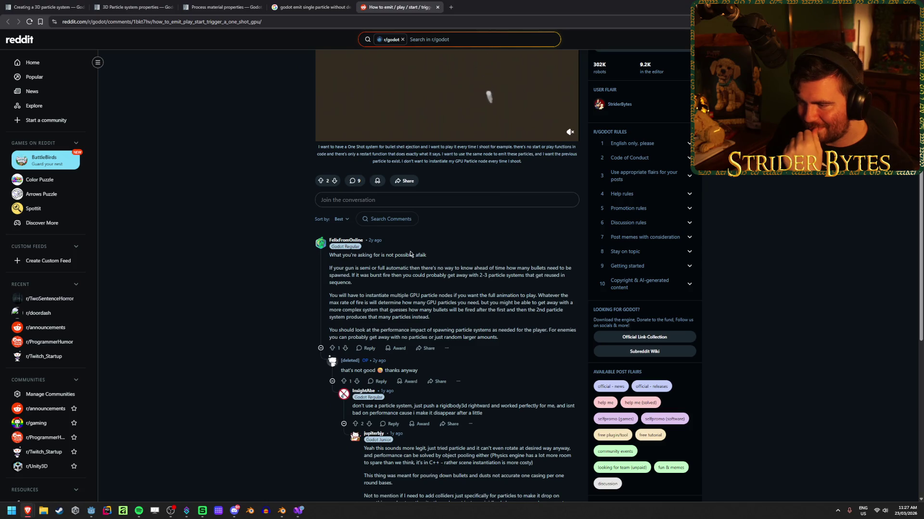
{"action": "scroll", "coordinate": [478, 201], "scroll_direction": "up", "scroll_amount": 2}
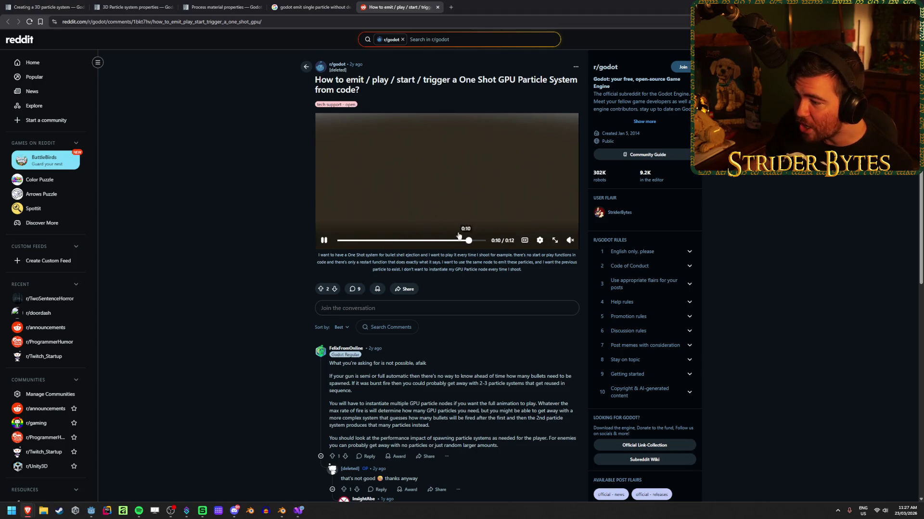
{"action": "left_click_drag", "start_coordinate": [462, 262], "coordinate": [357, 262]}
{"action": "mouse_move", "coordinate": [522, 269]}
{"action": "left_mouse_down"}
{"action": "mouse_move", "coordinate": [445, 256]}
{"action": "mouse_move", "coordinate": [435, 257]}
{"action": "mouse_move", "coordinate": [472, 270]}
{"action": "mouse_move", "coordinate": [373, 269]}
{"action": "left_mouse_up"}
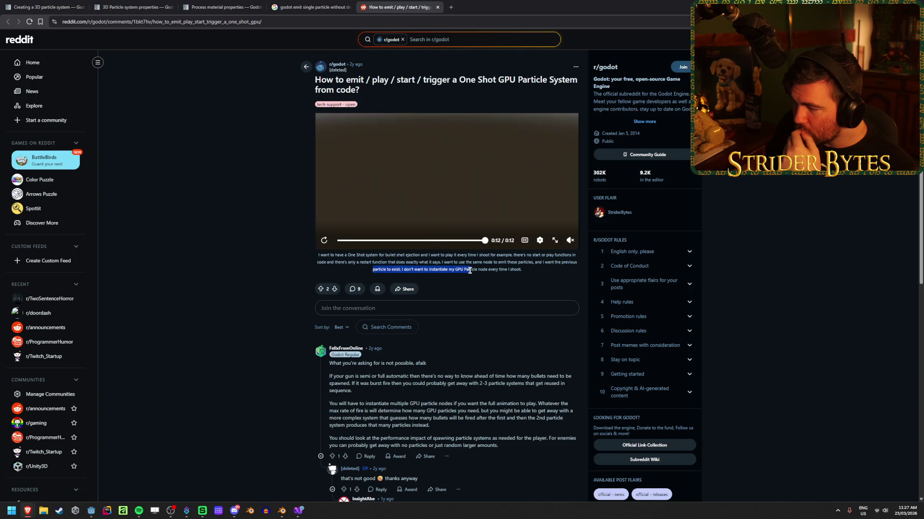
{"action": "left_click", "coordinate": [516, 270]}
- Read the first reply, including its note about the max rate of fire
{"action": "scroll", "coordinate": [229, 231], "scroll_direction": "down", "scroll_amount": 2}
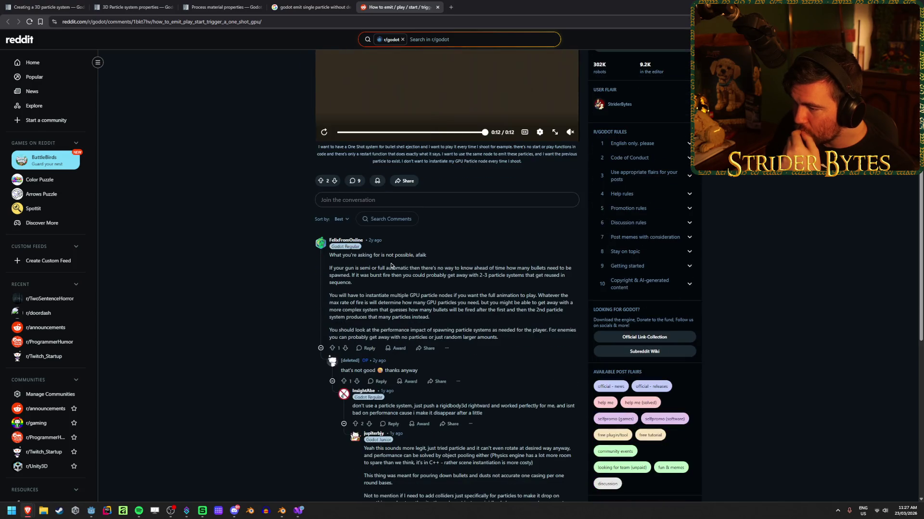
{"action": "left_click_drag", "start_coordinate": [426, 254], "coordinate": [370, 255]}
{"action": "left_click", "coordinate": [366, 255]}
{"action": "left_click", "coordinate": [369, 255]}
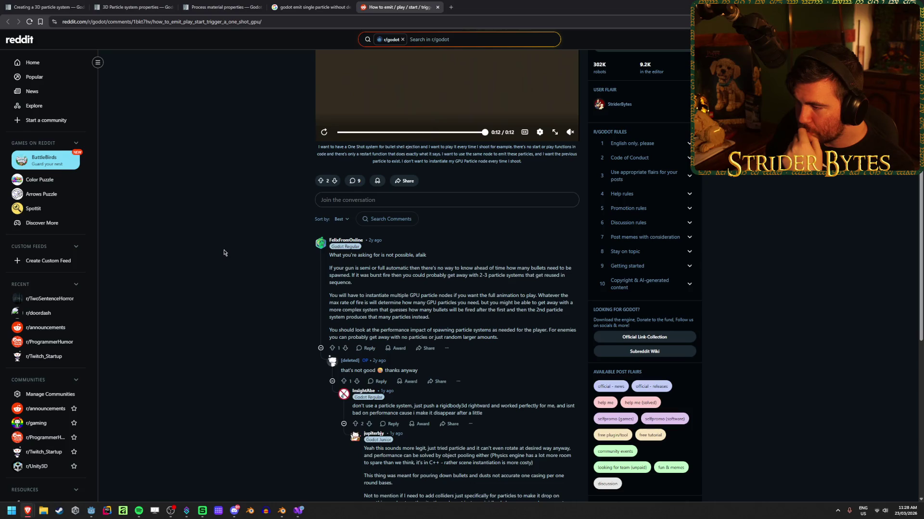
{"action": "scroll", "coordinate": [223, 251], "scroll_direction": "down", "scroll_amount": 1}
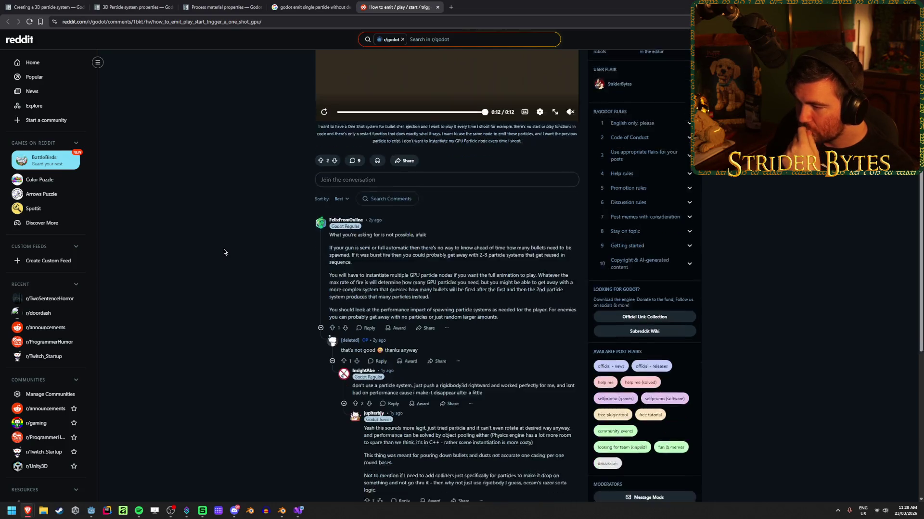
{"action": "mouse_move", "coordinate": [329, 182]}
{"action": "left_mouse_down"}
{"action": "mouse_move", "coordinate": [362, 225]}
{"action": "mouse_move", "coordinate": [403, 226]}
{"action": "left_mouse_up"}
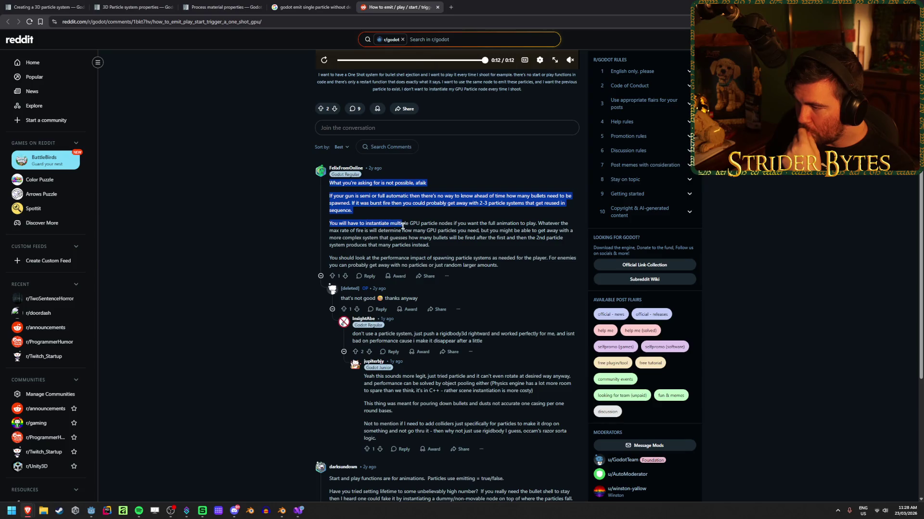
{"action": "left_click_drag", "start_coordinate": [536, 223], "coordinate": [376, 231]}
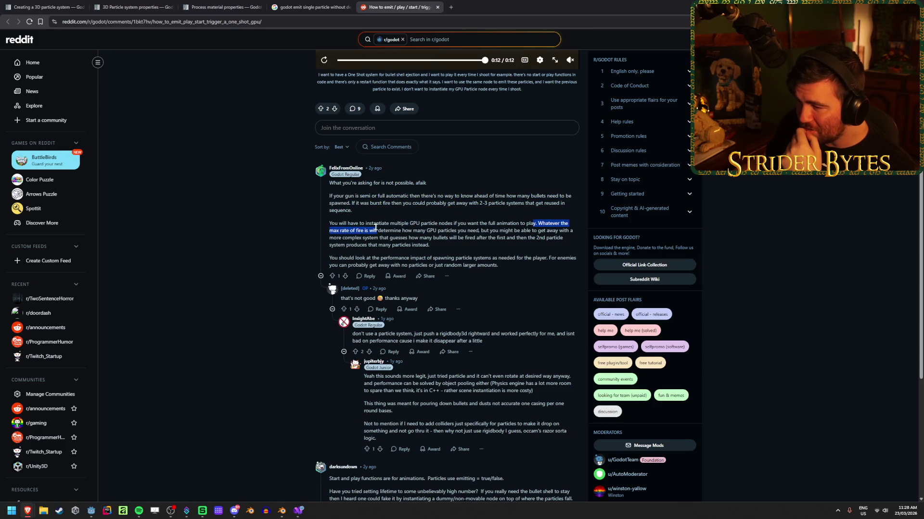
{"action": "left_click", "coordinate": [368, 225]}
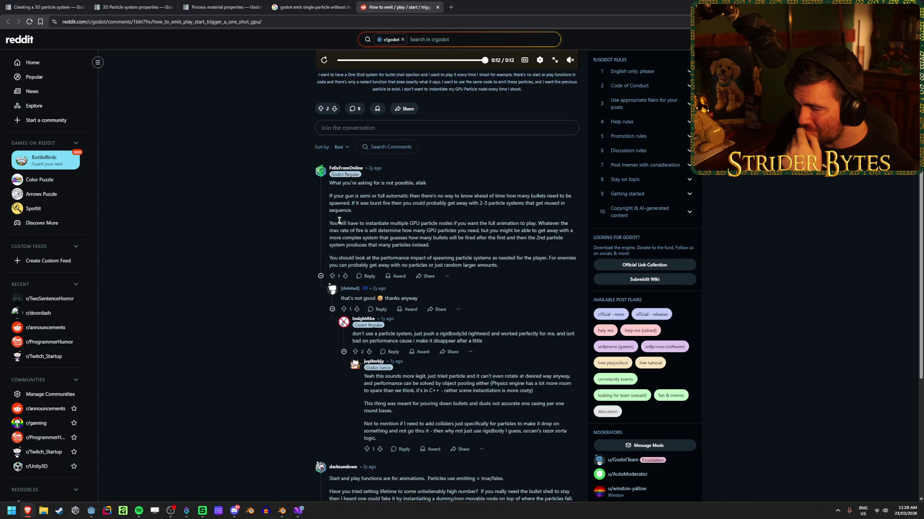
- Read the comment suggesting RigidBody casings instead of particles
{"action": "scroll", "coordinate": [339, 221], "scroll_direction": "down", "scroll_amount": 1}
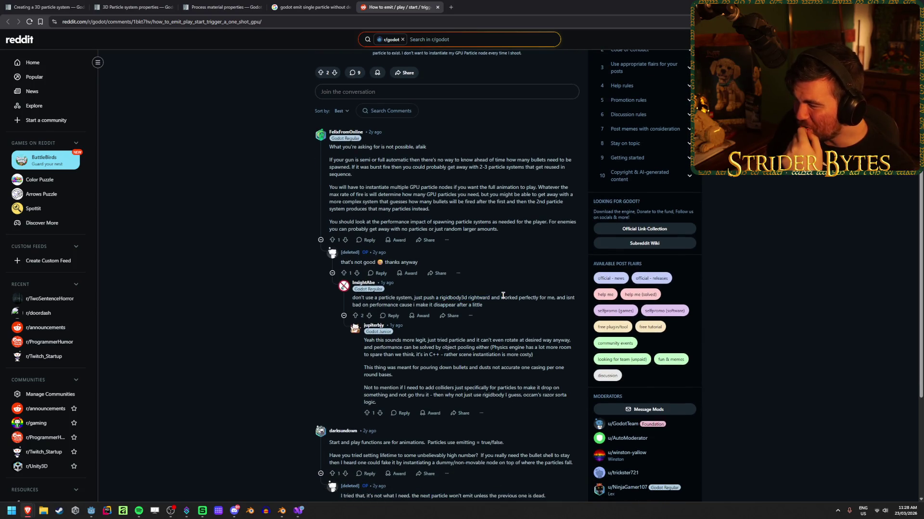
{"action": "left_click_drag", "start_coordinate": [531, 298], "coordinate": [476, 298]}
{"action": "left_click", "coordinate": [458, 297]}
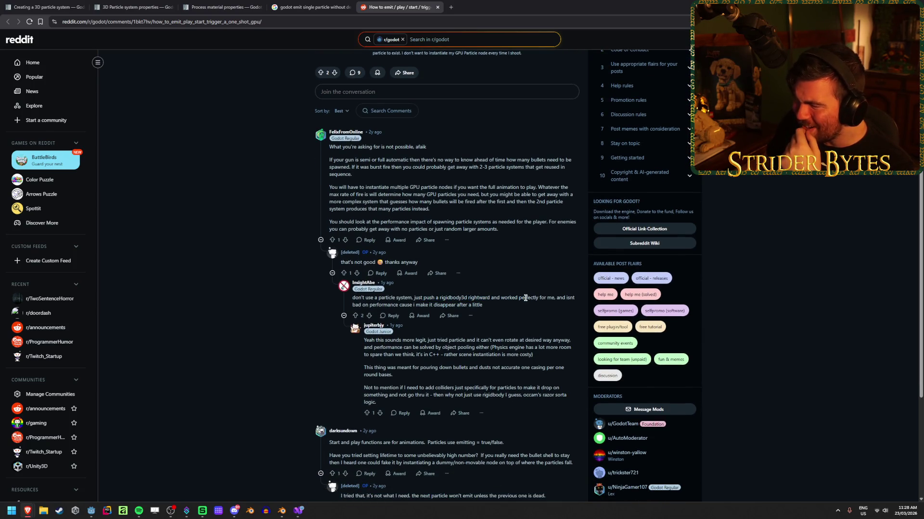
{"action": "triple_click", "coordinate": [469, 304]}
{"action": "left_click", "coordinate": [407, 305]}
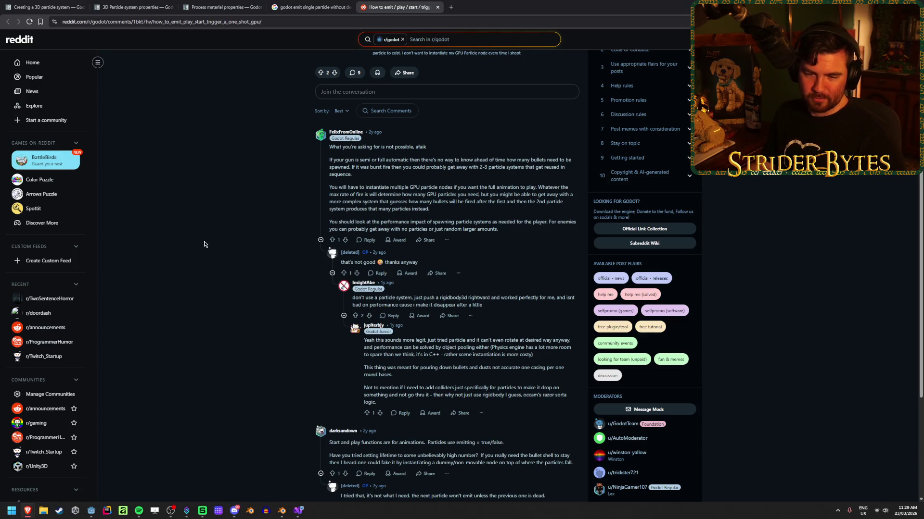
{"action": "scroll", "coordinate": [204, 242], "scroll_direction": "down", "scroll_amount": 3}
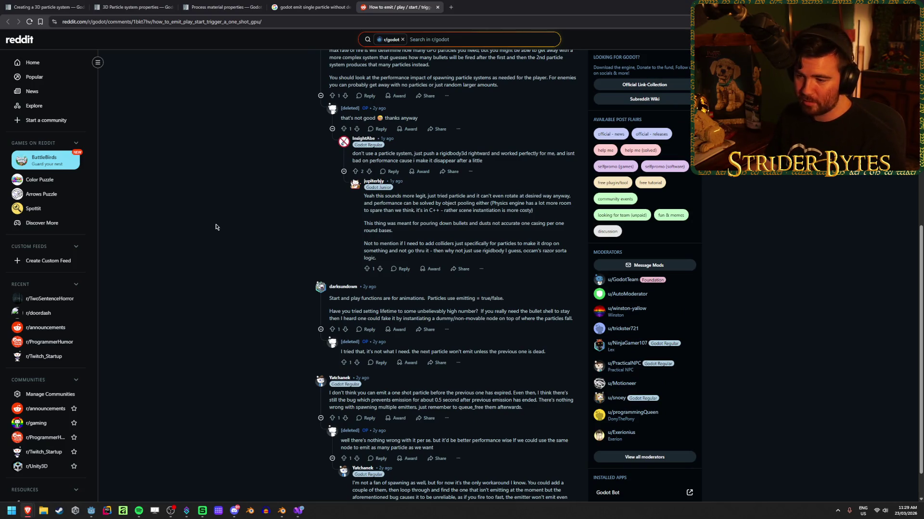
{"action": "scroll", "coordinate": [213, 223], "scroll_direction": "down", "scroll_amount": 2}
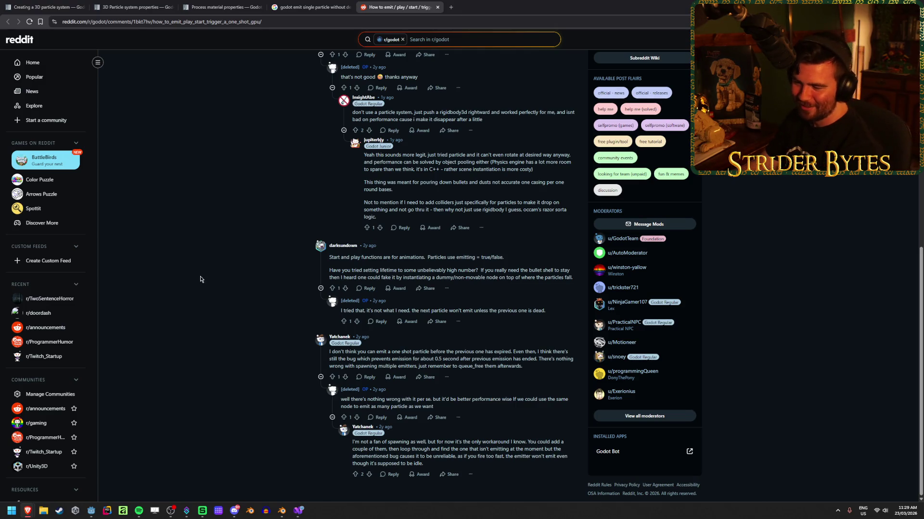
{"action": "left_click_drag", "start_coordinate": [410, 351], "coordinate": [486, 352]}
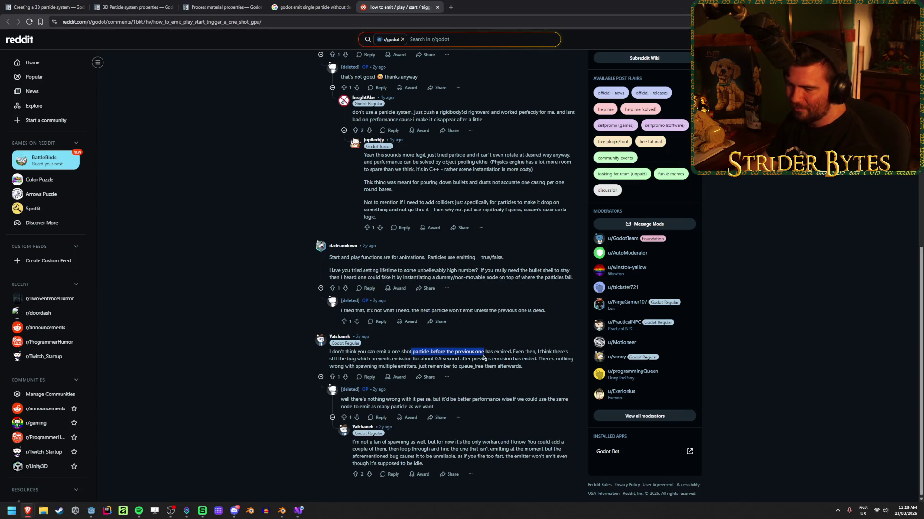
{"action": "left_click", "coordinate": [486, 352]}
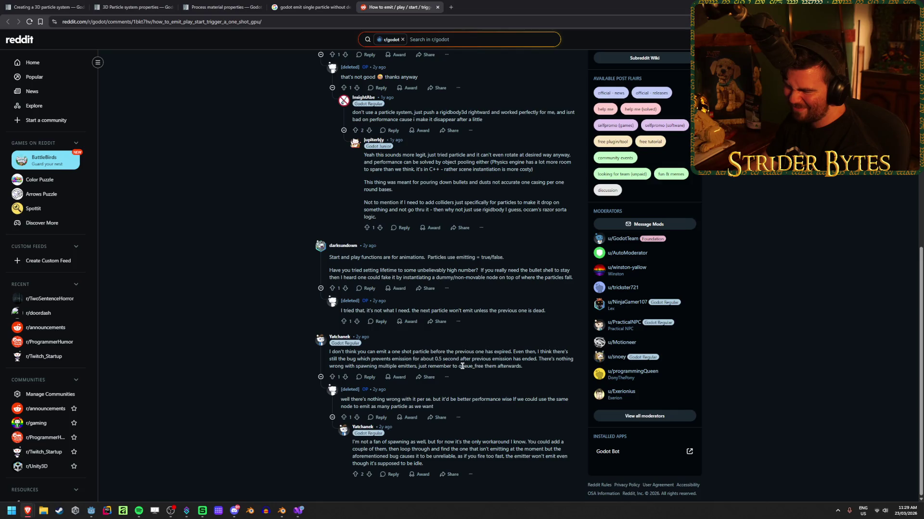
{"action": "left_click_drag", "start_coordinate": [462, 366], "coordinate": [399, 366]}
{"action": "left_click", "coordinate": [342, 364]}
{"action": "mouse_move", "coordinate": [337, 366]}
{"action": "left_mouse_down"}
{"action": "mouse_move", "coordinate": [459, 367]}
{"action": "mouse_move", "coordinate": [343, 363]}
{"action": "left_mouse_up"}
{"action": "left_click", "coordinate": [442, 364]}
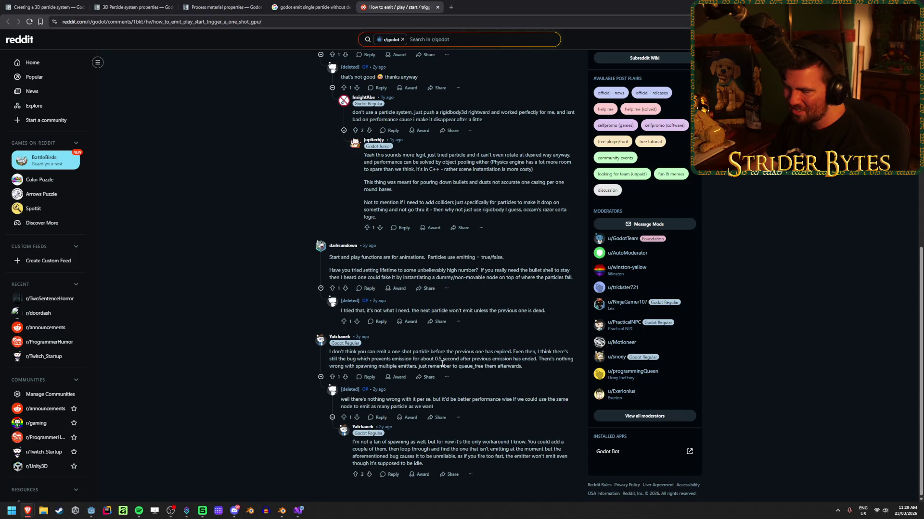
{"action": "left_click_drag", "start_coordinate": [550, 400], "coordinate": [352, 400]}
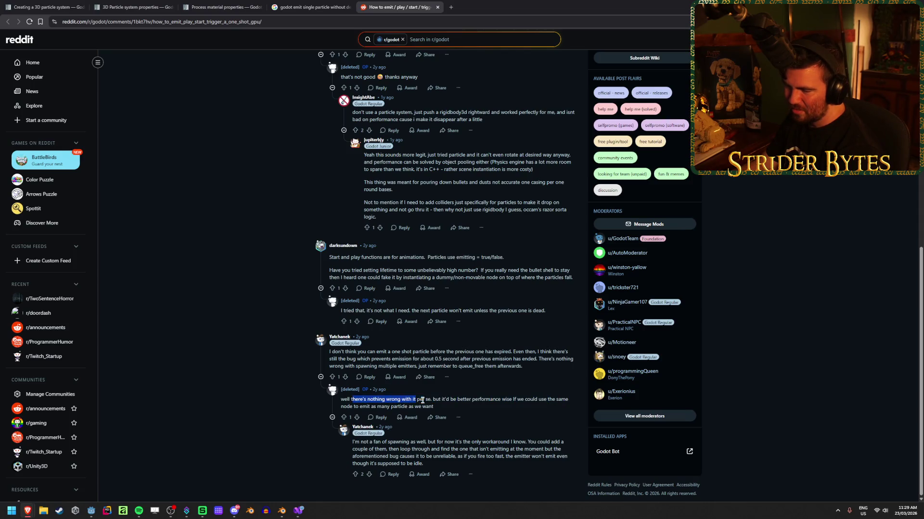
{"action": "left_click", "coordinate": [432, 400]}
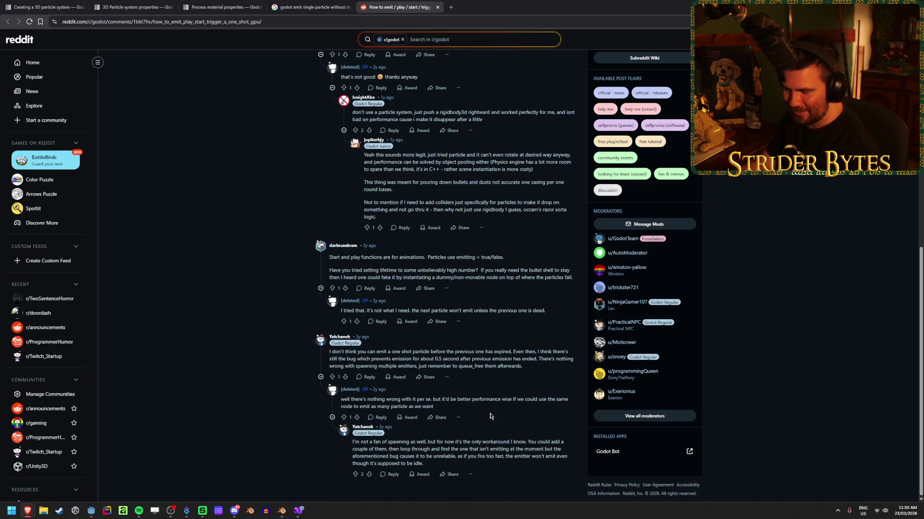
{"action": "scroll", "coordinate": [491, 401], "scroll_direction": "up", "scroll_amount": 1}
{"action": "mouse_move", "coordinate": [563, 344]}
{"action": "left_mouse_down"}
{"action": "mouse_move", "coordinate": [406, 346]}
{"action": "mouse_move", "coordinate": [624, 350]}
{"action": "left_mouse_up"}
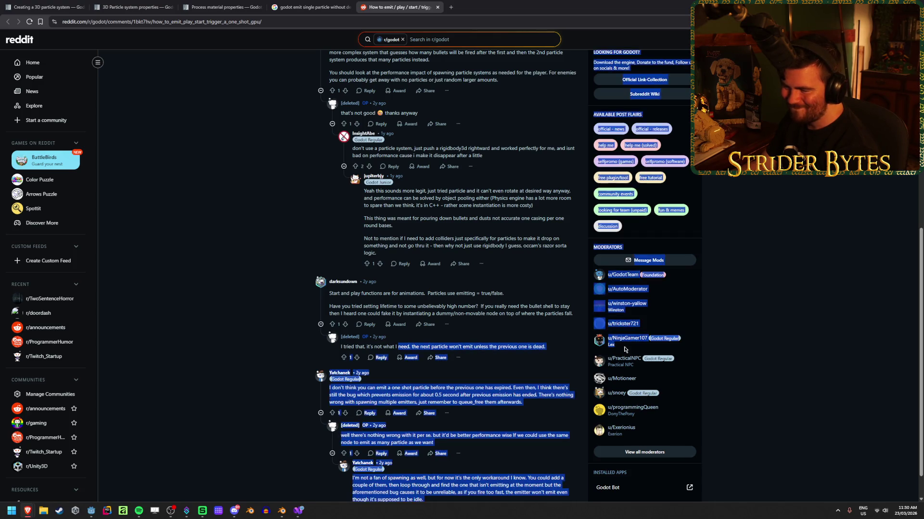
{"action": "mouse_move", "coordinate": [536, 348]}
{"action": "left_mouse_down"}
{"action": "mouse_move", "coordinate": [511, 347]}
{"action": "mouse_move", "coordinate": [544, 346]}
{"action": "mouse_move", "coordinate": [399, 347]}
{"action": "left_mouse_up"}
{"action": "scroll", "coordinate": [398, 347], "scroll_direction": "up", "scroll_amount": 2}
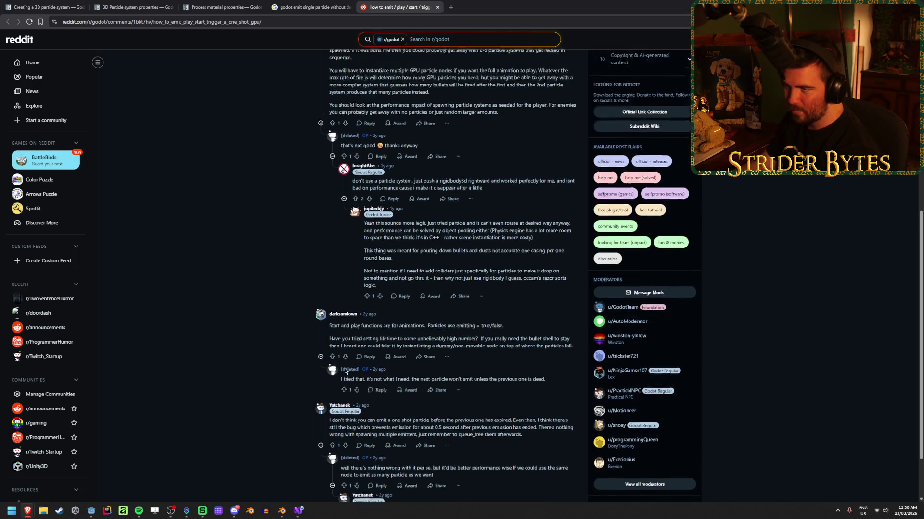
- Turn off One Shot on the CasingParticle emitter and start previewing emission
{"action": "left_click", "coordinate": [92, 512]}
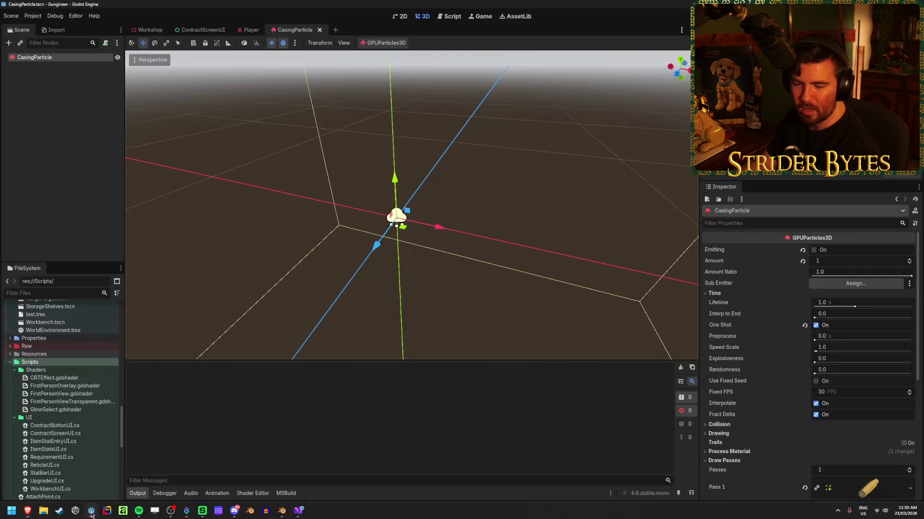
{"action": "left_click", "coordinate": [832, 263]}
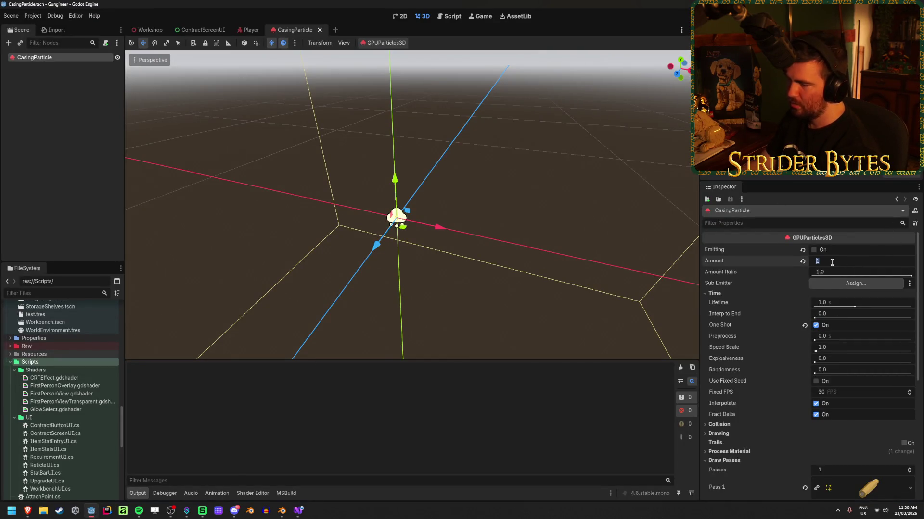
{"action": "left_click", "coordinate": [815, 327]}
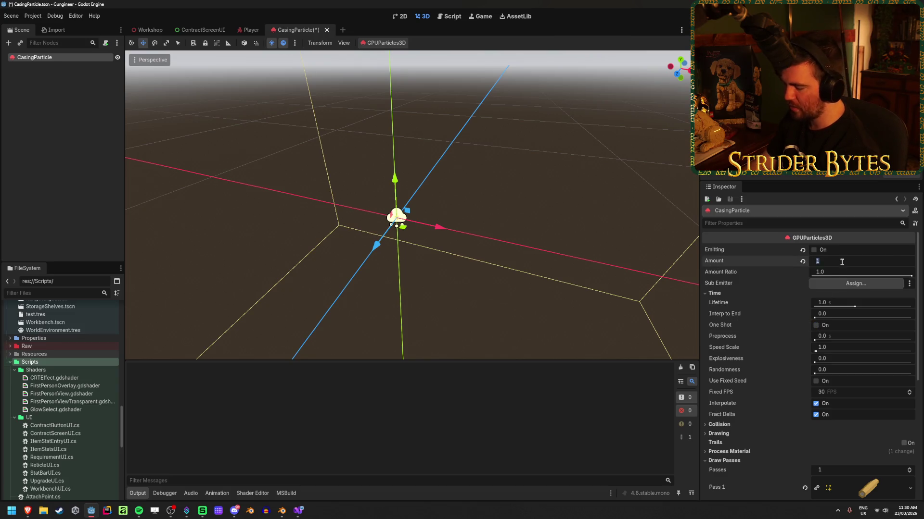
{"action": "type", "text": "00"}
{"action": "left_click", "coordinate": [814, 251]}
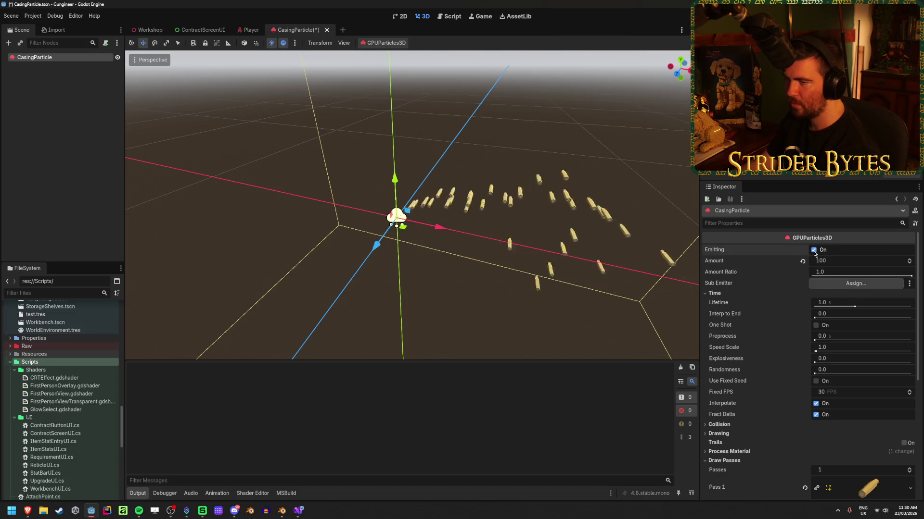
{"action": "left_click", "coordinate": [814, 250]}
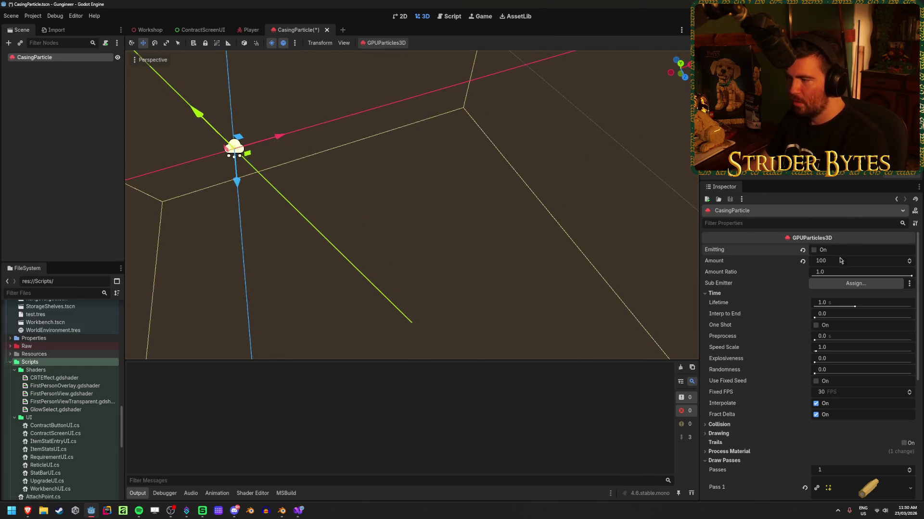
{"action": "double_click", "coordinate": [814, 251]}
- Toggle Emitting on and off repeatedly to test-fire casing bursts
{"action": "left_click", "coordinate": [816, 252]}
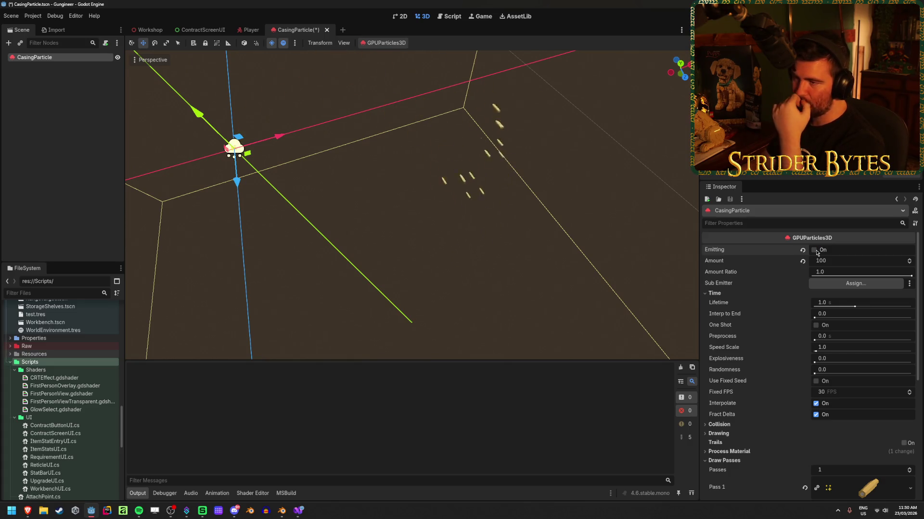
{"action": "left_click", "coordinate": [813, 250]}
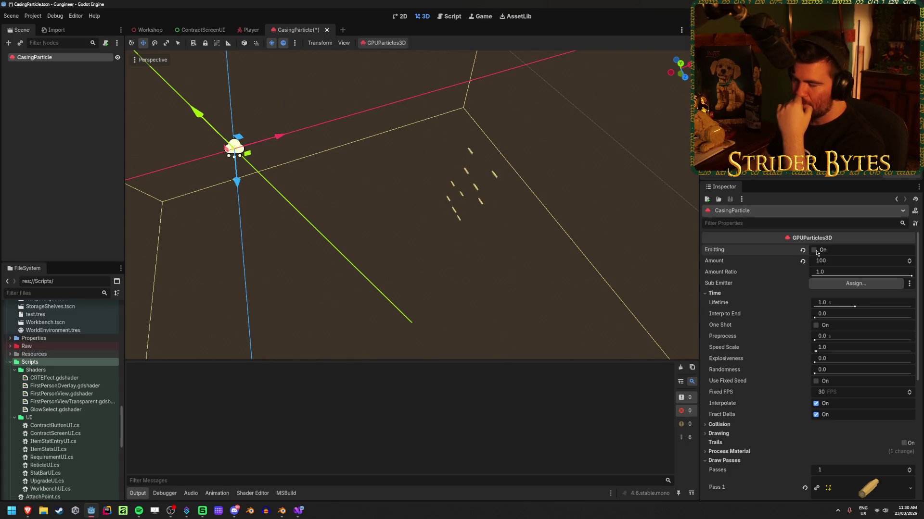
{"action": "left_click", "coordinate": [816, 251]}
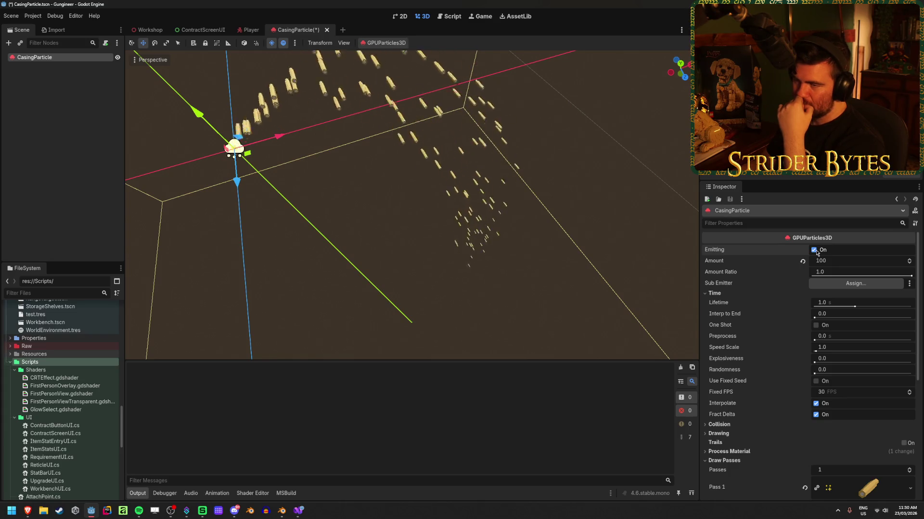
{"action": "left_click", "coordinate": [815, 250]}
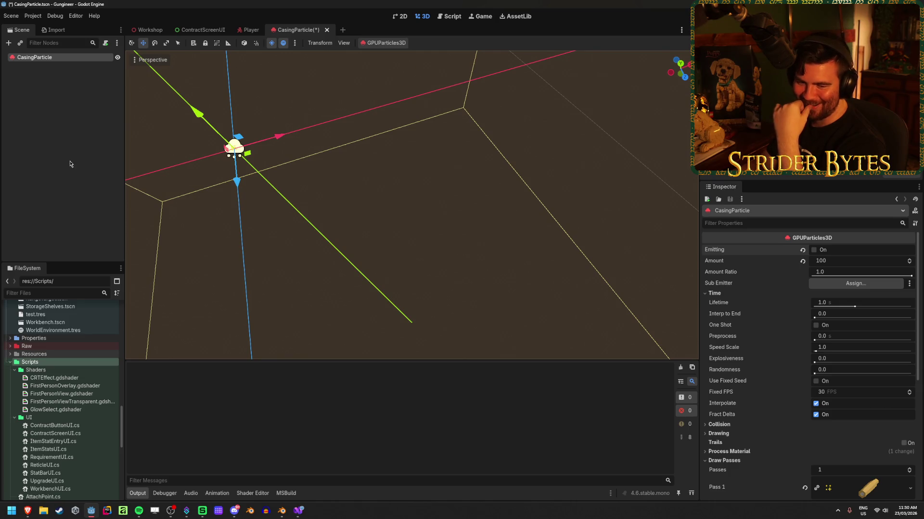
{"action": "left_click", "coordinate": [814, 251]}
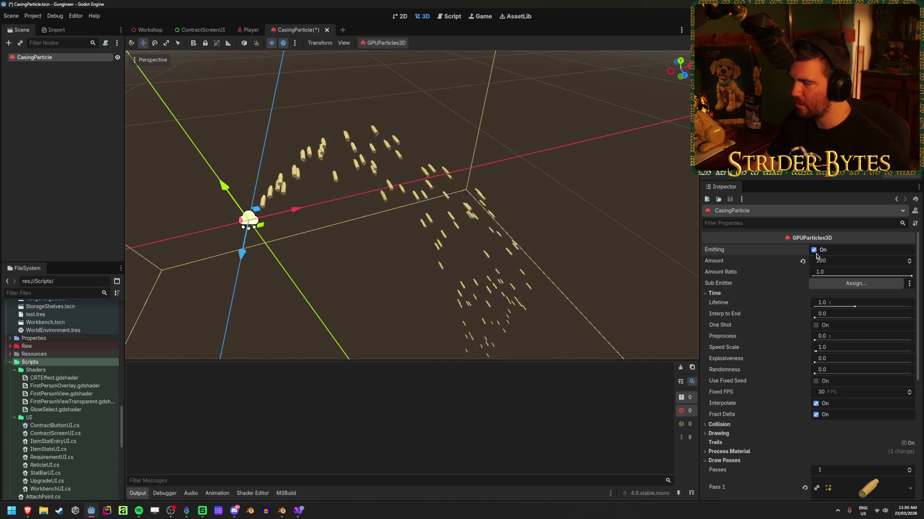
{"action": "left_click", "coordinate": [814, 250]}
- Reduce the Amount, fire more casing rounds, and save the CasingParticle scene
{"action": "left_click", "coordinate": [837, 261]}
{"action": "type", "text": "10"}
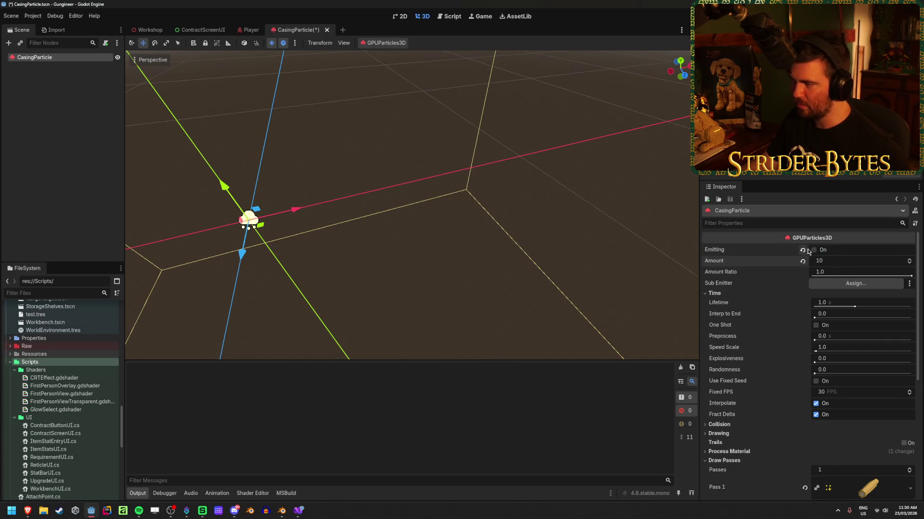
{"action": "left_click", "coordinate": [814, 250]}
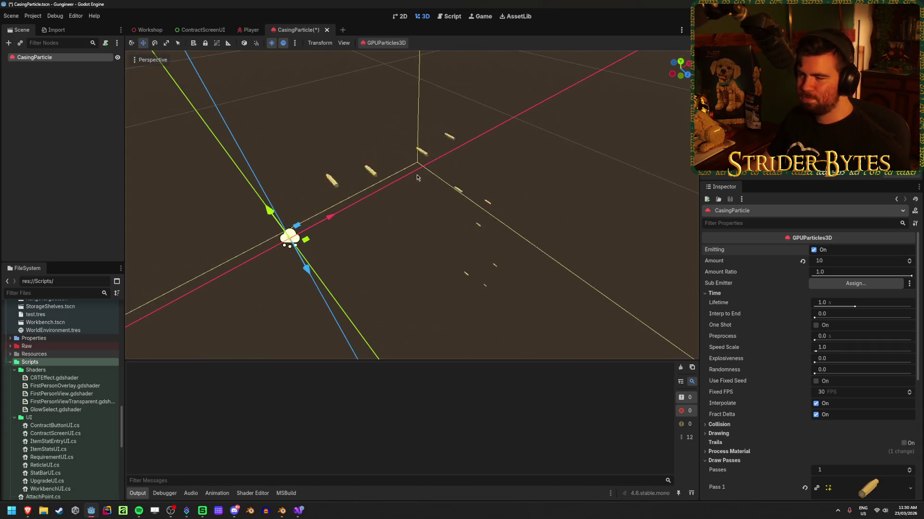
{"action": "left_click", "coordinate": [814, 250]}
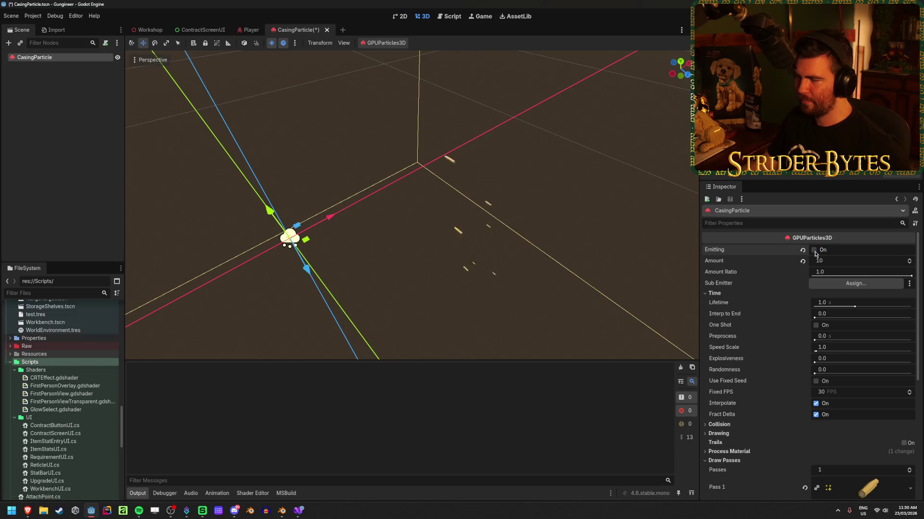
{"action": "left_click", "coordinate": [814, 250]}
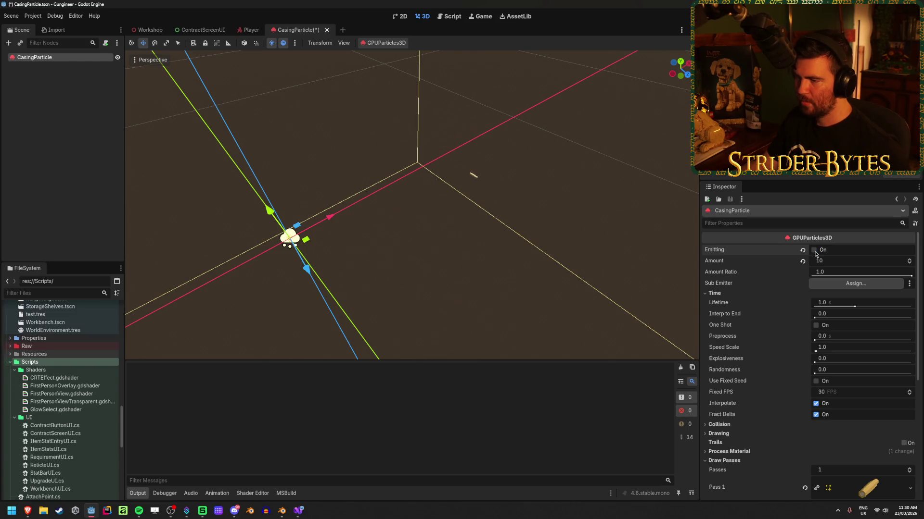
{"action": "left_click", "coordinate": [813, 250]}
{"action": "left_click", "coordinate": [814, 250]}
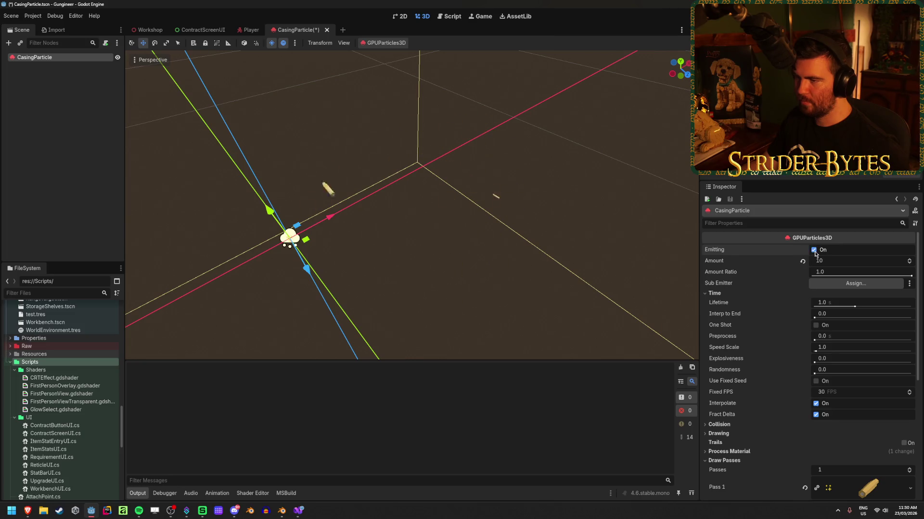
{"action": "key", "text": "ctrl+s"}
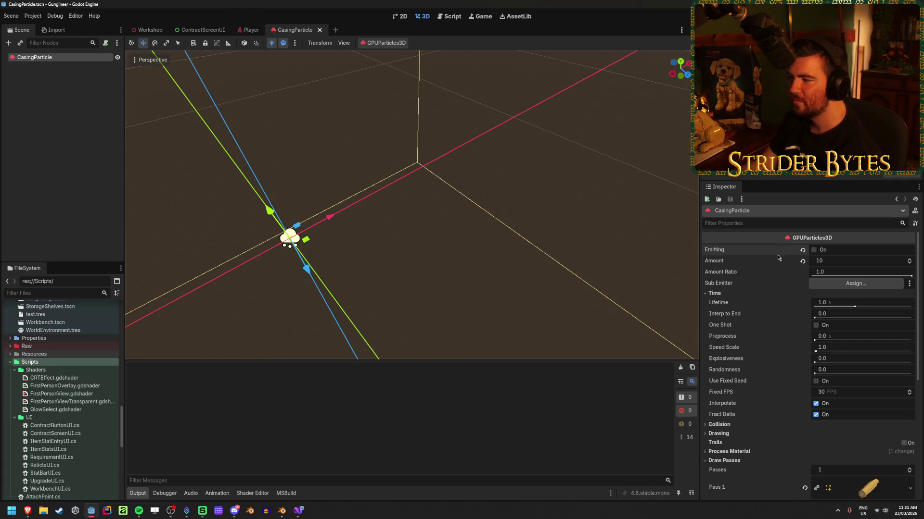
- Commit Amount 10 and test-fire another casing burst
{"action": "left_click", "coordinate": [813, 250]}
{"action": "left_click", "coordinate": [814, 250]}
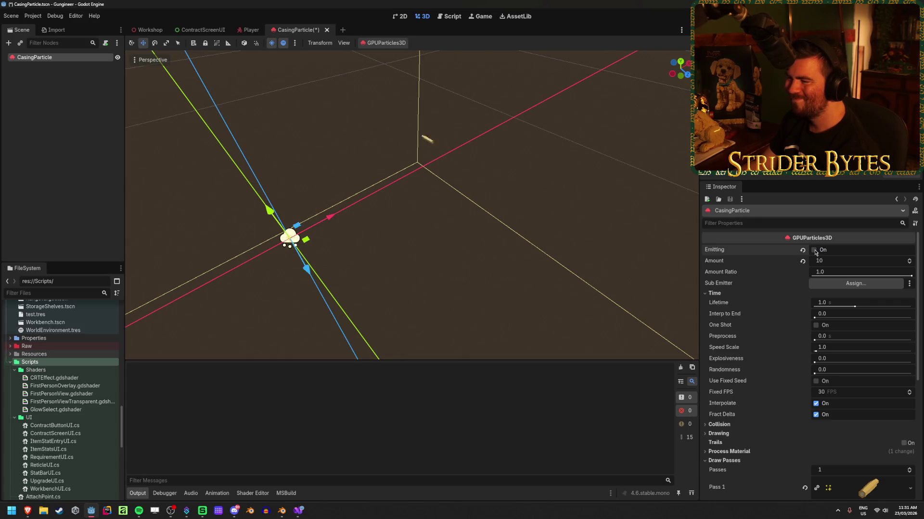
{"action": "left_click", "coordinate": [814, 250]}
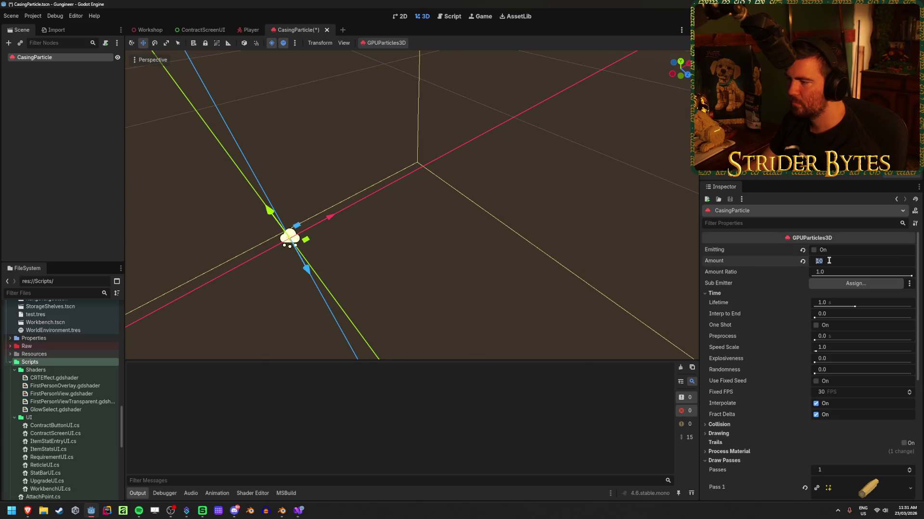
{"action": "key", "text": "Return"}
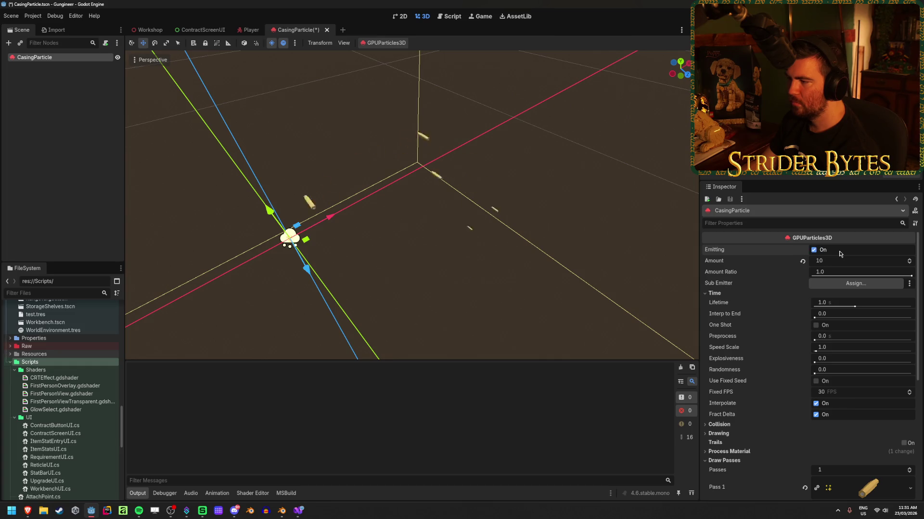
{"action": "left_click", "coordinate": [840, 254]}
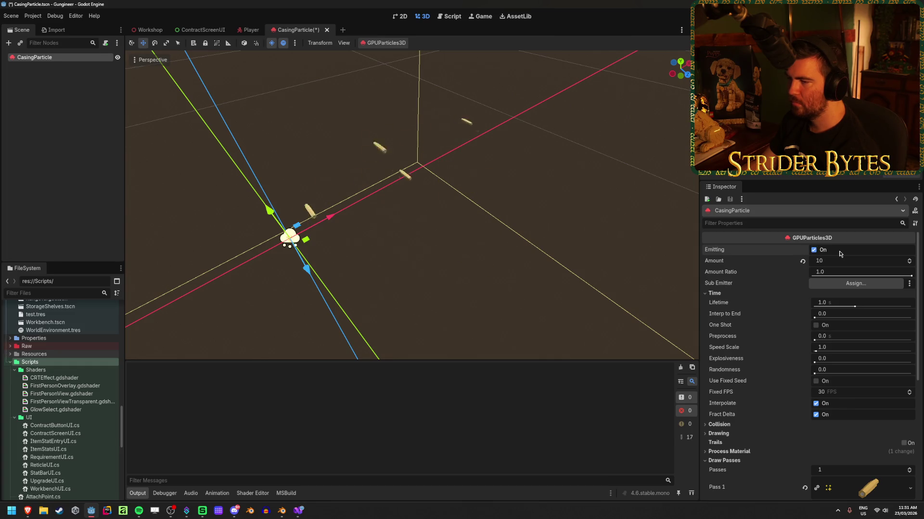
{"action": "left_click", "coordinate": [835, 303]}
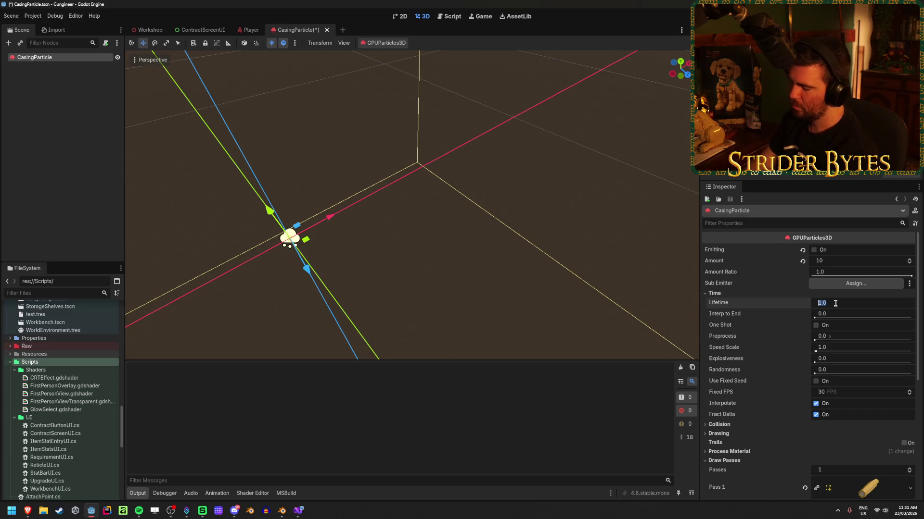
{"action": "type", "text": "1000"}
- Set Lifetime to 1000 s and Amount to 10000, preview while orbiting, then stop Emitting
{"action": "key", "text": "Return"}
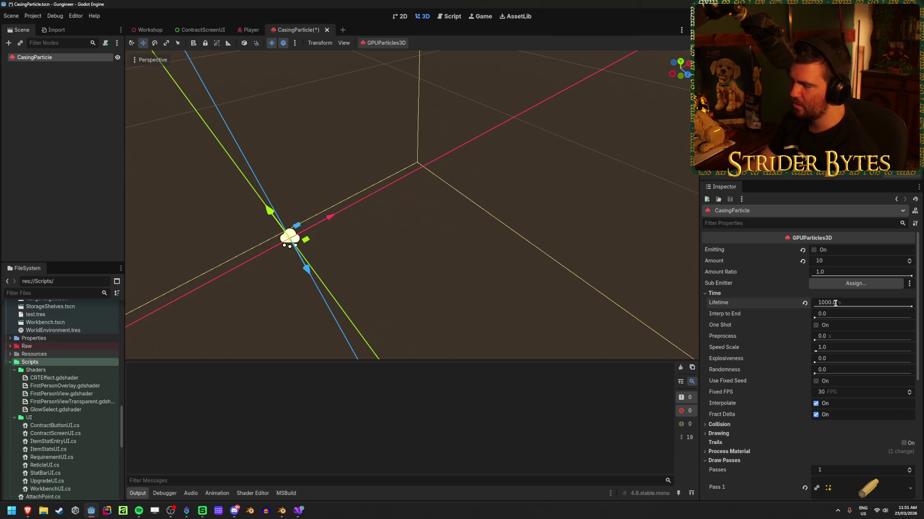
{"action": "left_click", "coordinate": [814, 250]}
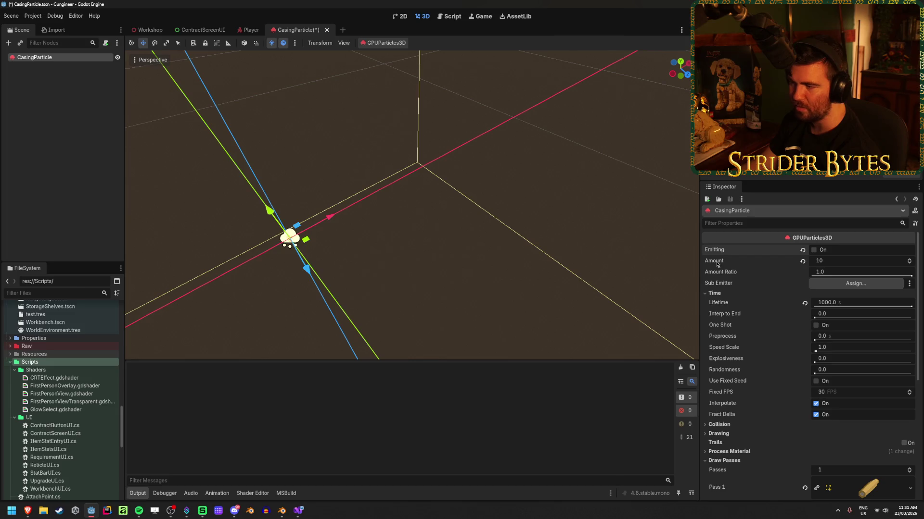
{"action": "mouse_move", "coordinate": [717, 265]}
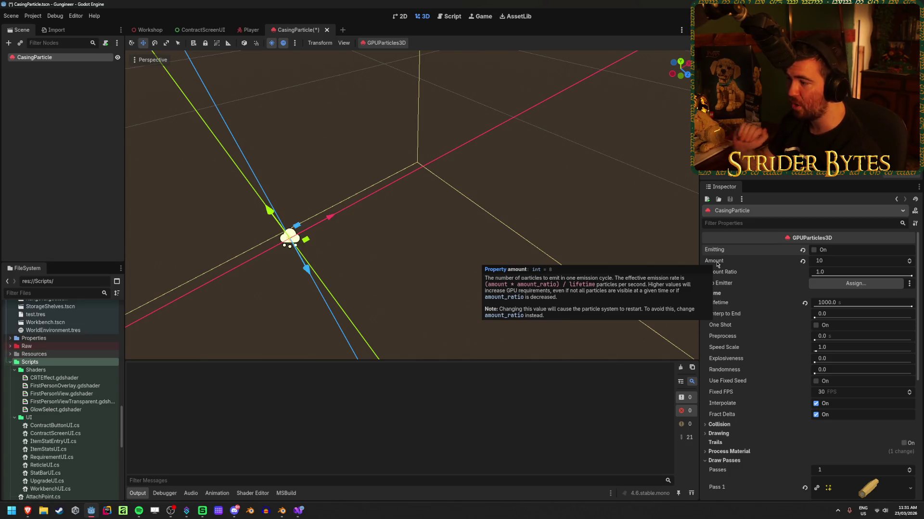
{"action": "left_click", "coordinate": [838, 262]}
{"action": "type", "text": "000"}
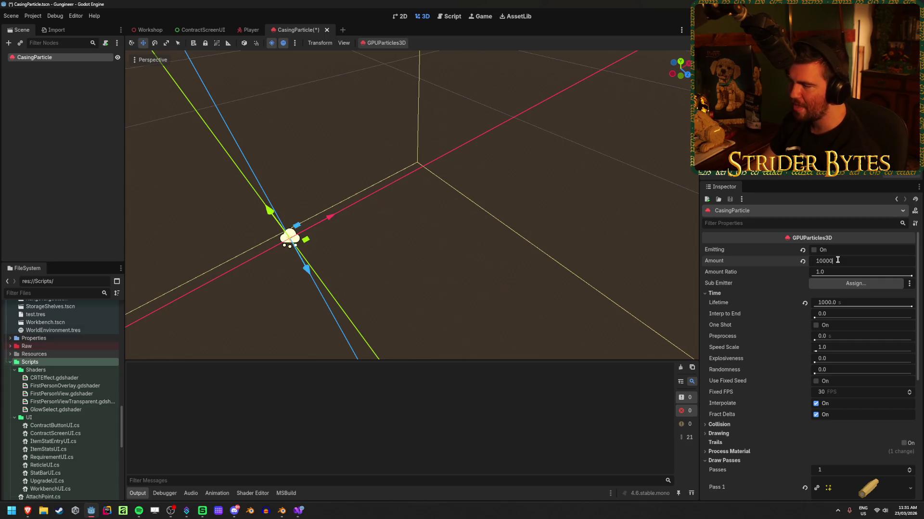
{"action": "left_click", "coordinate": [814, 250]}
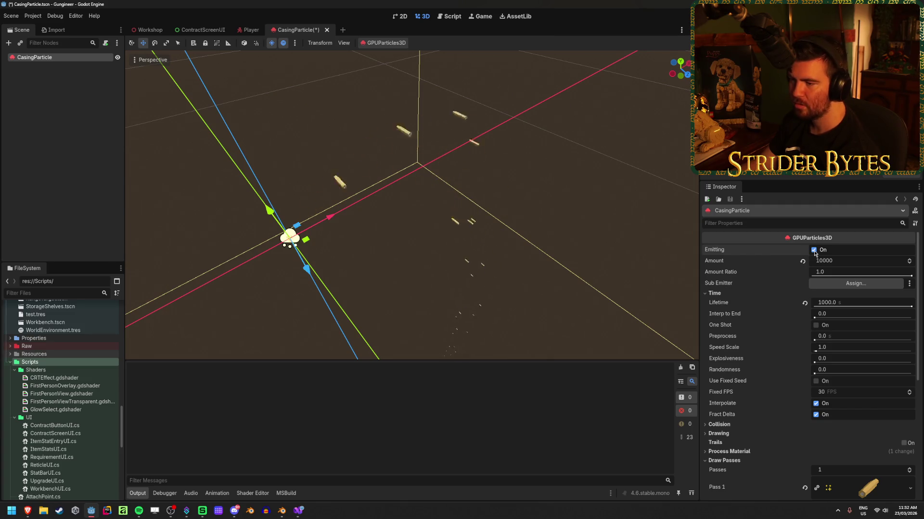
{"action": "left_click_drag", "start_coordinate": [486, 251], "coordinate": [510, 278]}
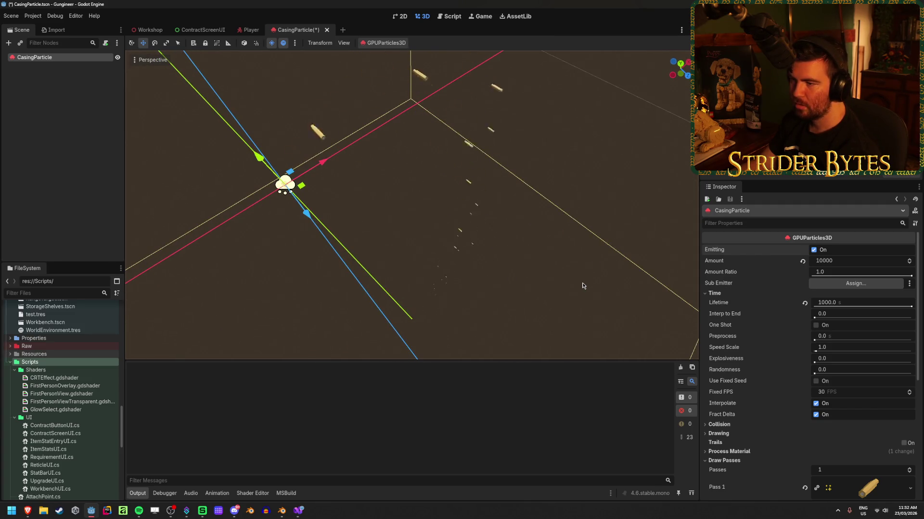
{"action": "left_click", "coordinate": [814, 251]}
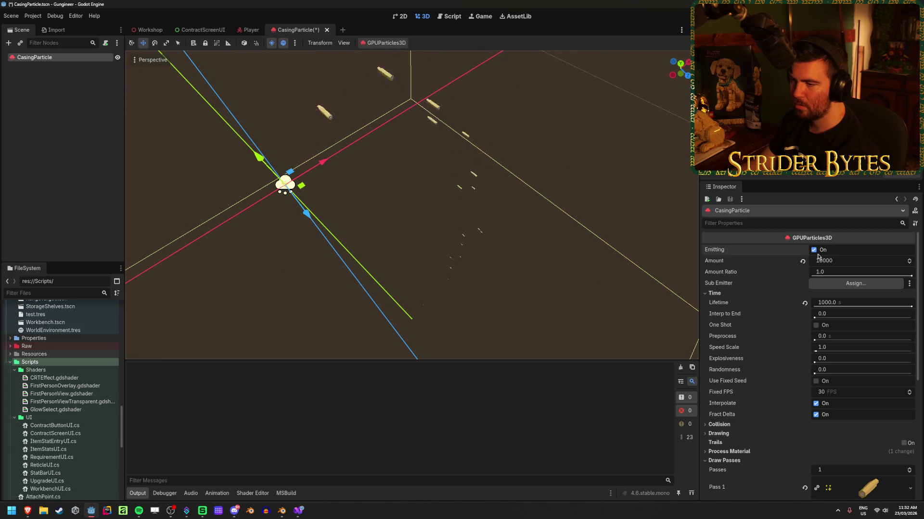
{"action": "left_click_drag", "start_coordinate": [472, 279], "coordinate": [473, 278]}
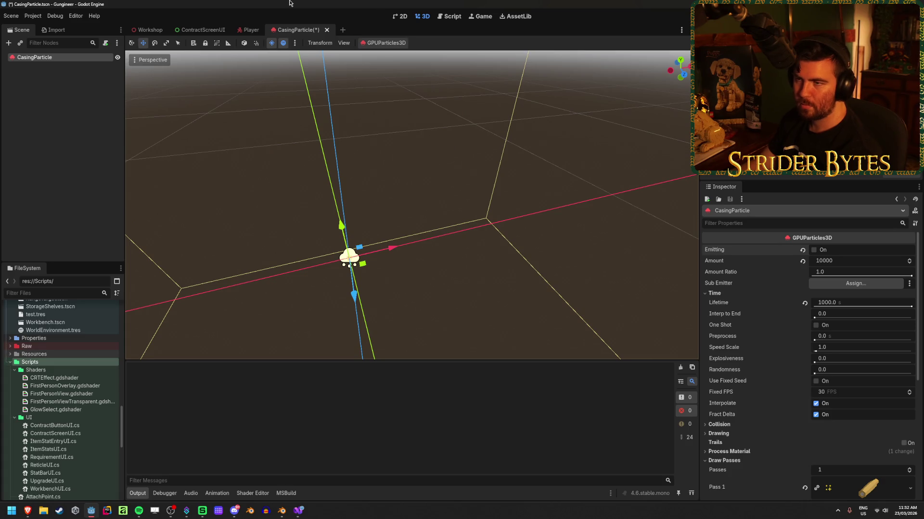
- Save the CasingParticle scene and switch to the Player scene tab
{"action": "key", "text": "ctrl+s"}
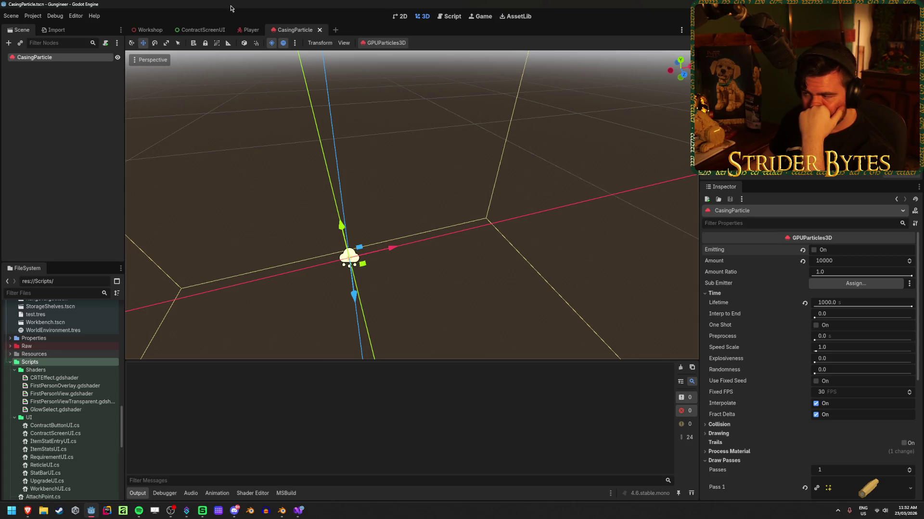
{"action": "left_click", "coordinate": [254, 33]}
{"action": "left_click", "coordinate": [291, 32]}
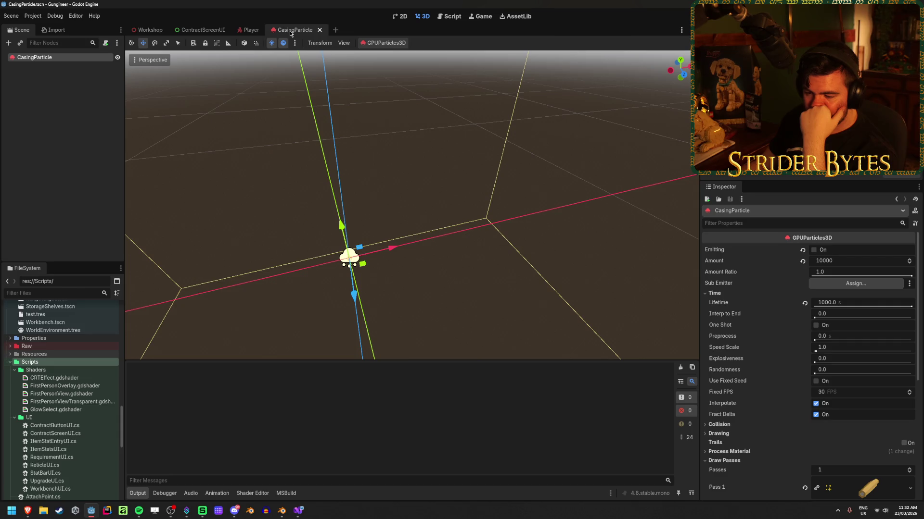
{"action": "left_click", "coordinate": [245, 31]}
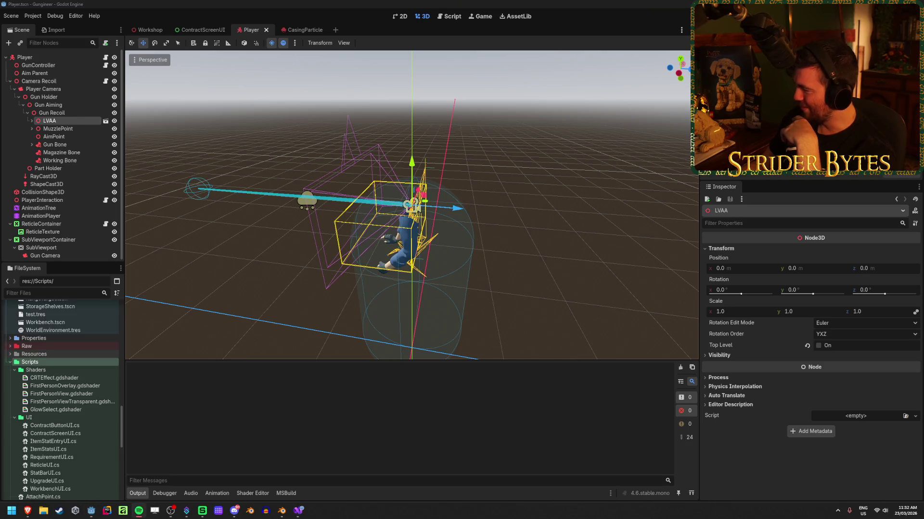
- Return from the Player scene to CasingParticle and frame the emitter with F
{"action": "left_click", "coordinate": [262, 3]}
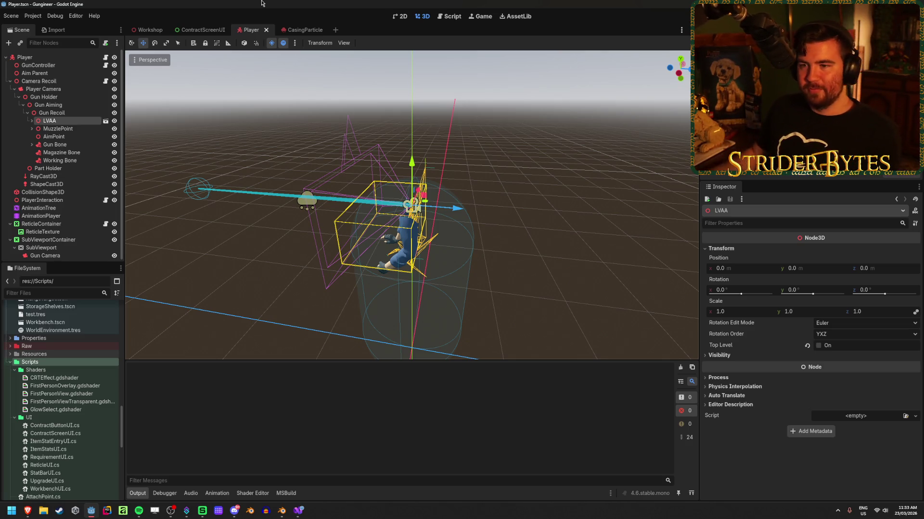
{"action": "left_click", "coordinate": [264, 115]}
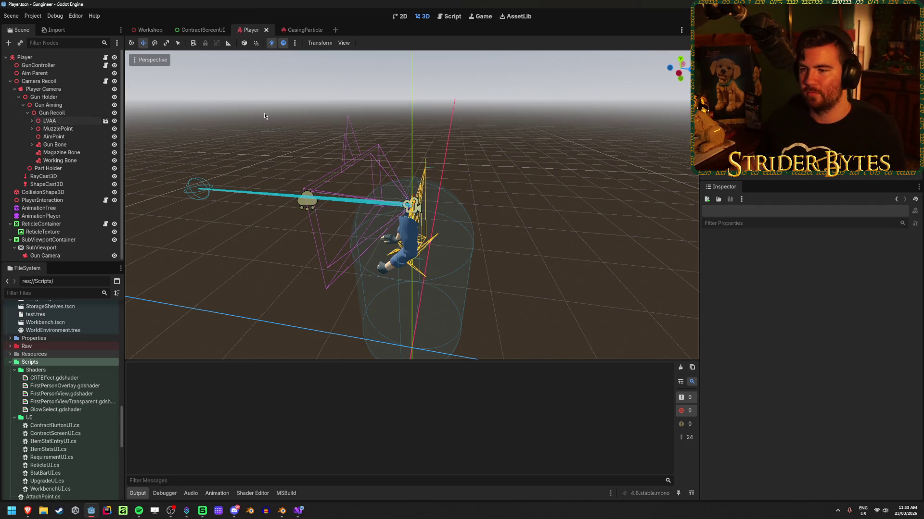
{"action": "left_click", "coordinate": [303, 29]}
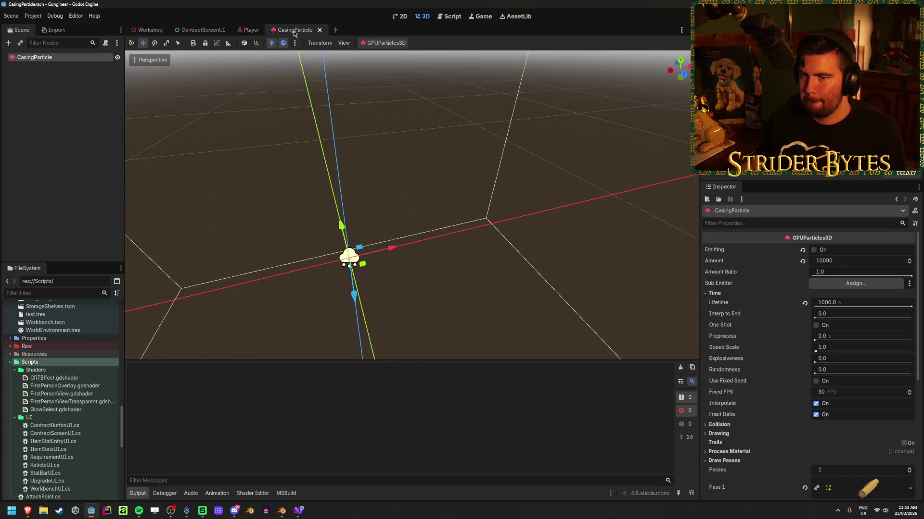
{"action": "key", "text": "f"}
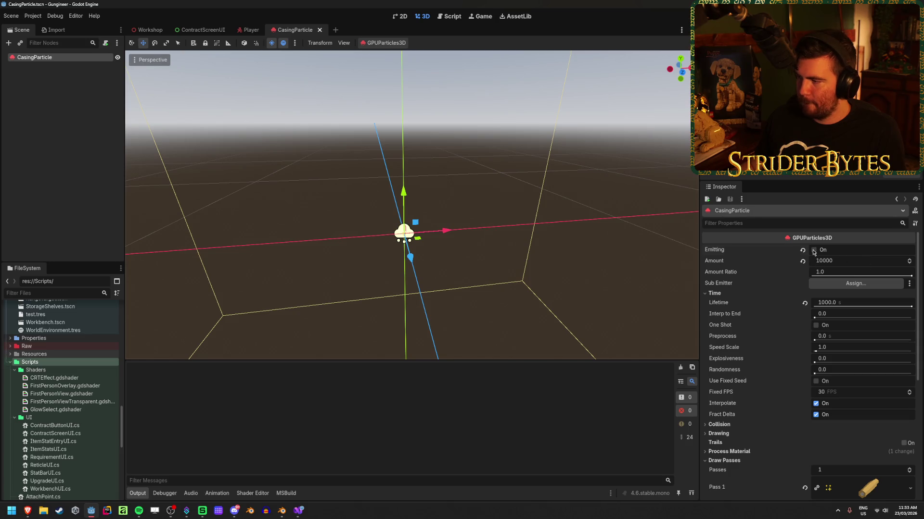
- Toggle Emitting, reselect CasingParticle to show its properties, and switch to Visual Studio's Casing.cs
{"action": "left_click", "coordinate": [813, 250]}
{"action": "left_click", "coordinate": [624, 239]}
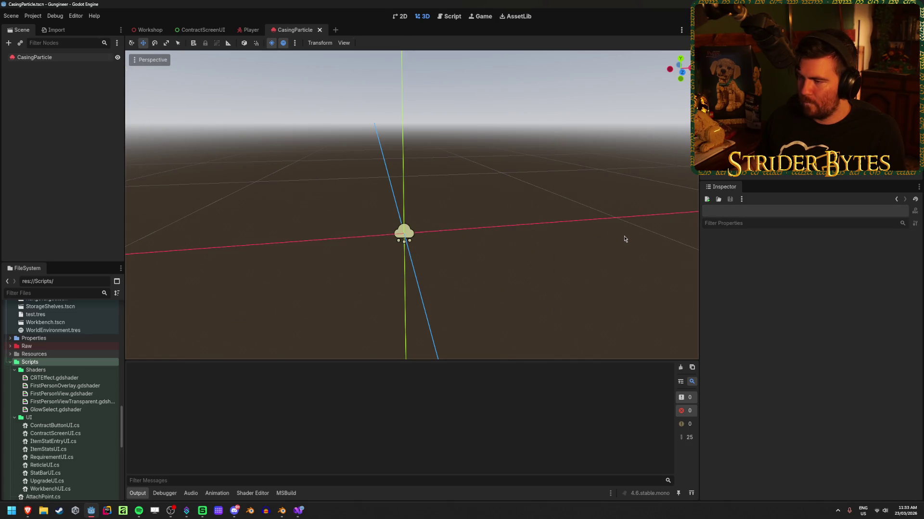
{"action": "left_click", "coordinate": [29, 57]}
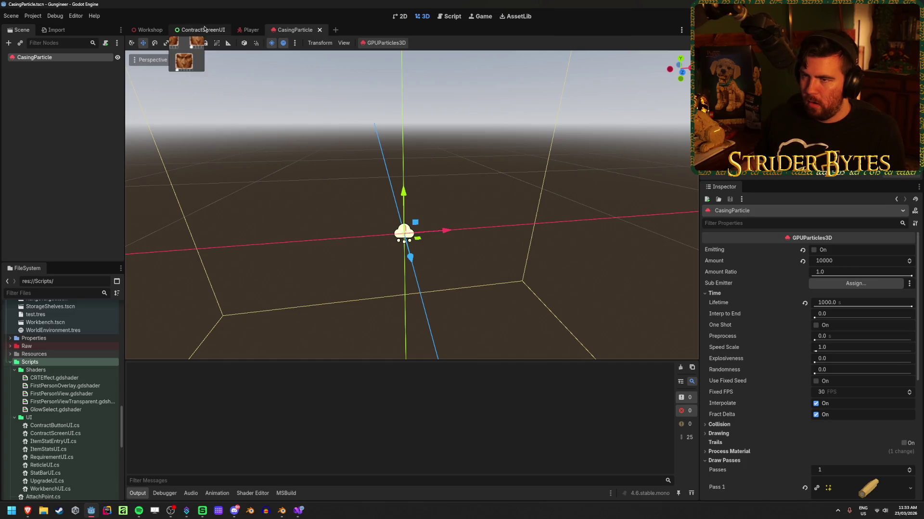
{"action": "scroll", "coordinate": [68, 409], "scroll_direction": "down", "scroll_amount": 3}
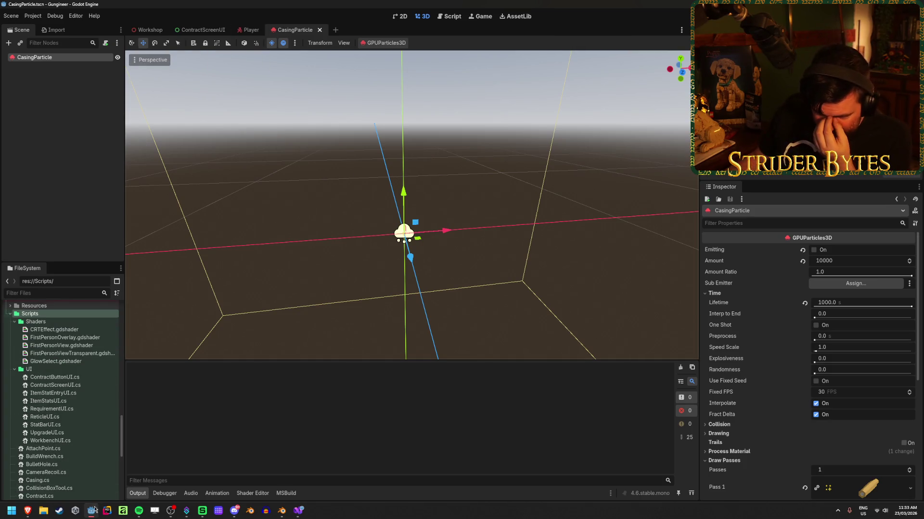
{"action": "left_click", "coordinate": [299, 511]}
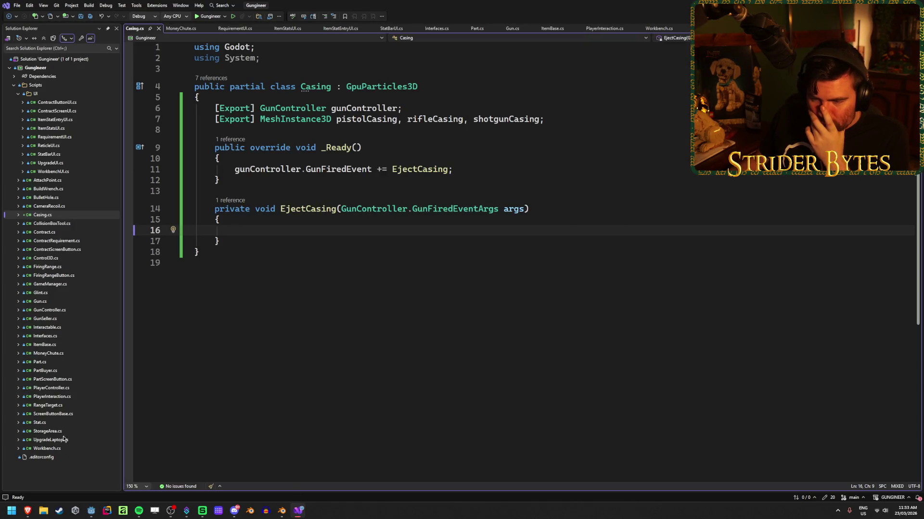
- Open Stat.cs from Solution Explorer, skim it, and return to Godot
{"action": "double_click", "coordinate": [41, 422]}
{"action": "scroll", "coordinate": [368, 282], "scroll_direction": "down", "scroll_amount": 6}
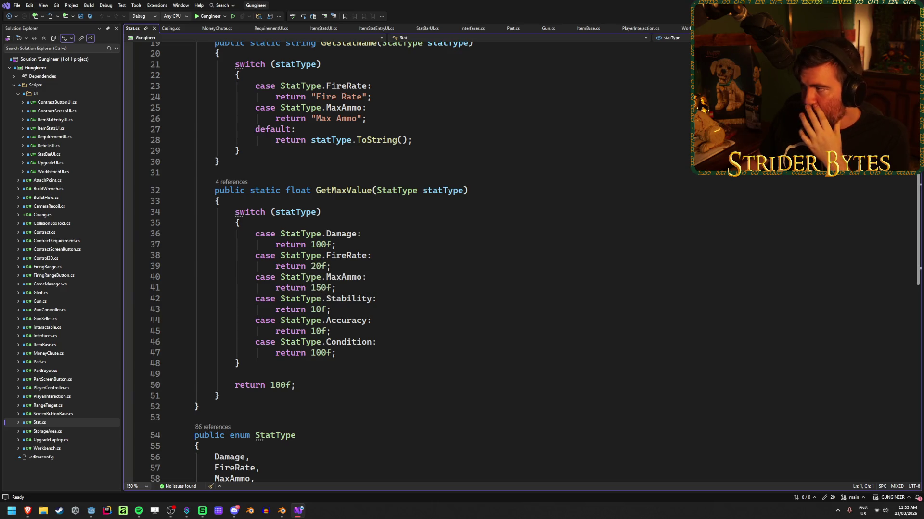
{"action": "key", "text": "alt+Tab"}
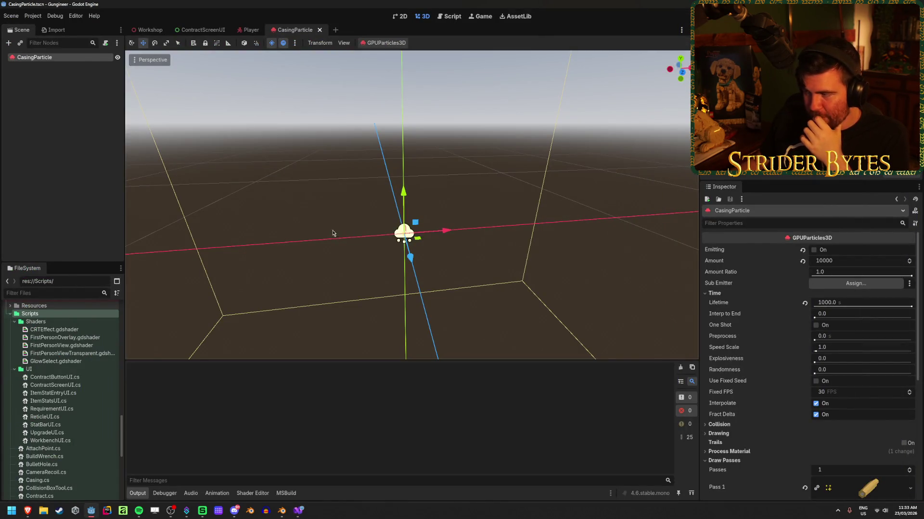
- Try Lifetime 50 then 1000, settle on 500 s, and save the CasingParticle scene
{"action": "left_click", "coordinate": [851, 261]}
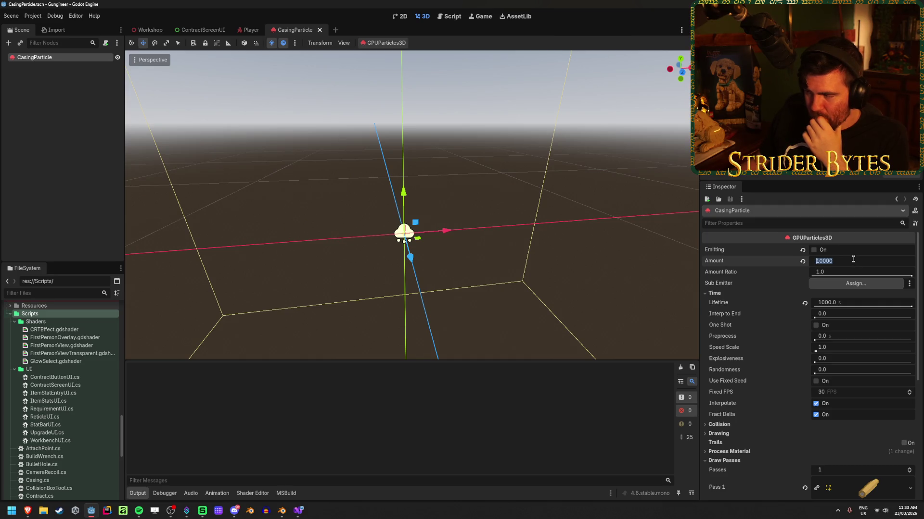
{"action": "left_click", "coordinate": [839, 301]}
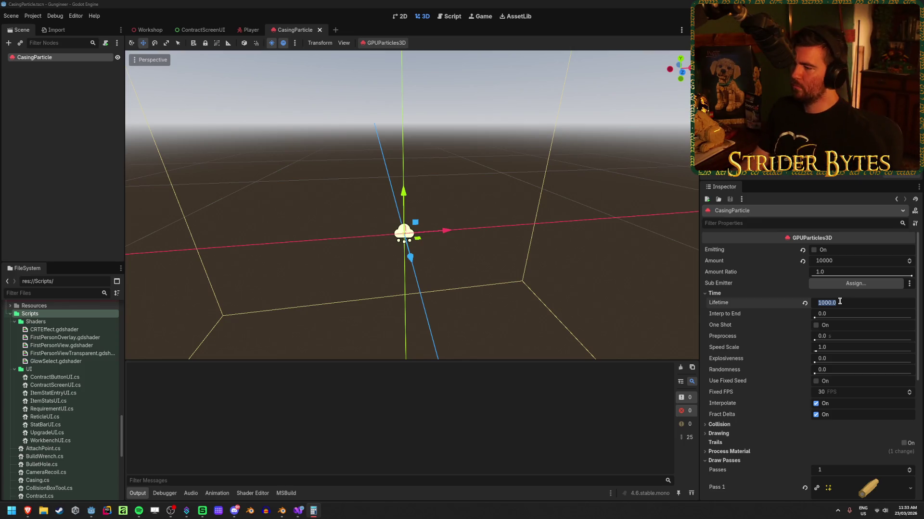
{"action": "type", "text": "50"}
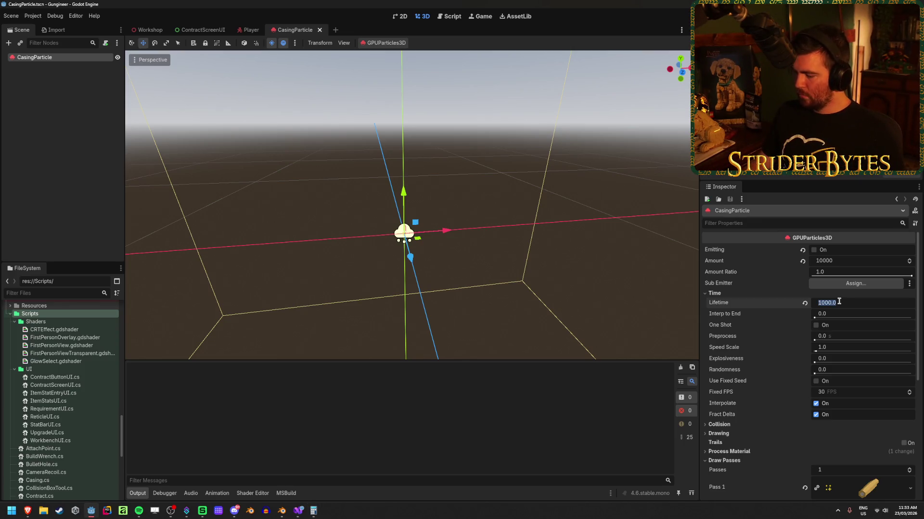
{"action": "key", "text": "Return"}
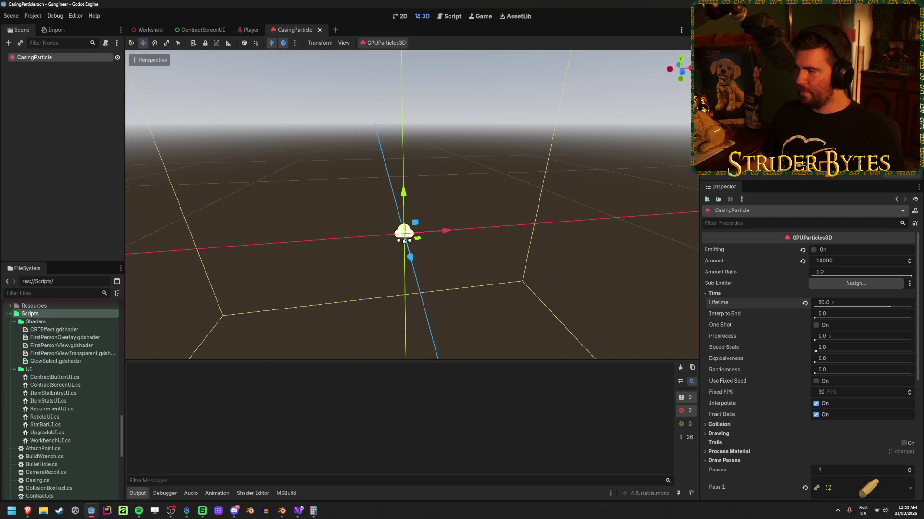
{"action": "left_click", "coordinate": [845, 304]}
{"action": "type", "text": "1000"}
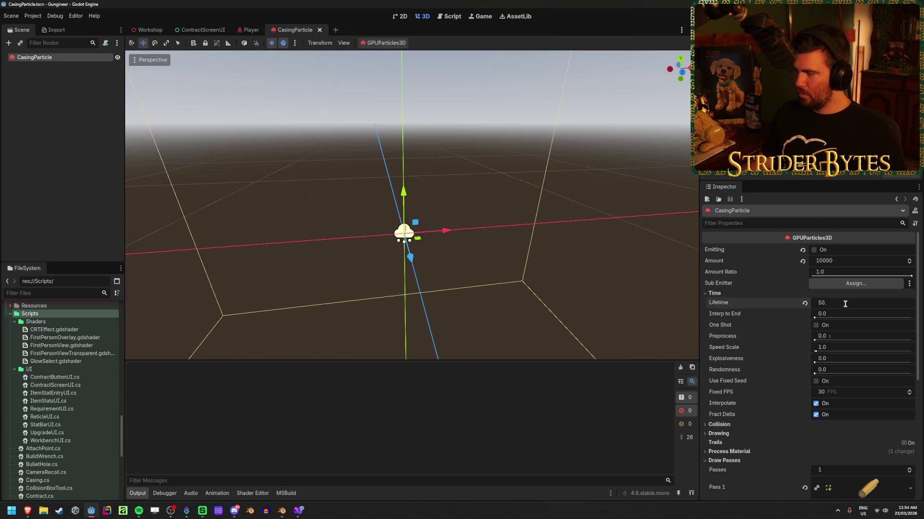
{"action": "key", "text": "Return"}
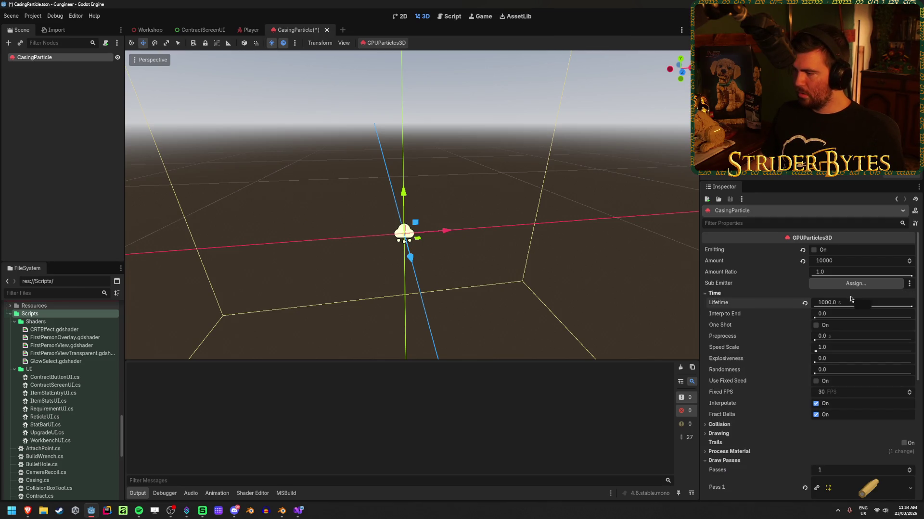
{"action": "left_click", "coordinate": [846, 302]}
{"action": "type", "text": "500"}
{"action": "key", "text": "Return"}
{"action": "key", "text": "ctrl+s"}
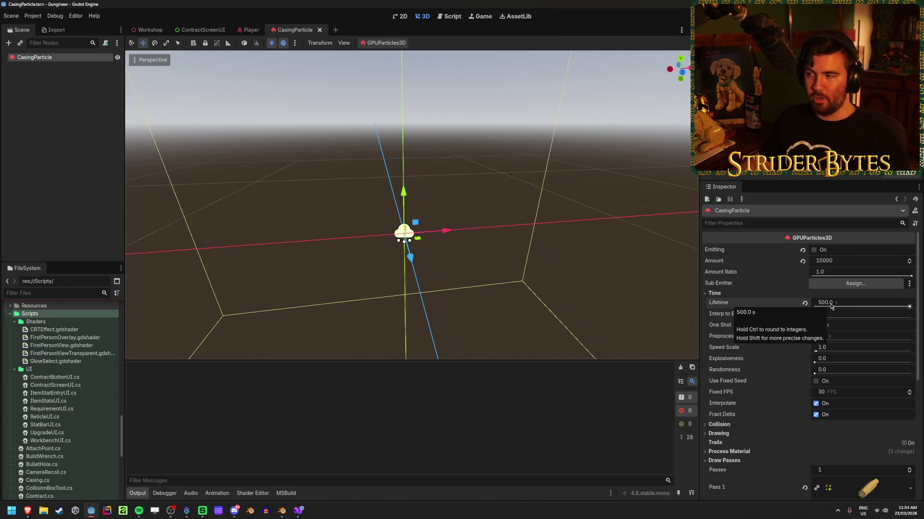
{"action": "mouse_move", "coordinate": [296, 513]}
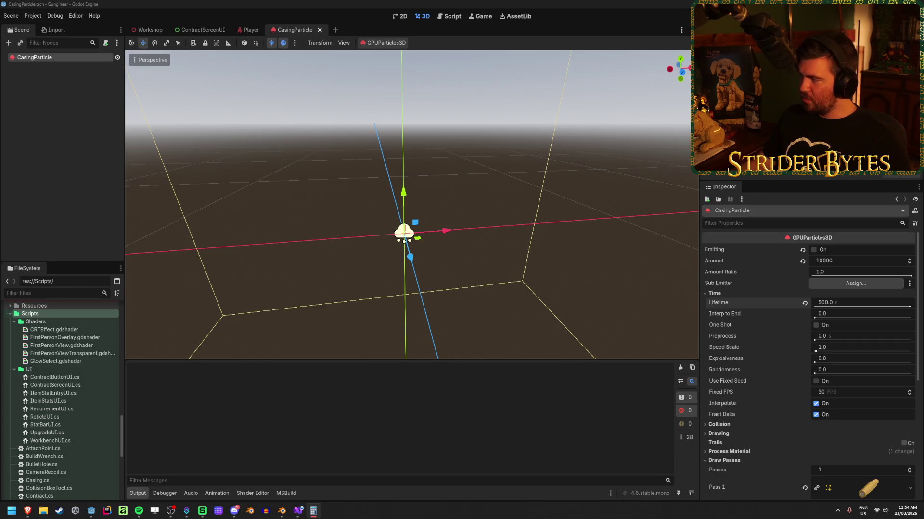
- Set the CasingParticle emitter's Lifetime to 600 s, enter a new Amount, and save the scene
{"action": "left_click", "coordinate": [847, 302]}
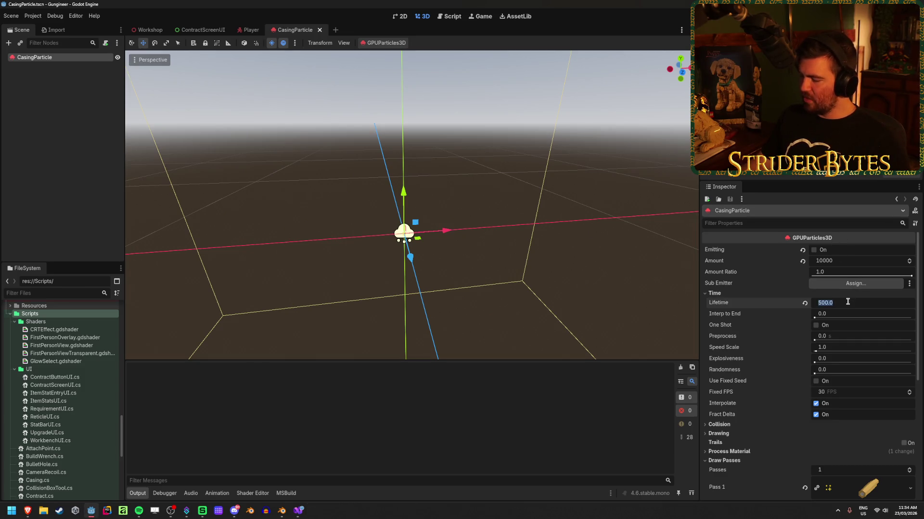
{"action": "type", "text": "600"}
{"action": "key", "text": "Return"}
{"action": "left_click", "coordinate": [842, 263]}
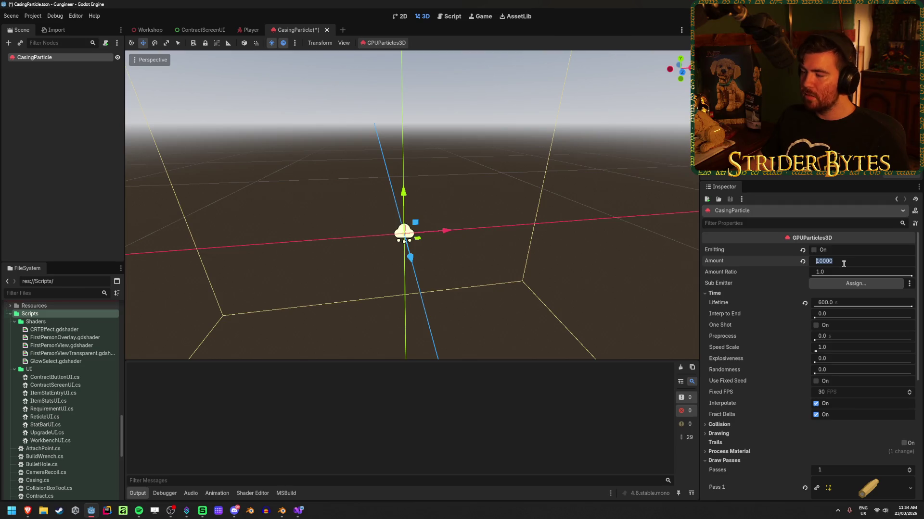
{"action": "type", "text": "1200"}
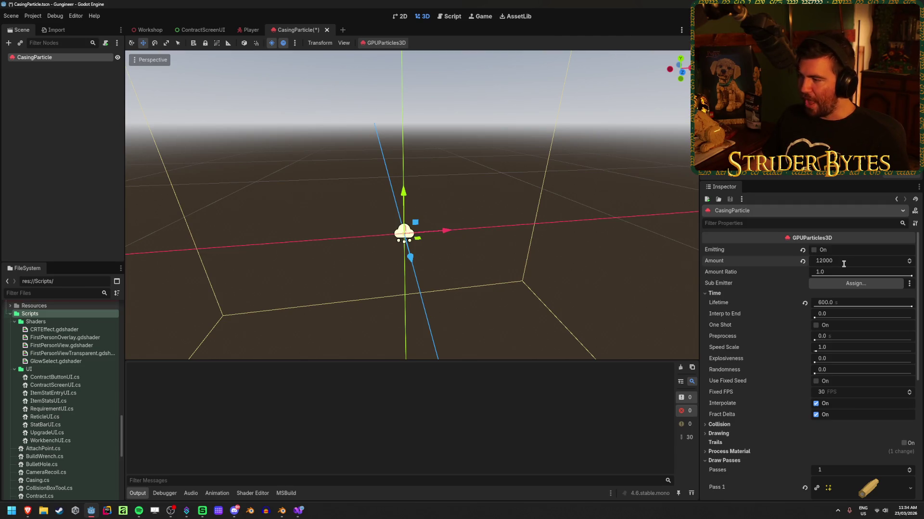
{"action": "key", "text": "Return"}
{"action": "key", "text": "ctrl+s"}
- Re-enter the Amount as 600*20 (12000) and toggle Emitting to preview the casings
{"action": "left_click", "coordinate": [849, 263]}
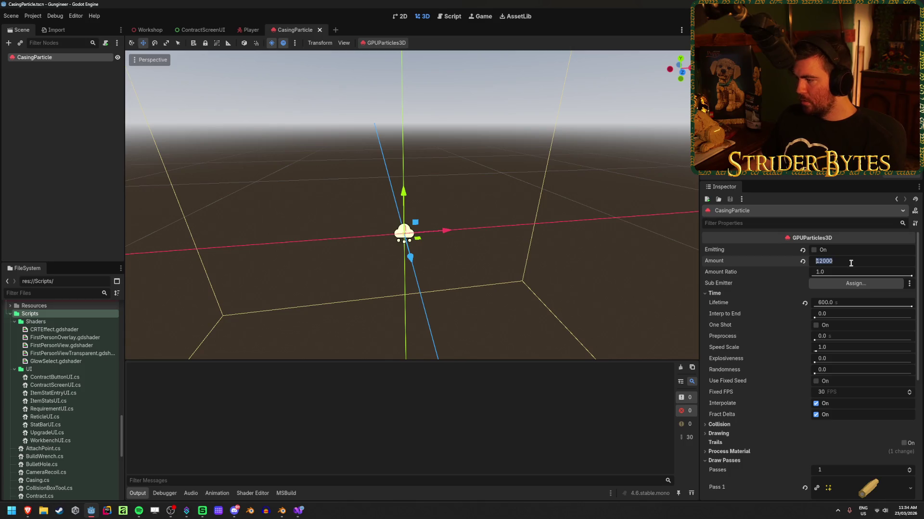
{"action": "type", "text": "600*20"}
{"action": "key", "text": "Return"}
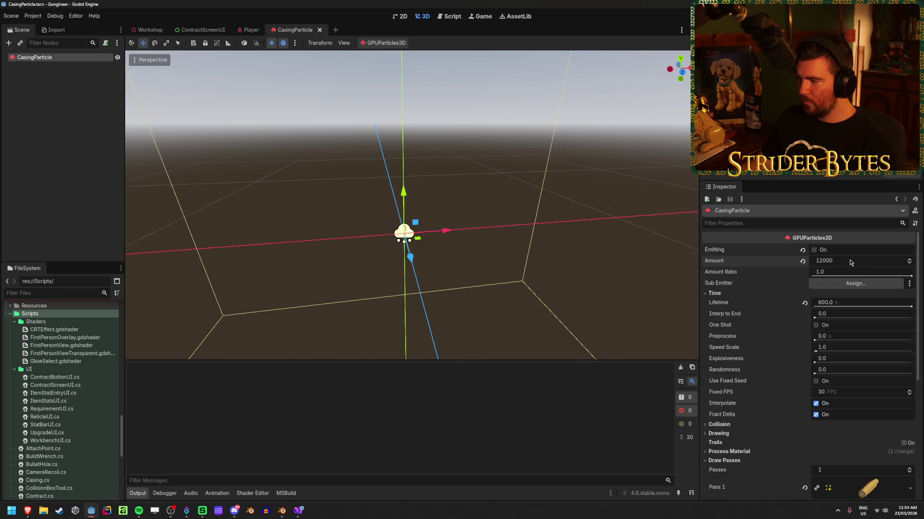
{"action": "double_click", "coordinate": [814, 250]}
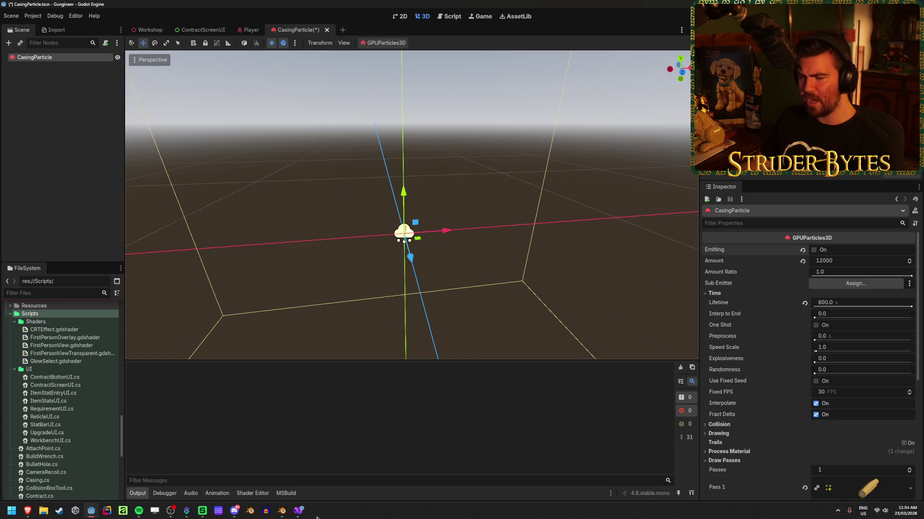
- In Casing.cs, start an EmitParticle call in EjectCasing, leaving 'Emi' typed
{"action": "left_click", "coordinate": [298, 511]}
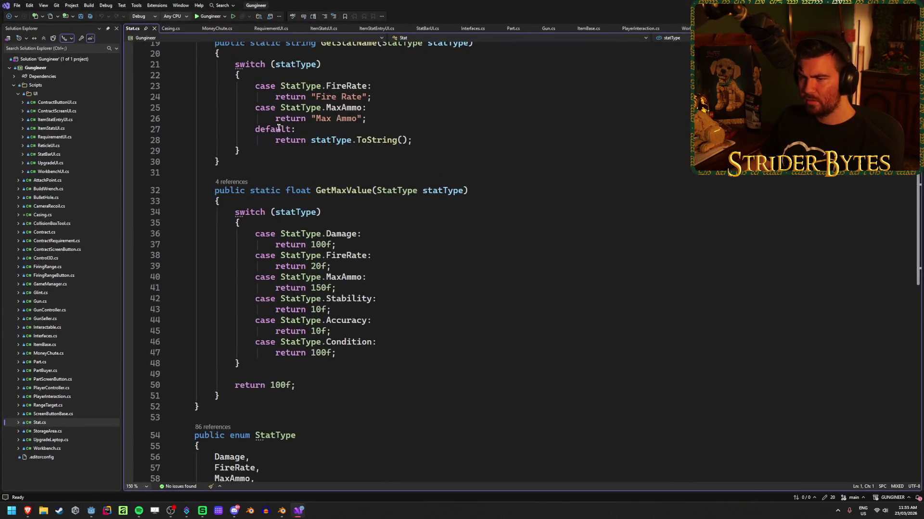
{"action": "left_click", "coordinate": [170, 29]}
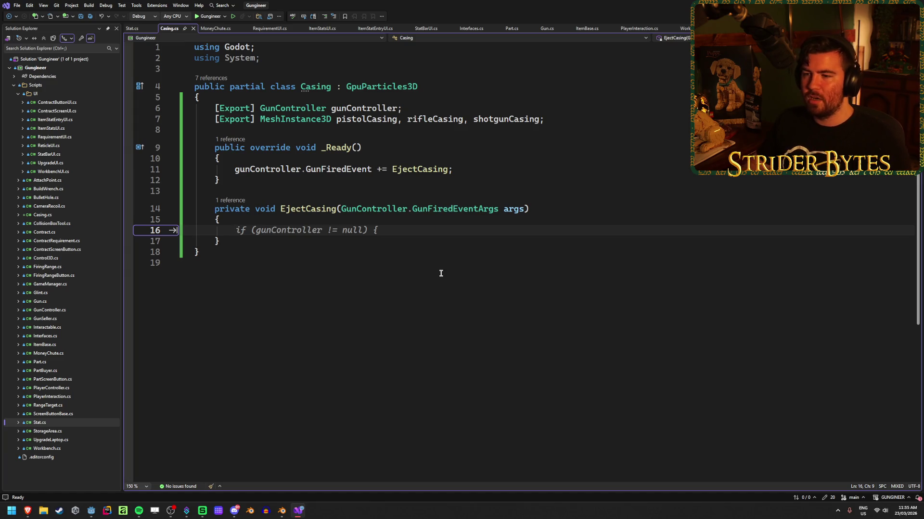
{"action": "key", "text": "Escape"}
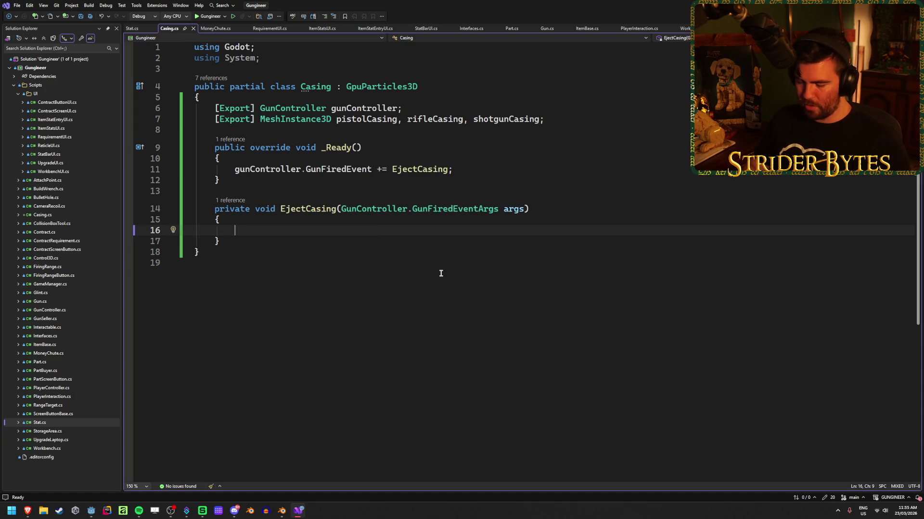
{"action": "type", "text": "Emmit"}
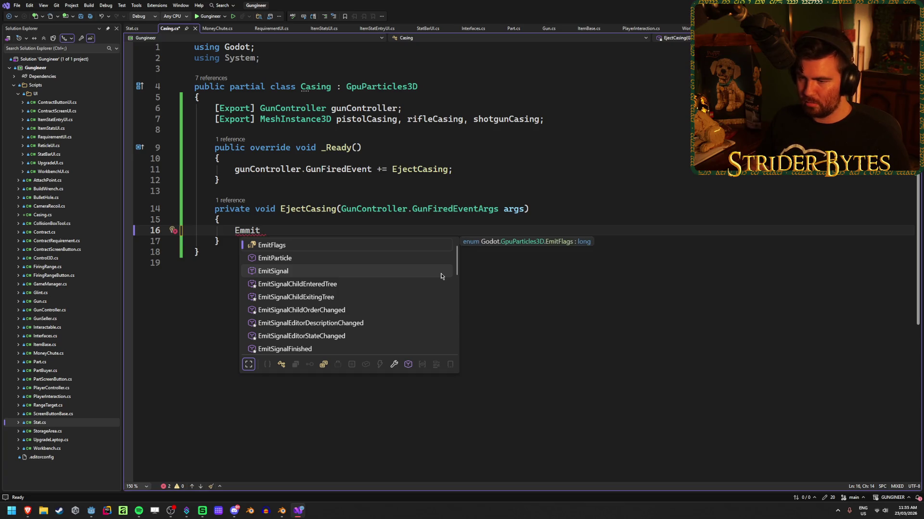
{"action": "key", "text": "BackSpace"}
{"action": "key", "text": "BackSpace"}
{"action": "key", "text": "BackSpace"}
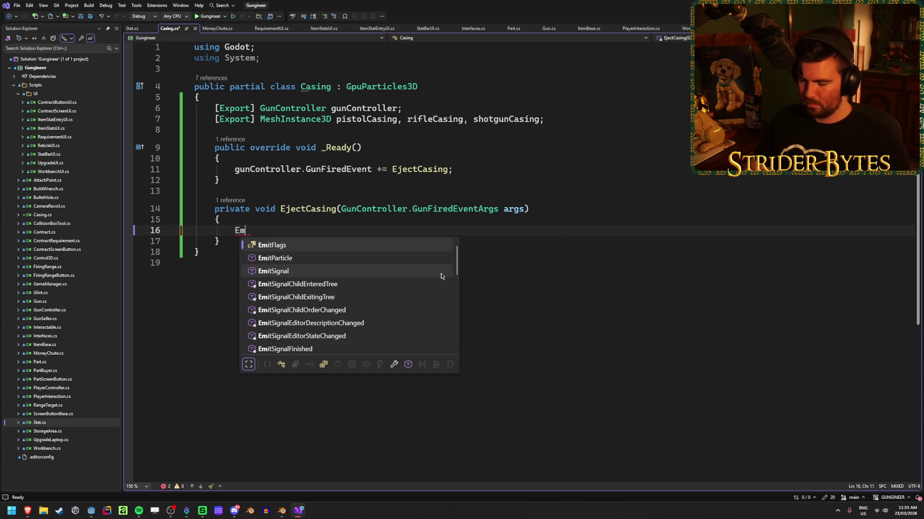
{"action": "type", "text": "itt"}
{"action": "key", "text": "BackSpace"}
{"action": "key", "text": "BackSpace"}
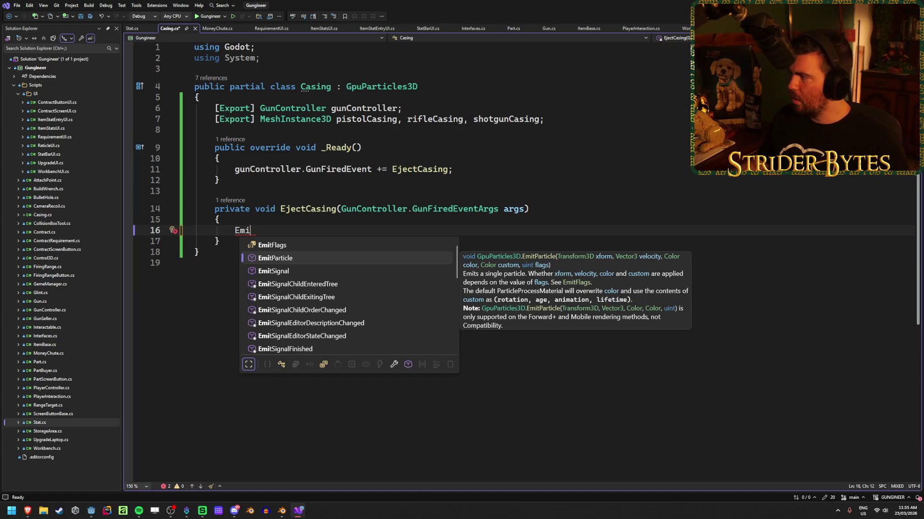
{"action": "key", "text": "Escape"}
{"action": "left_click", "coordinate": [28, 512]}
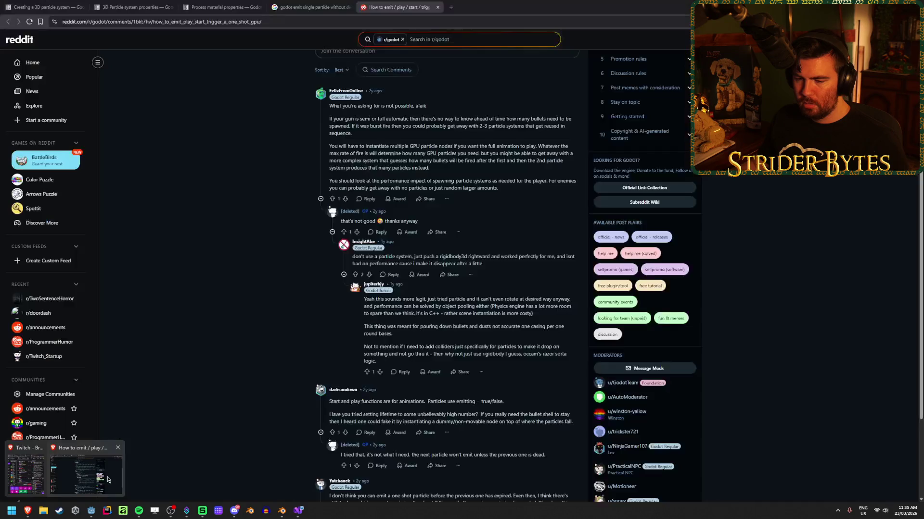
- Go back to the Particle systems (3D) overview page in the Godot Docs
{"action": "left_click", "coordinate": [142, 4]}
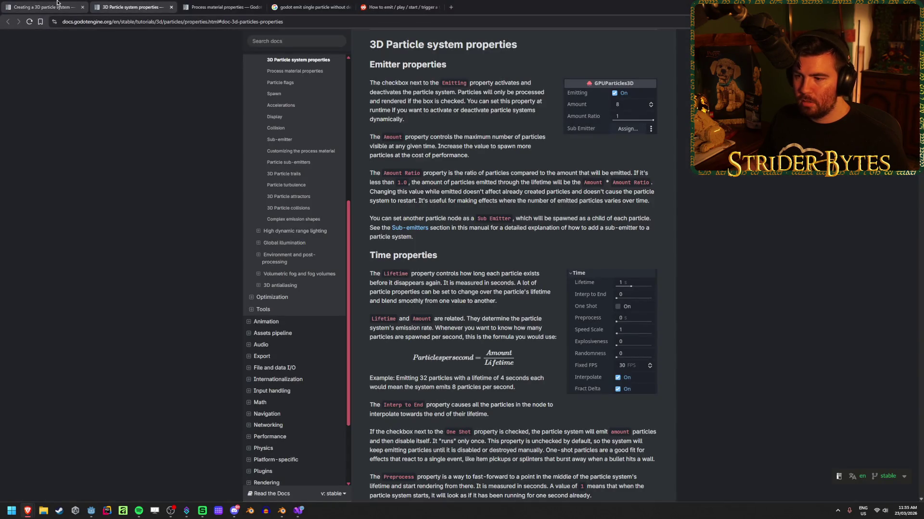
{"action": "left_click", "coordinate": [57, 4]}
{"action": "left_click", "coordinate": [8, 21]}
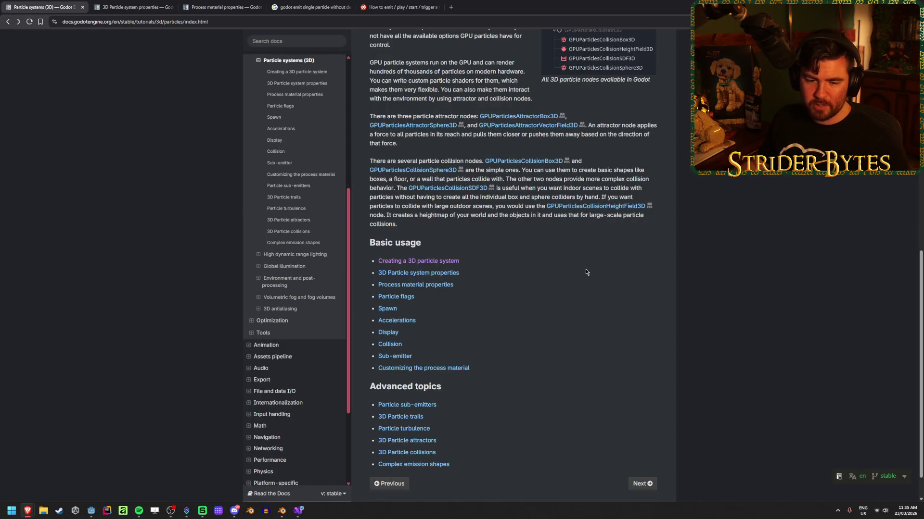
{"action": "key", "text": "alt+Tab"}
{"action": "left_click", "coordinate": [615, 299]}
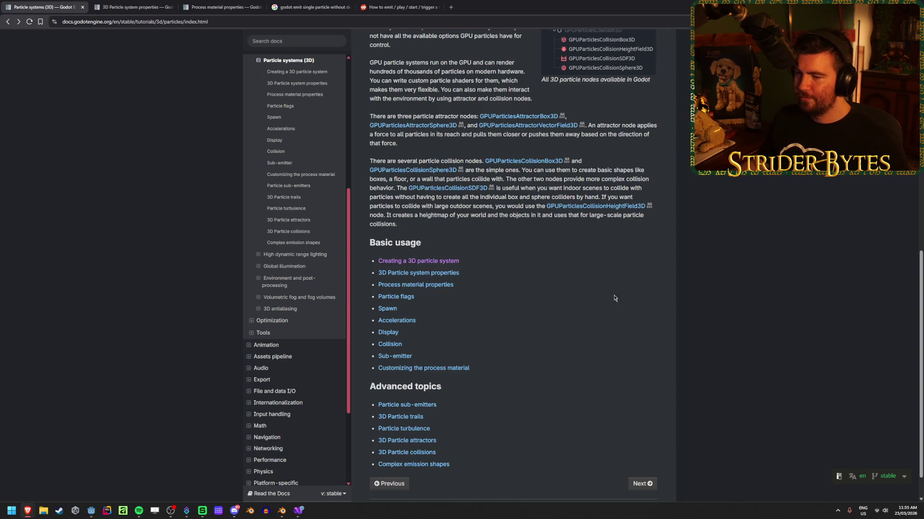
{"action": "scroll", "coordinate": [581, 287], "scroll_direction": "down", "scroll_amount": 1}
{"action": "scroll", "coordinate": [581, 287], "scroll_direction": "up", "scroll_amount": 1}
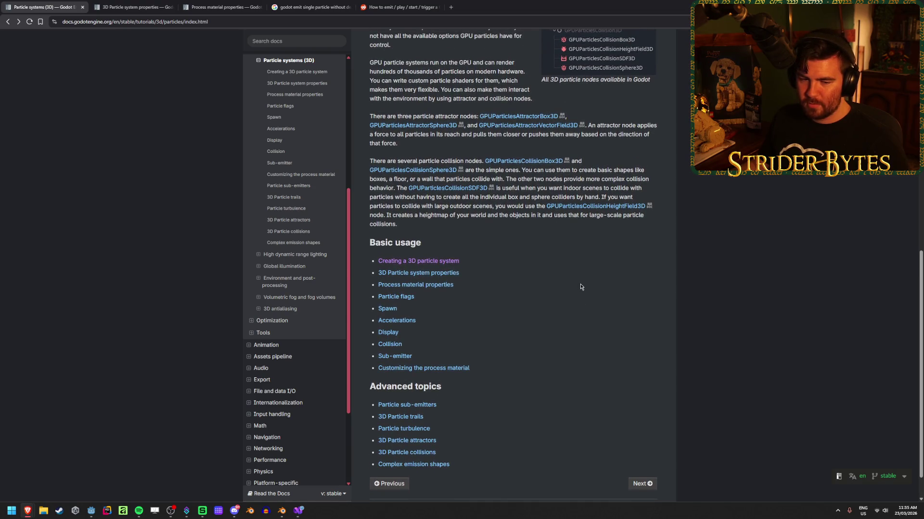
{"action": "scroll", "coordinate": [581, 287], "scroll_direction": "down", "scroll_amount": 1}
{"action": "scroll", "coordinate": [581, 287], "scroll_direction": "up", "scroll_amount": 1}
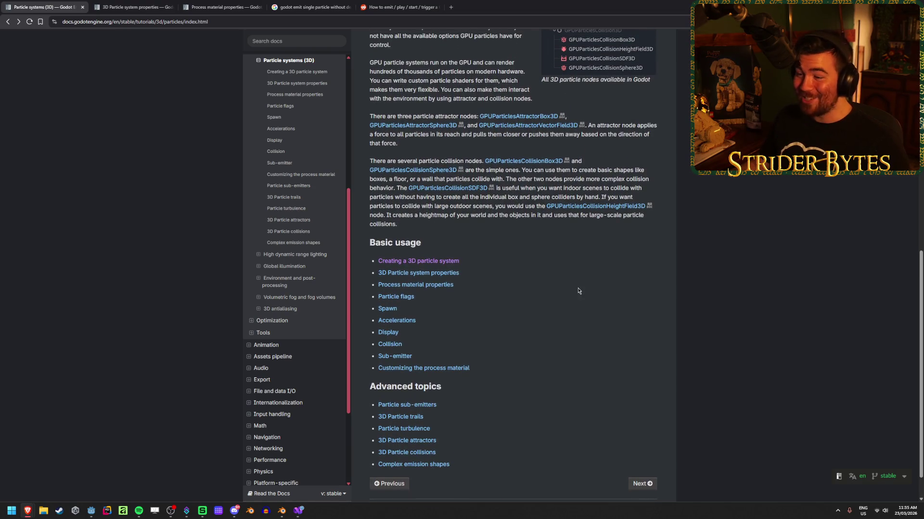
{"action": "scroll", "coordinate": [517, 288], "scroll_direction": "up", "scroll_amount": 4}
{"action": "scroll", "coordinate": [517, 287], "scroll_direction": "up", "scroll_amount": 3}
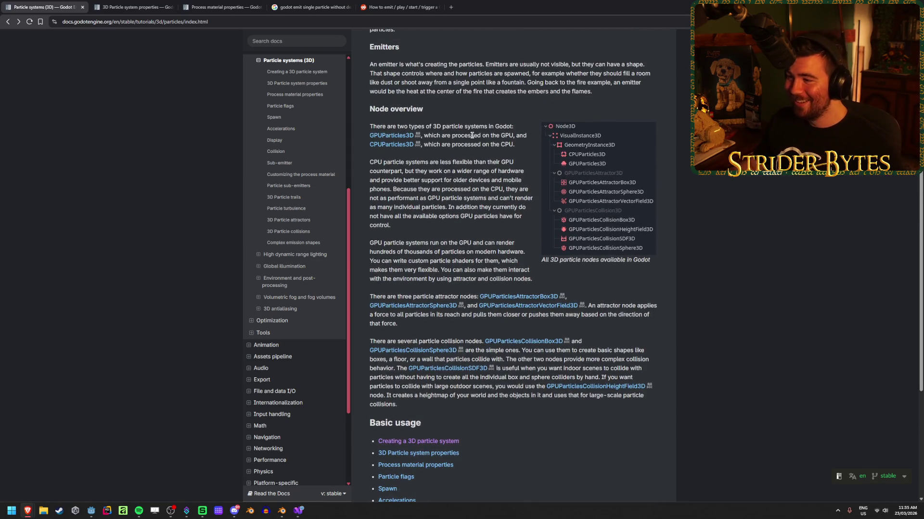
{"action": "scroll", "coordinate": [472, 135], "scroll_direction": "down", "scroll_amount": 9}
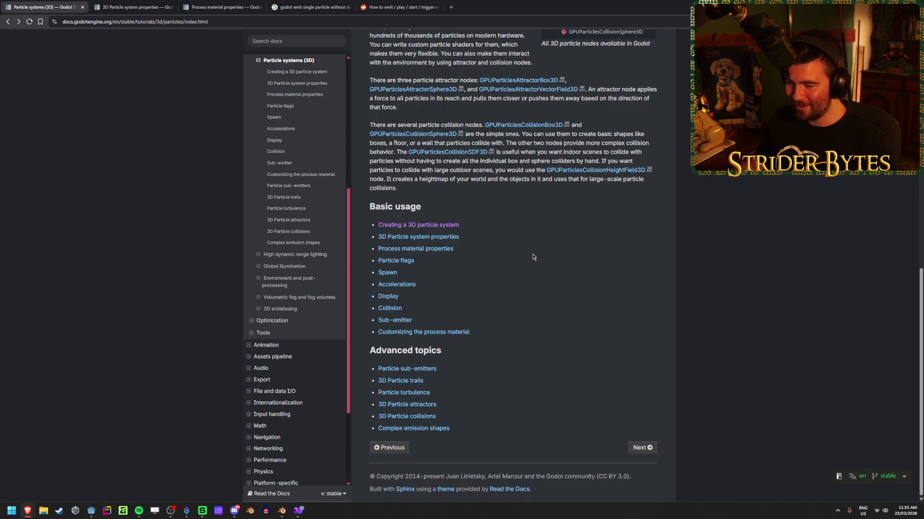
{"action": "scroll", "coordinate": [531, 257], "scroll_direction": "up", "scroll_amount": 20}
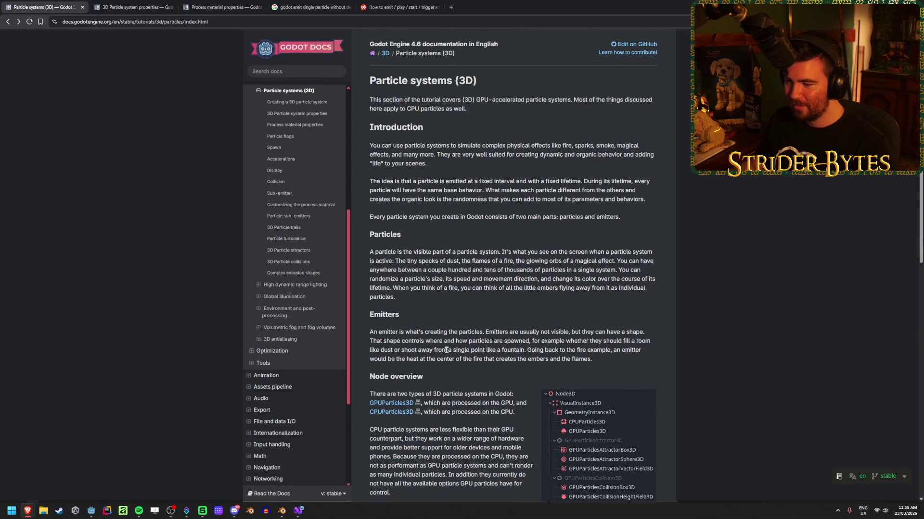
- Open the GPUParticles3D class reference and read the emit_particle method description
{"action": "left_click", "coordinate": [391, 404]}
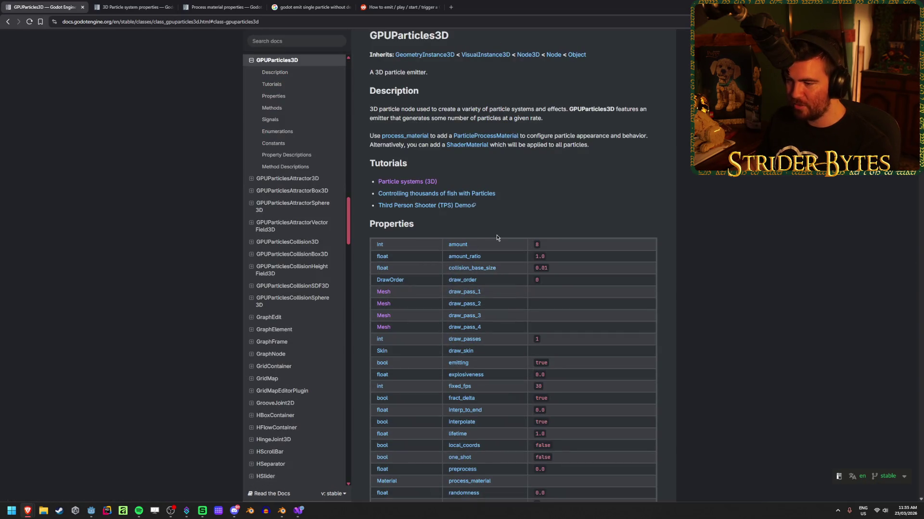
{"action": "scroll", "coordinate": [520, 240], "scroll_direction": "down", "scroll_amount": 10}
{"action": "scroll", "coordinate": [518, 230], "scroll_direction": "up", "scroll_amount": 5}
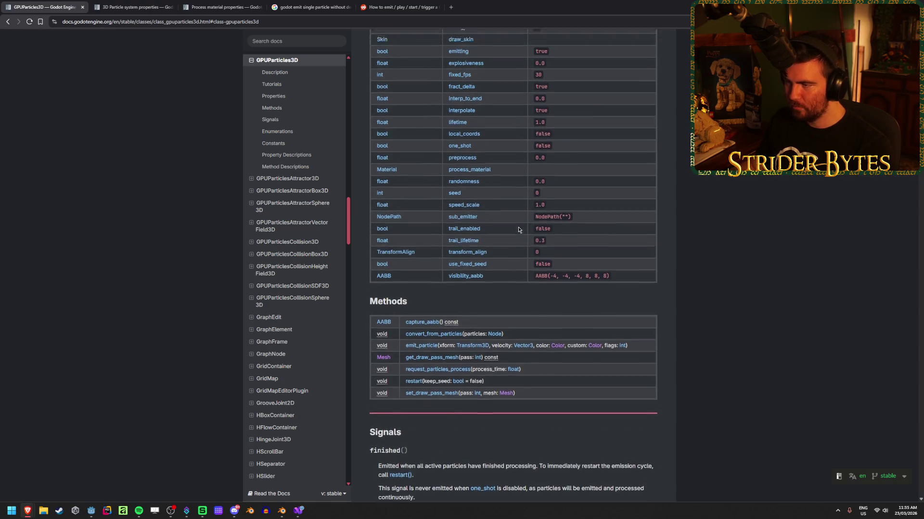
{"action": "scroll", "coordinate": [518, 230], "scroll_direction": "down", "scroll_amount": 3}
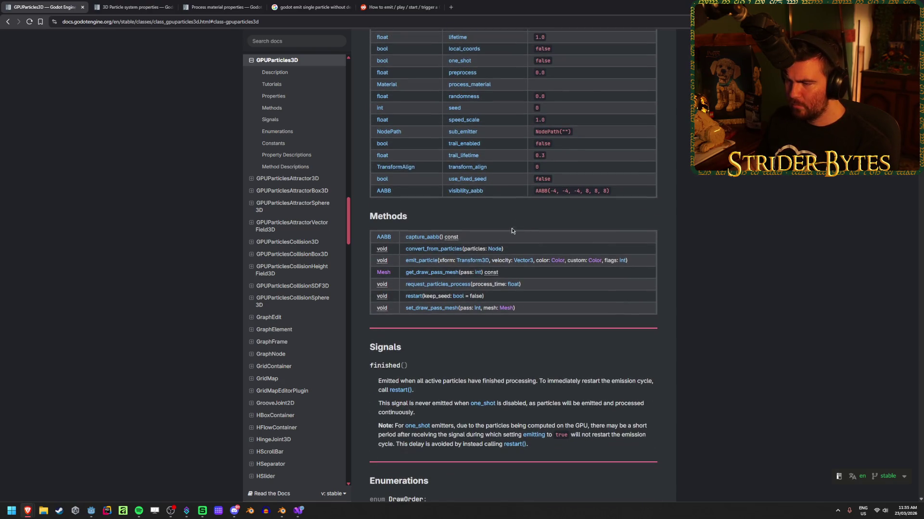
{"action": "left_click", "coordinate": [417, 263]}
{"action": "scroll", "coordinate": [417, 263], "scroll_direction": "up", "scroll_amount": 1}
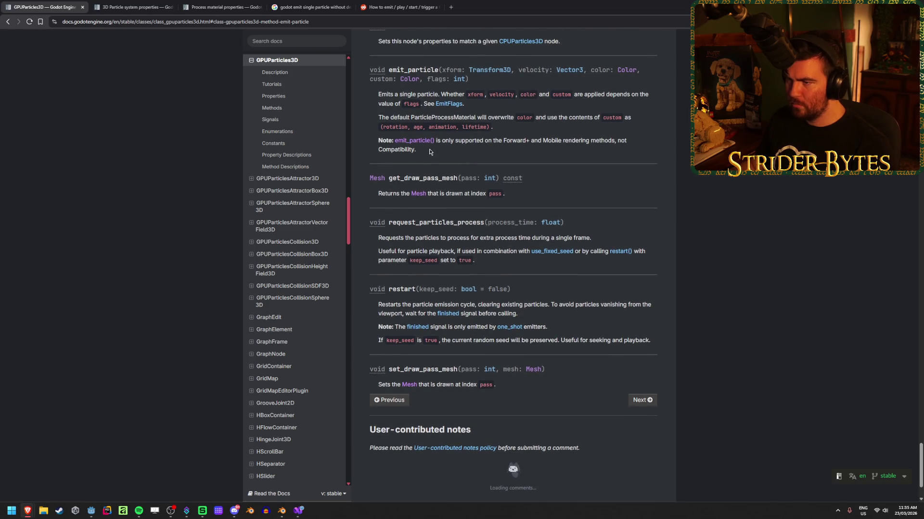
{"action": "mouse_move", "coordinate": [415, 150]}
{"action": "left_mouse_down"}
{"action": "mouse_move", "coordinate": [363, 152]}
{"action": "mouse_move", "coordinate": [378, 150]}
{"action": "left_mouse_up"}
{"action": "left_click", "coordinate": [397, 150]}
{"action": "left_click", "coordinate": [401, 151]}
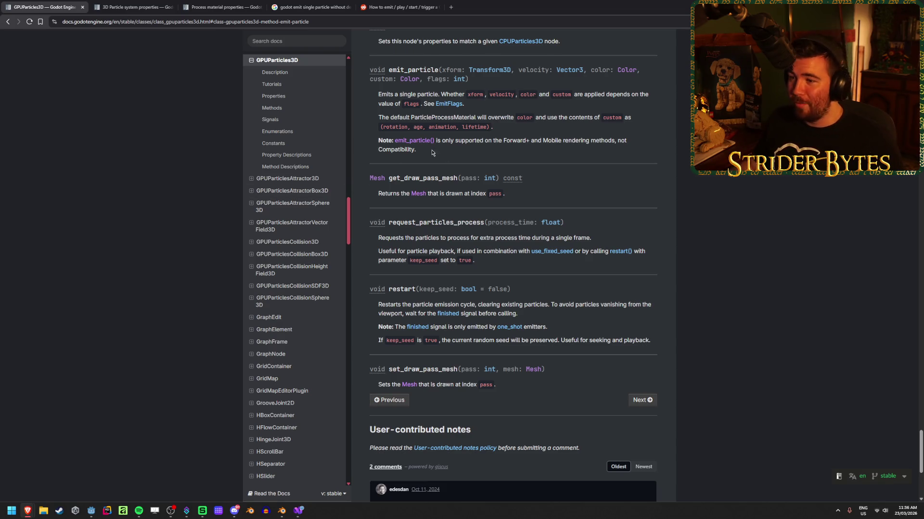
{"action": "scroll", "coordinate": [623, 225], "scroll_direction": "up", "scroll_amount": 2}
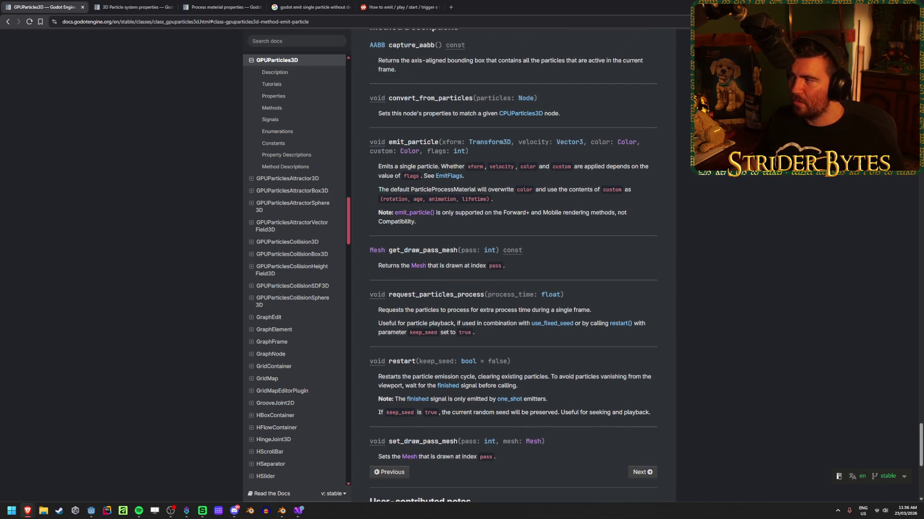
- Complete the call as EmitParticle( in EjectCasing and read its signature help
{"action": "key", "text": "alt+Tab"}
{"action": "type", "text": "tParticle"}
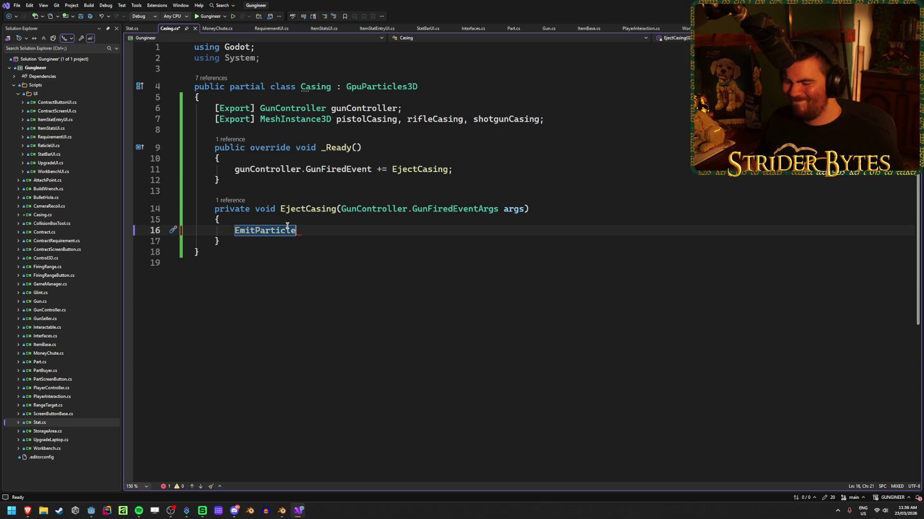
{"action": "mouse_move", "coordinate": [291, 225]}
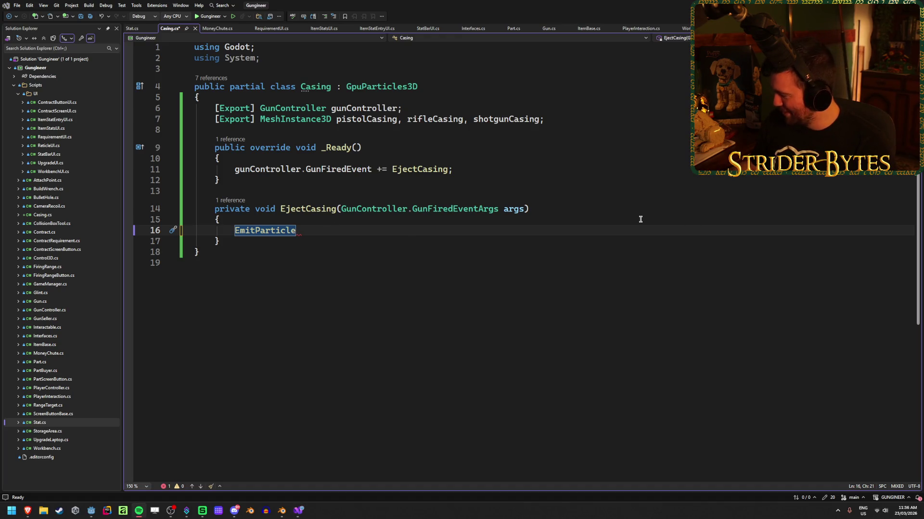
{"action": "left_click", "coordinate": [323, 228]}
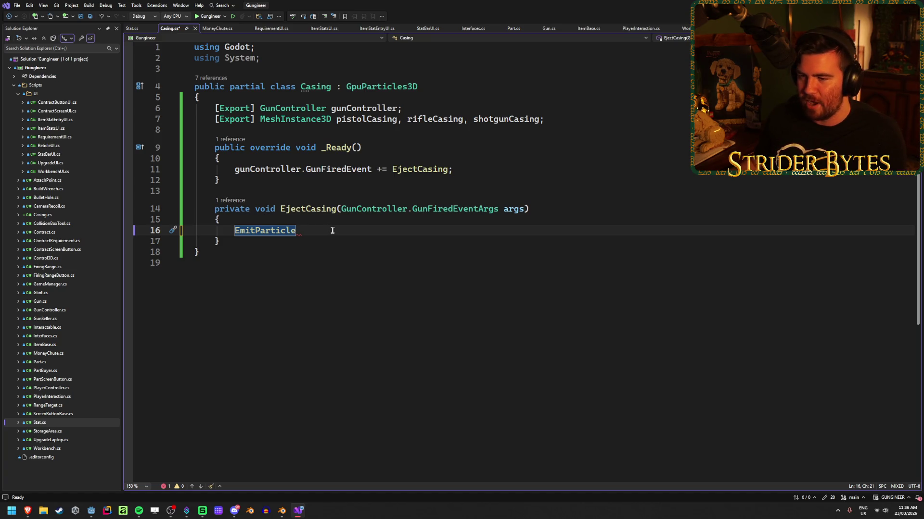
{"action": "type", "text": "("}
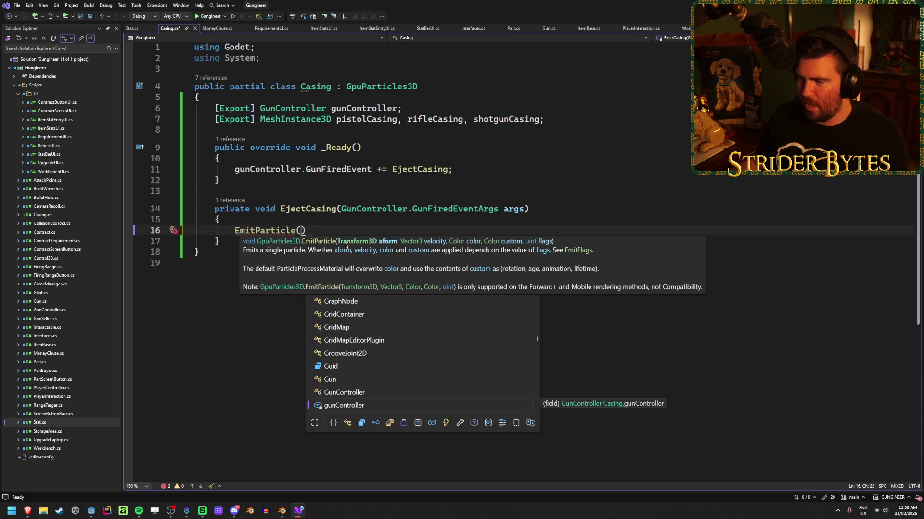
{"action": "key", "text": "Escape"}
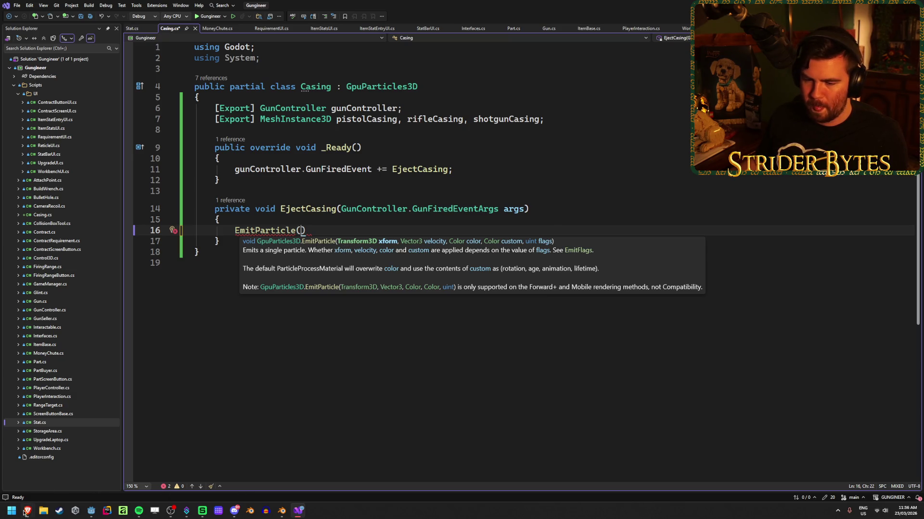
{"action": "key", "text": "Escape"}
- Bring the GPUParticles3D class reference back up in the browser
{"action": "mouse_move", "coordinate": [27, 511]}
{"action": "left_click", "coordinate": [70, 481]}
{"action": "right_click", "coordinate": [129, 432]}
{"action": "left_click", "coordinate": [169, 247]}
{"action": "scroll", "coordinate": [129, 250], "scroll_direction": "down", "scroll_amount": 10}
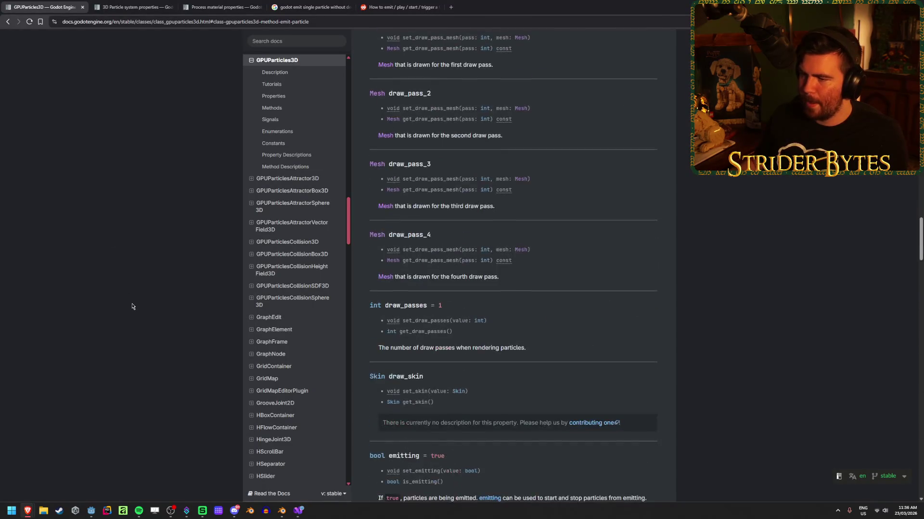
- Review the GPUParticles3D Properties table, then save the CasingParticle scene in Godot
{"action": "scroll", "coordinate": [132, 306], "scroll_direction": "up", "scroll_amount": 15}
{"action": "scroll", "coordinate": [132, 308], "scroll_direction": "down", "scroll_amount": 4}
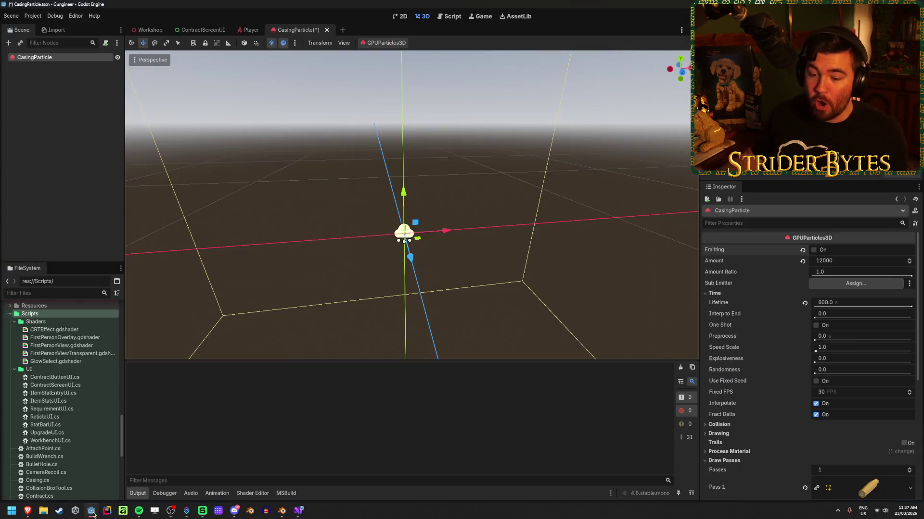
{"action": "left_click", "coordinate": [92, 512]}
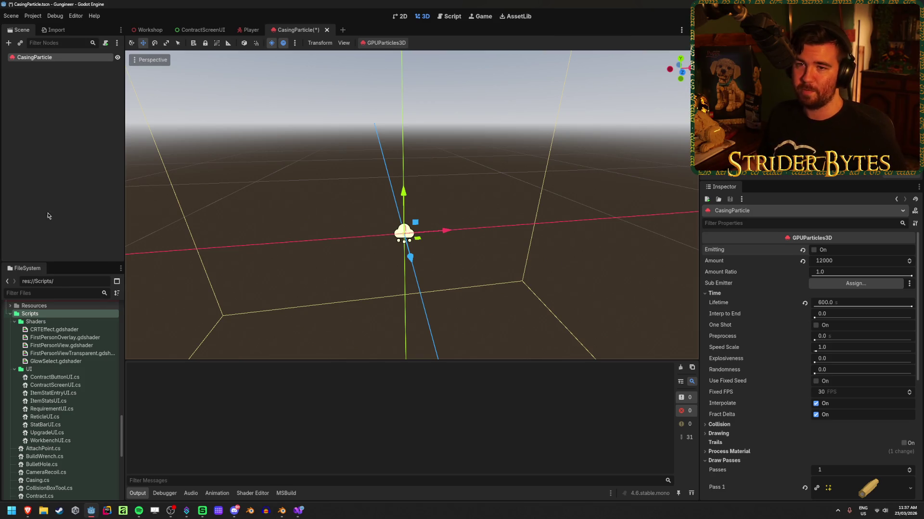
{"action": "key", "text": "ctrl+s"}
- Reselect the CasingParticle node to check its particle settings before returning to Casing.cs
{"action": "left_click", "coordinate": [113, 144]}
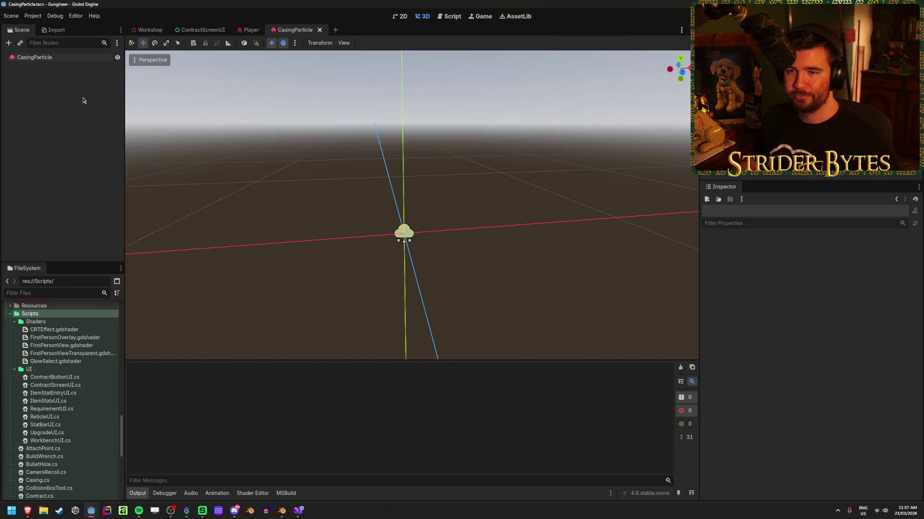
{"action": "left_click", "coordinate": [60, 57]}
{"action": "left_click", "coordinate": [59, 78]}
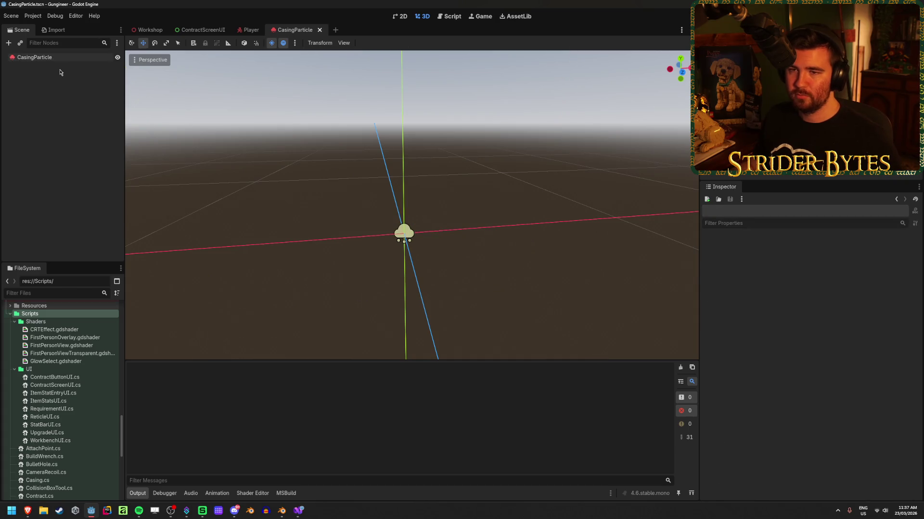
{"action": "left_click", "coordinate": [63, 60]}
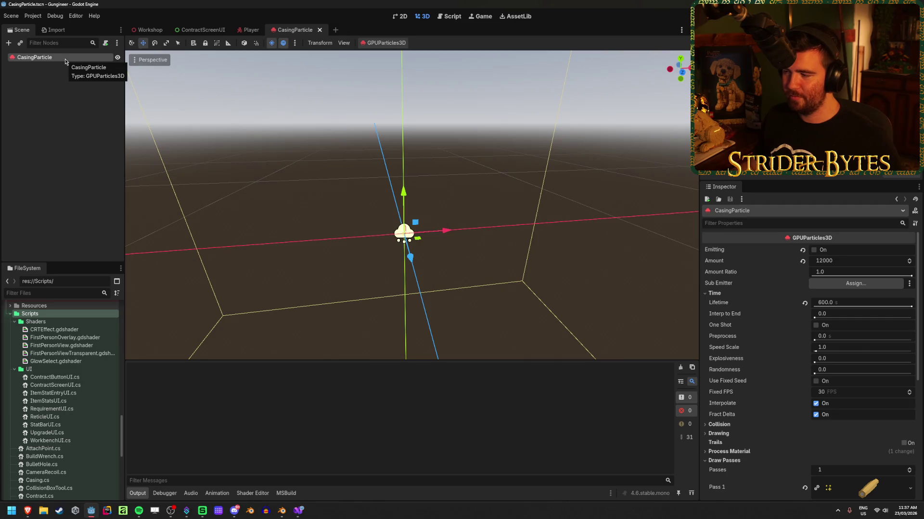
{"action": "left_click", "coordinate": [298, 511]}
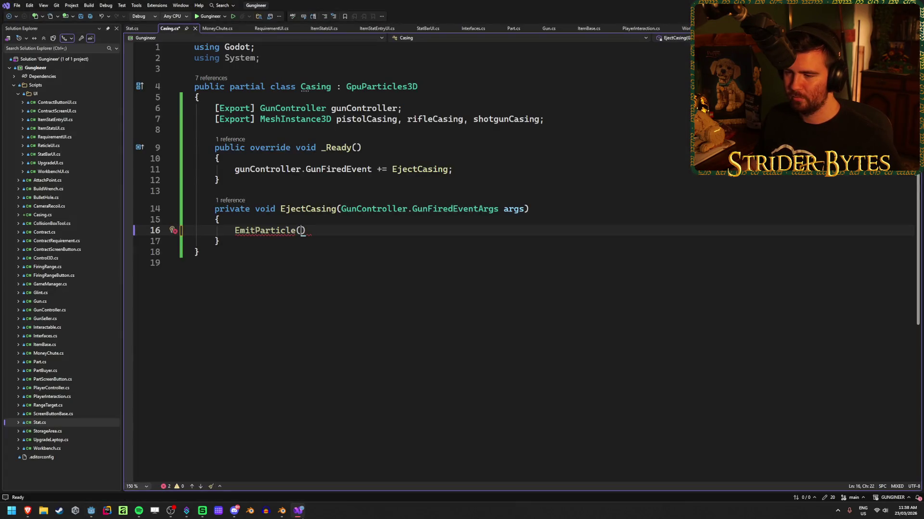
- Terminate the statement as EmitParticle(); and save Casing.cs despite the CS7036 missing-argument error
{"action": "mouse_move", "coordinate": [270, 231]}
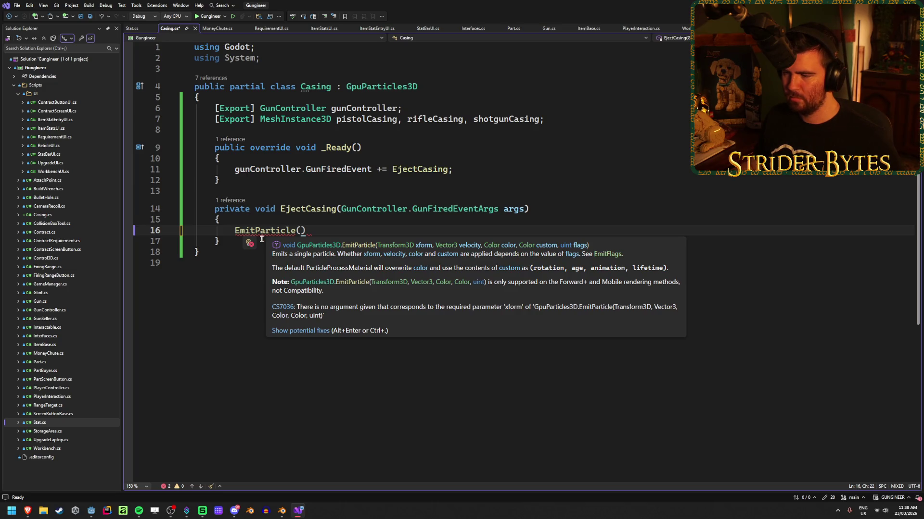
{"action": "type", "text": ");"}
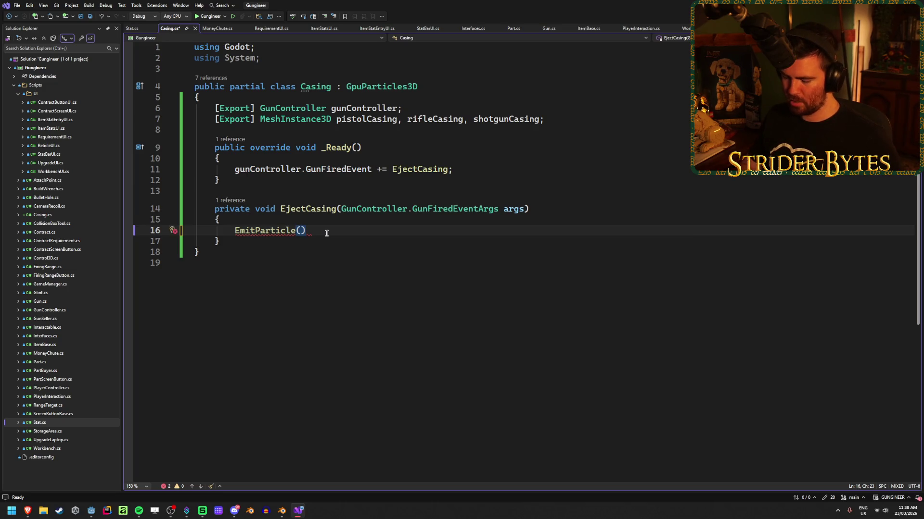
{"action": "key", "text": "ctrl+s"}
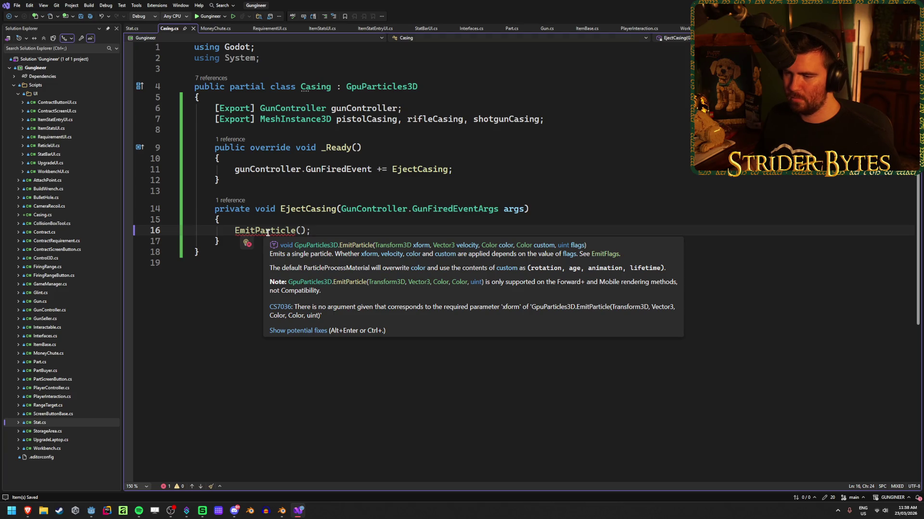
{"action": "left_click", "coordinate": [91, 511]}
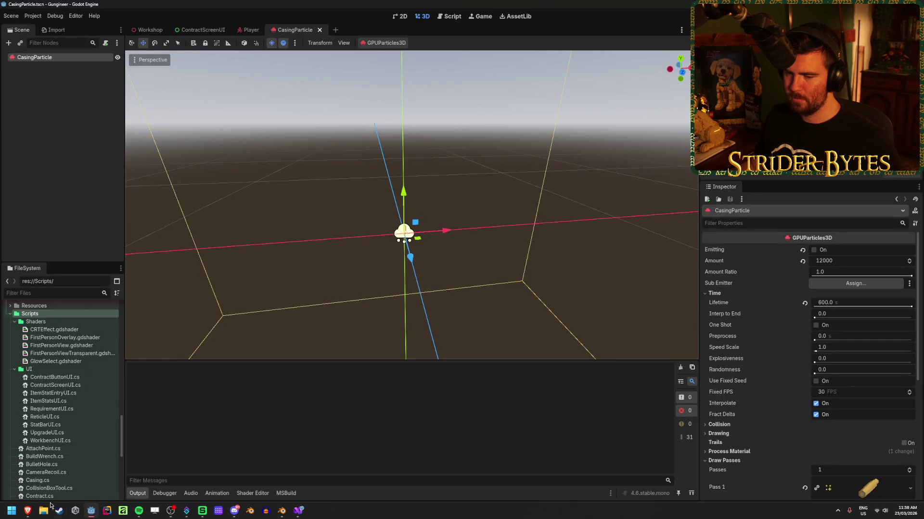
{"action": "mouse_move", "coordinate": [33, 514]}
{"action": "left_click", "coordinate": [95, 473]}
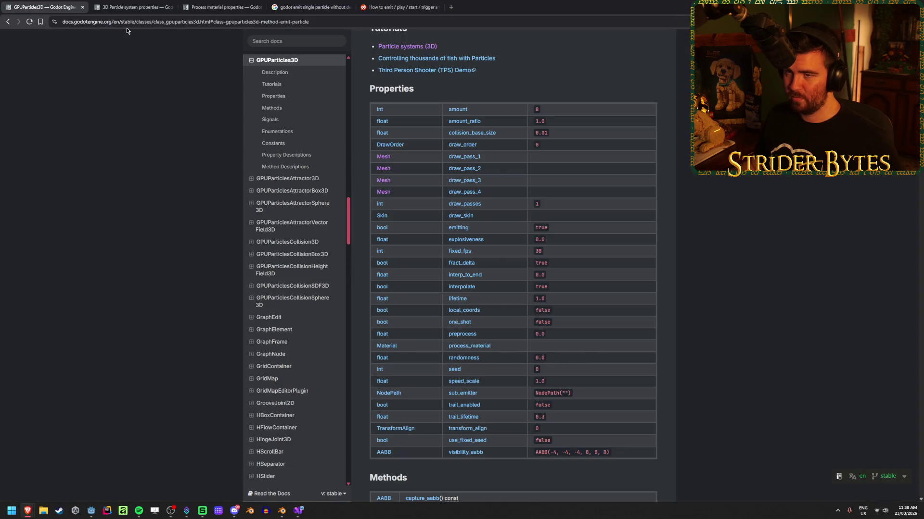
- Search Google for 'godot gpuparticles3d emitparticle'
{"action": "left_click", "coordinate": [310, 7]}
{"action": "left_click_drag", "start_coordinate": [222, 42], "coordinate": [100, 42]}
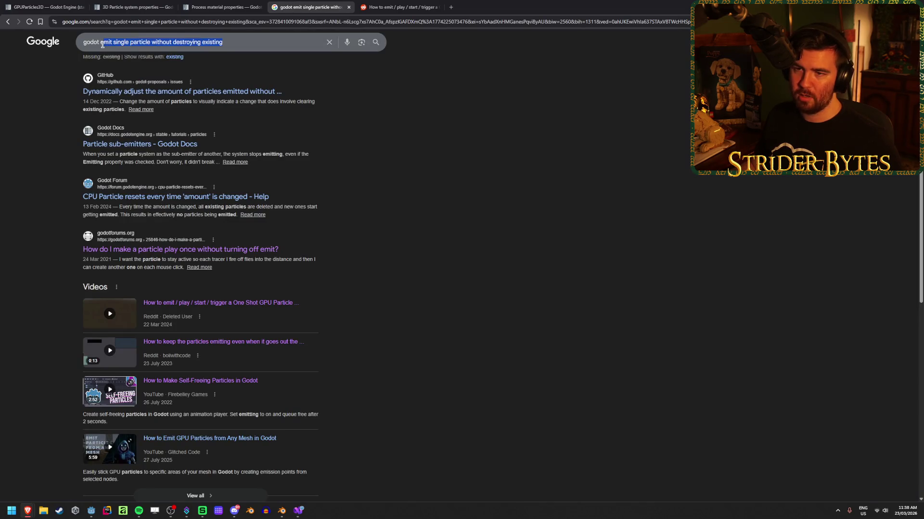
{"action": "type", "text": "gpuparticles"}
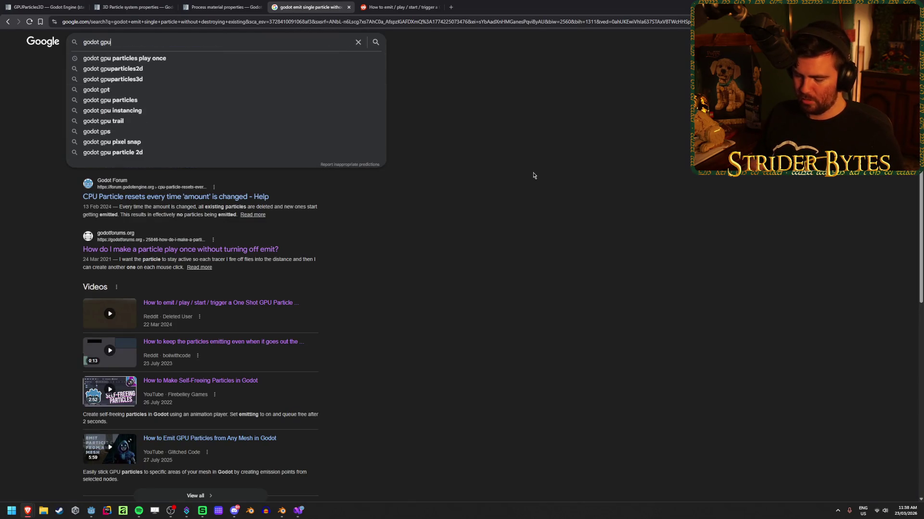
{"action": "type", "text": "3d emitpartic"}
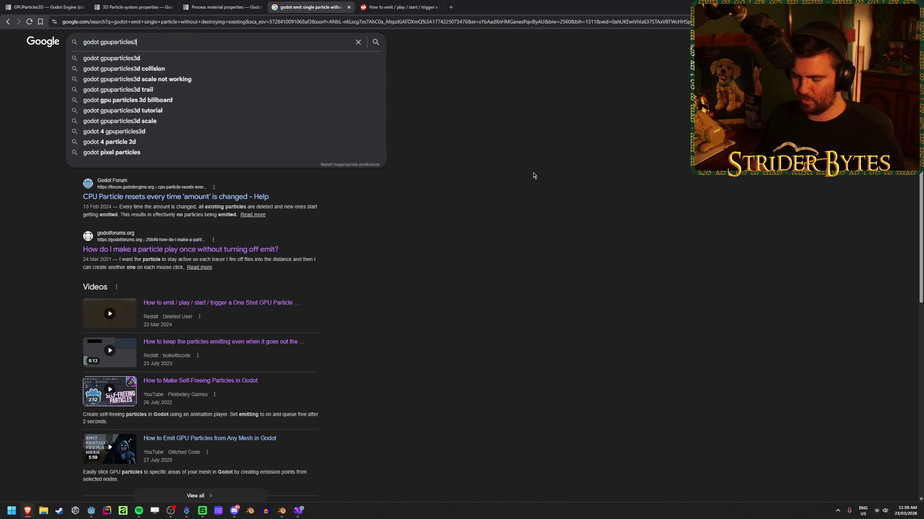
{"action": "type", "text": "le"}
{"action": "key", "text": "Return"}
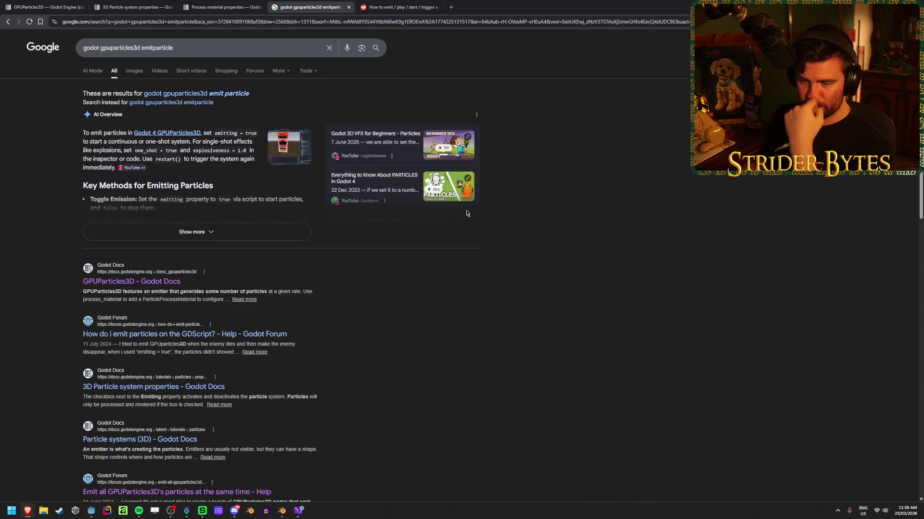
- Read the Godot Forum thread on emitting particles, noting the finished-signal reply, then close it
{"action": "middle_click", "coordinate": [243, 333]}
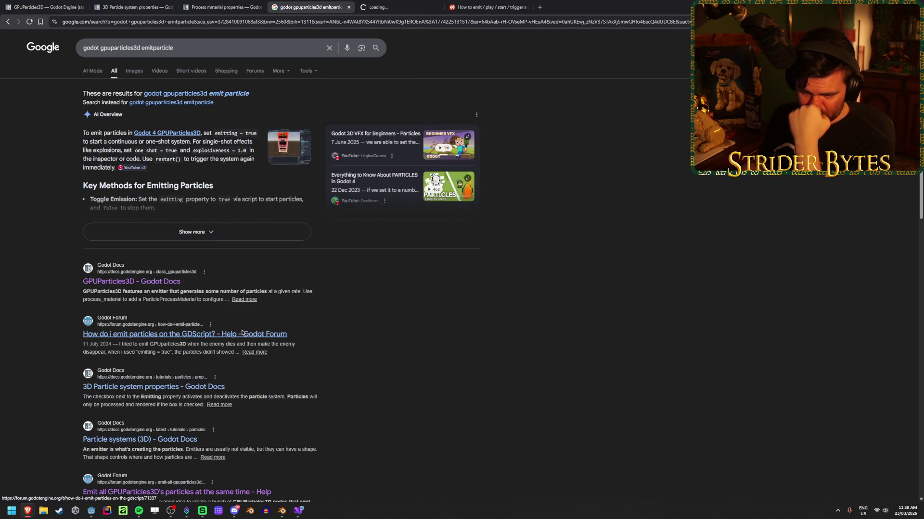
{"action": "left_click", "coordinate": [488, 6]}
{"action": "left_click", "coordinate": [399, 7]}
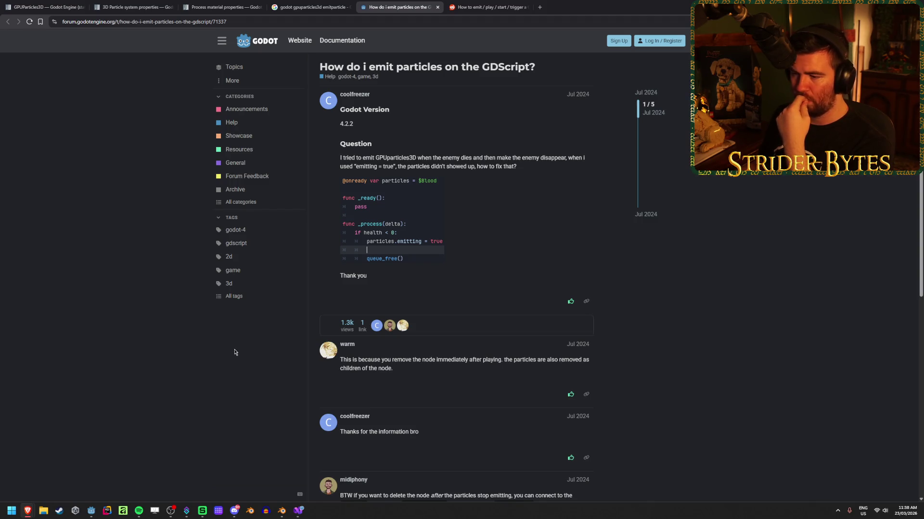
{"action": "scroll", "coordinate": [235, 353], "scroll_direction": "down", "scroll_amount": 3}
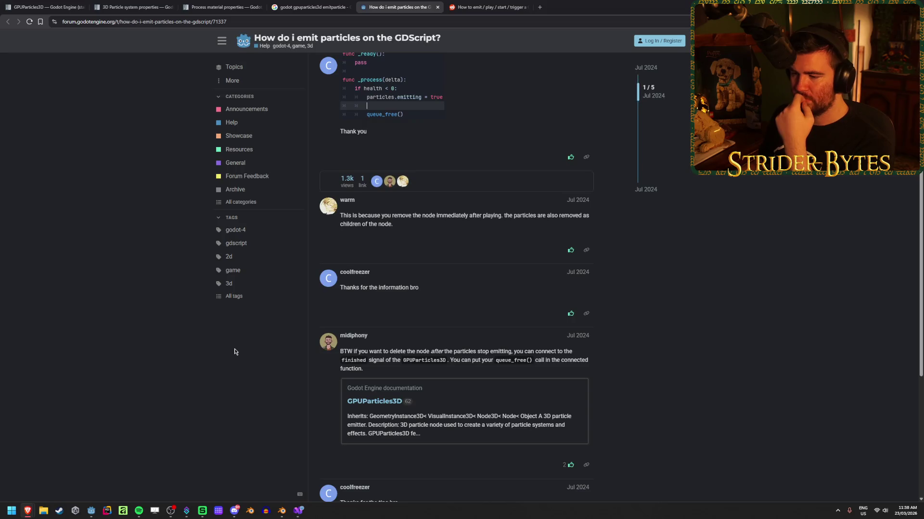
{"action": "scroll", "coordinate": [235, 352], "scroll_direction": "down", "scroll_amount": 2}
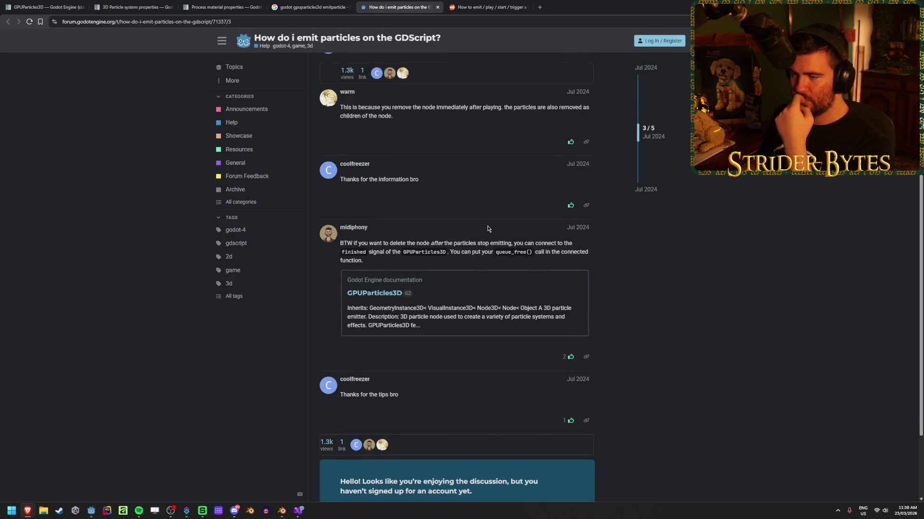
{"action": "mouse_move", "coordinate": [542, 244]}
{"action": "left_mouse_down"}
{"action": "mouse_move", "coordinate": [446, 252]}
{"action": "mouse_move", "coordinate": [430, 243]}
{"action": "mouse_move", "coordinate": [452, 243]}
{"action": "left_mouse_up"}
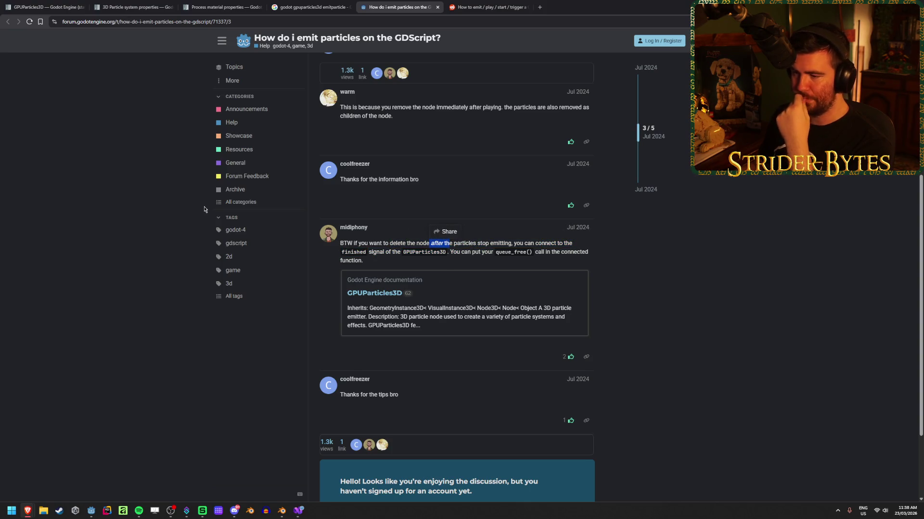
{"action": "key", "text": "ctrl+w"}
- Refine the search to 'godot gpuparticles3d emitparticle function'
{"action": "left_click", "coordinate": [309, 3]}
{"action": "scroll", "coordinate": [299, 313], "scroll_direction": "down", "scroll_amount": 8}
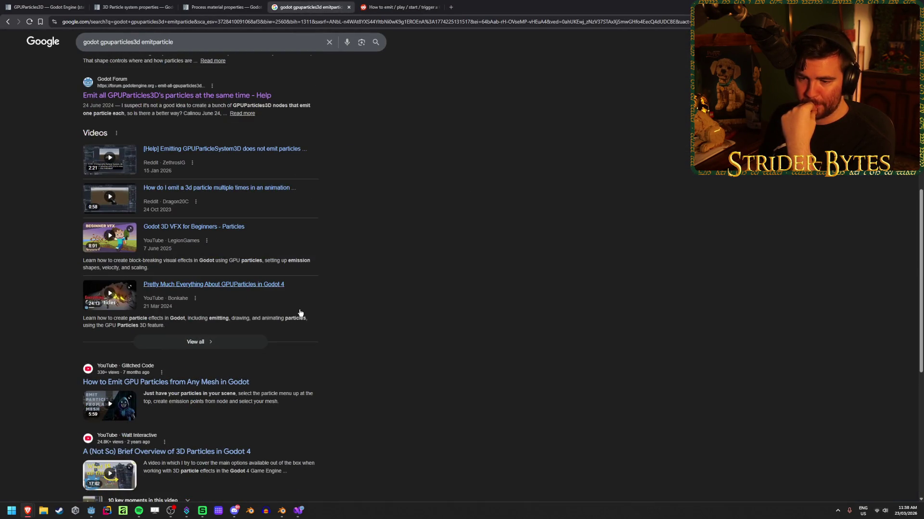
{"action": "scroll", "coordinate": [301, 314], "scroll_direction": "up", "scroll_amount": 8}
{"action": "left_click", "coordinate": [203, 48]}
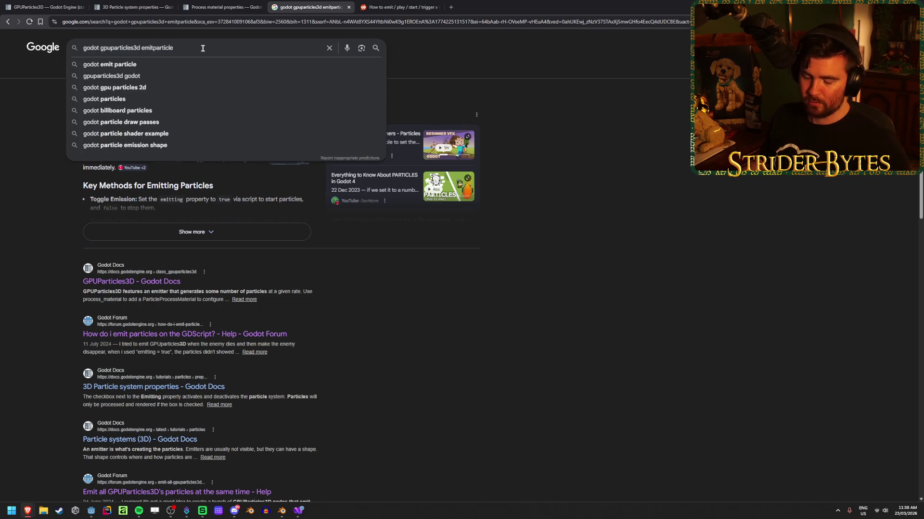
{"action": "type", "text": "function"}
{"action": "key", "text": "Return"}
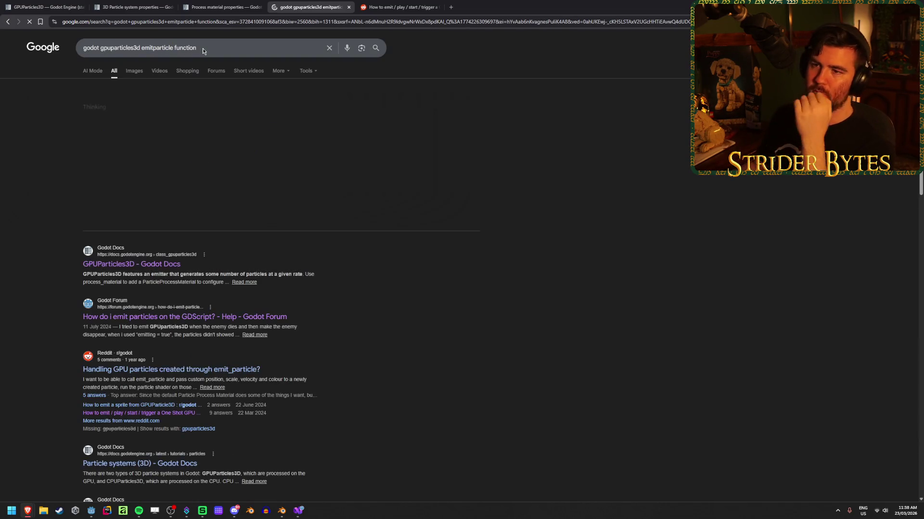
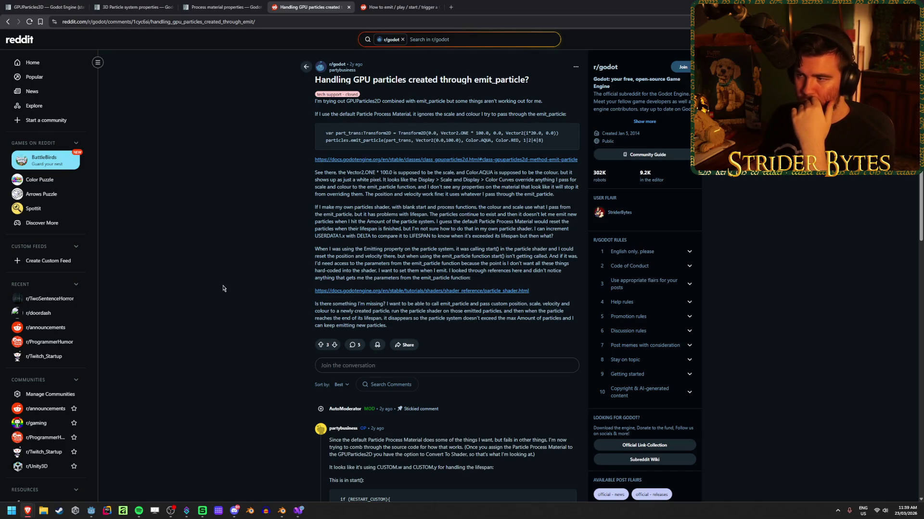
- Close both Reddit particle threads and return to the 3D Particle system properties docs page
{"action": "middle_click", "coordinate": [277, 2]}
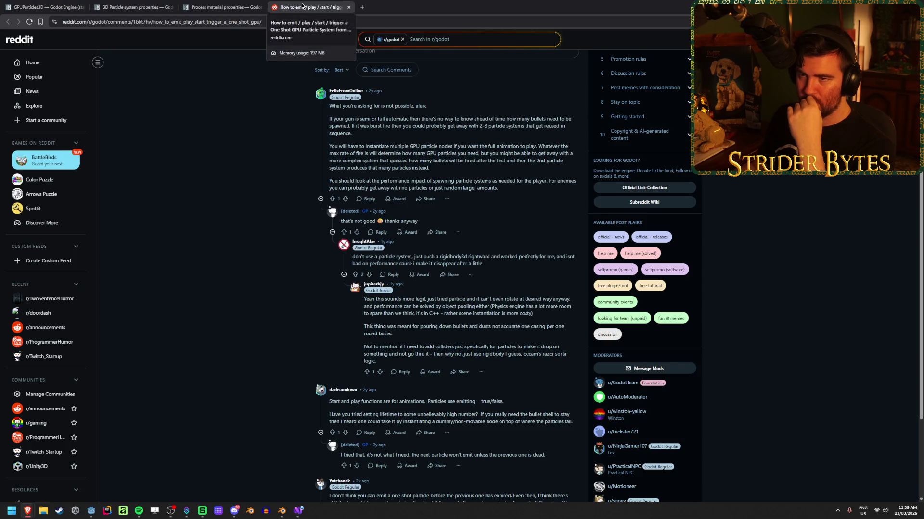
{"action": "middle_click", "coordinate": [303, 5]}
{"action": "key", "text": "ctrl+shift+Tab"}
{"action": "key", "text": "ctrl+shift+Tab"}
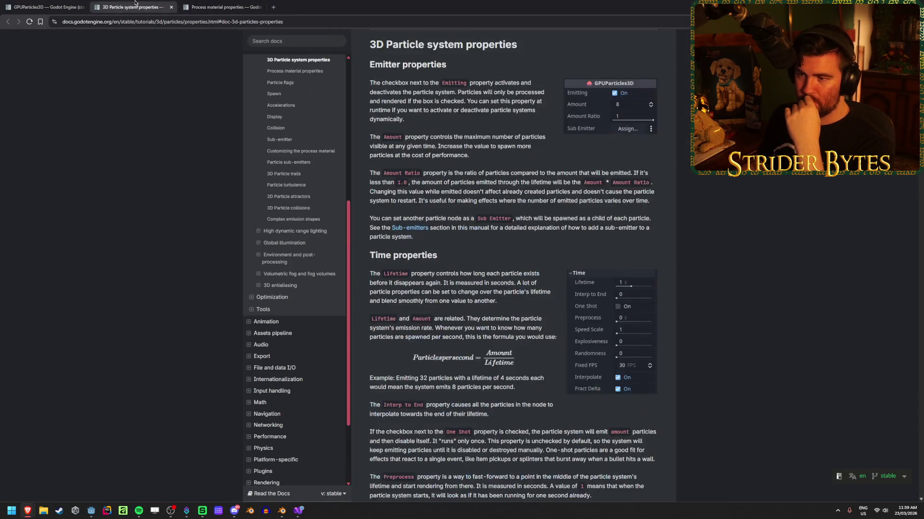
{"action": "left_click", "coordinate": [162, 3]}
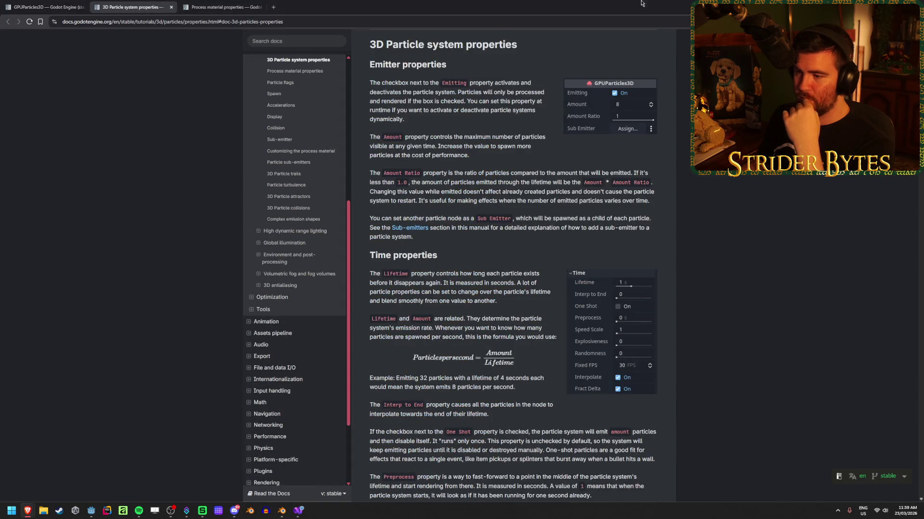
{"action": "key", "text": "alt+Tab"}
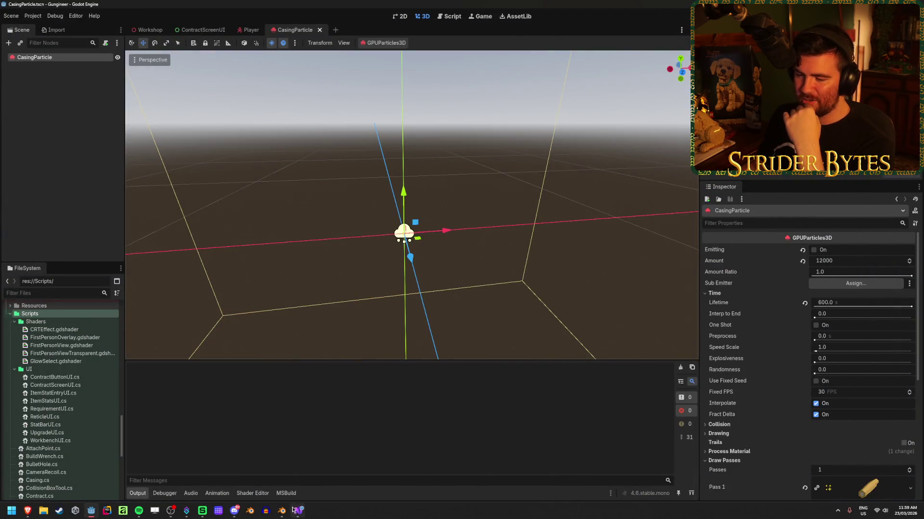
- Glance at Casing.cs in Visual Studio, then come back to the Godot editor
{"action": "left_click", "coordinate": [298, 510]}
{"action": "mouse_move", "coordinate": [289, 234]}
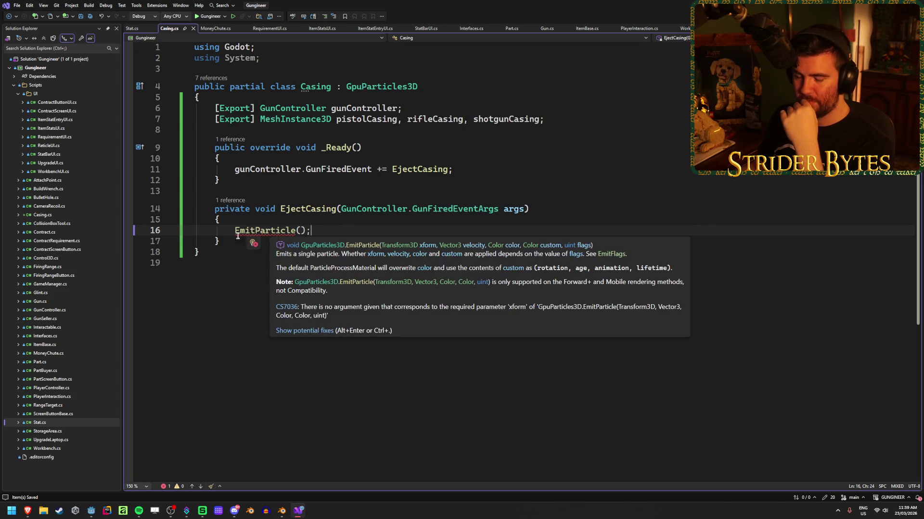
{"action": "mouse_move", "coordinate": [92, 504]}
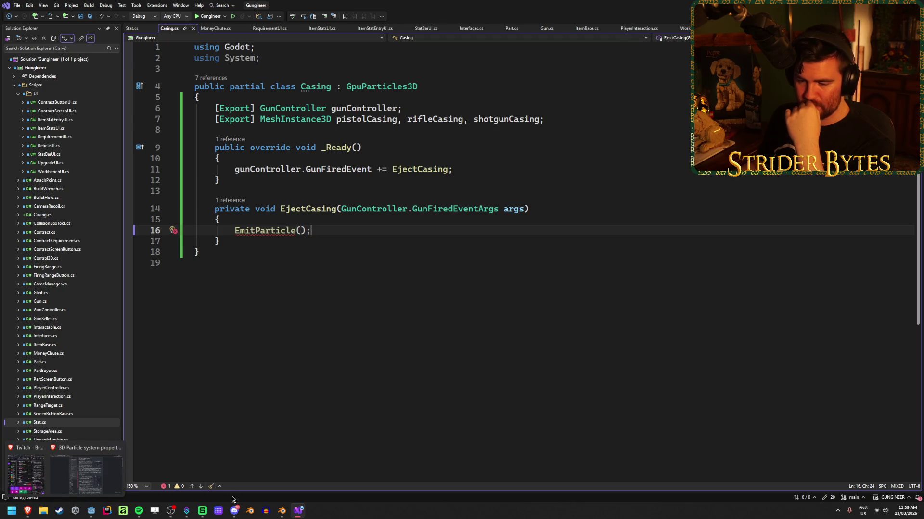
{"action": "left_click", "coordinate": [92, 514]}
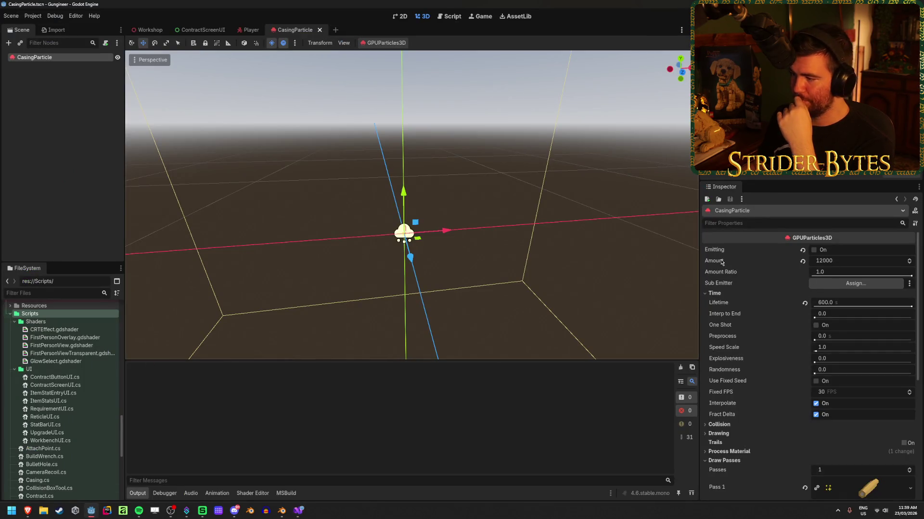
- Review CasingParticle's Time, Drawing and Process Material settings, including gravity -9.8
{"action": "left_click", "coordinate": [721, 294]}
{"action": "left_click", "coordinate": [728, 312]}
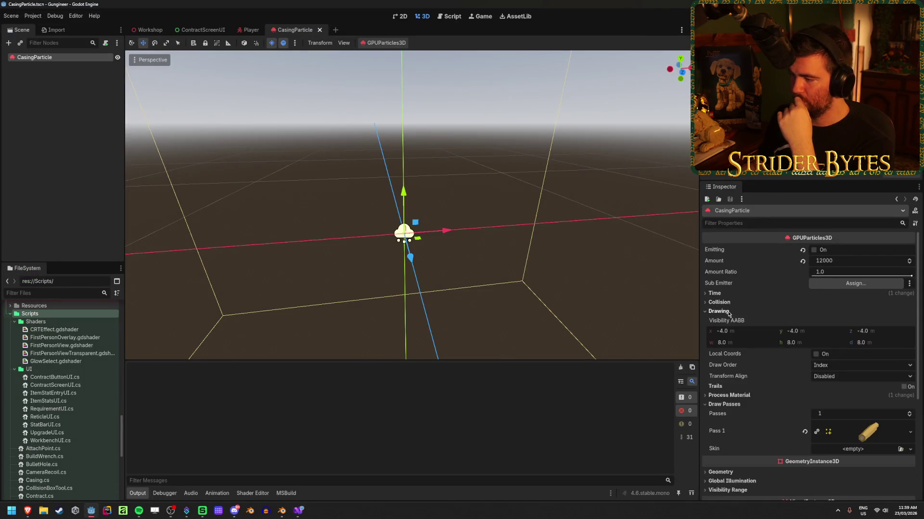
{"action": "left_click", "coordinate": [728, 312]}
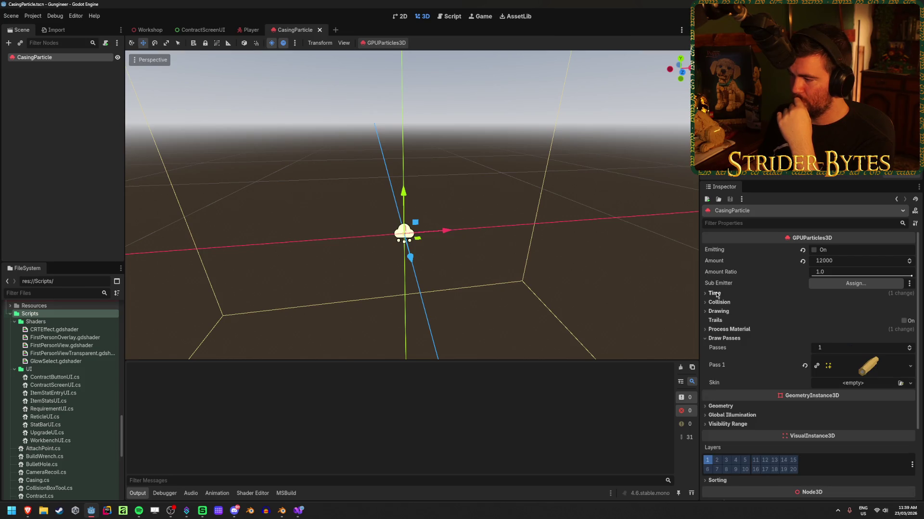
{"action": "left_click", "coordinate": [729, 329]}
{"action": "scroll", "coordinate": [736, 276], "scroll_direction": "down", "scroll_amount": 3}
{"action": "left_click", "coordinate": [736, 271]}
{"action": "left_click", "coordinate": [740, 261]}
{"action": "left_click", "coordinate": [742, 261]}
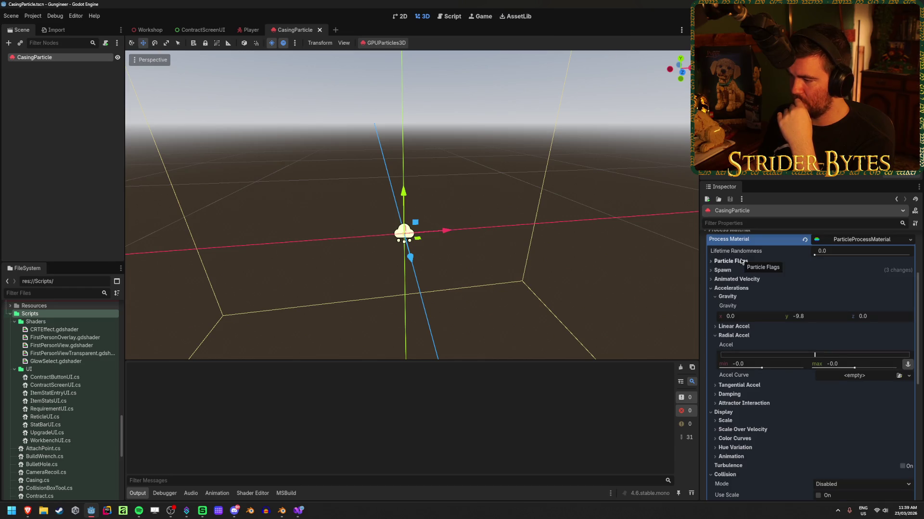
{"action": "scroll", "coordinate": [742, 261], "scroll_direction": "down", "scroll_amount": 3}
{"action": "scroll", "coordinate": [741, 262], "scroll_direction": "up", "scroll_amount": 1}
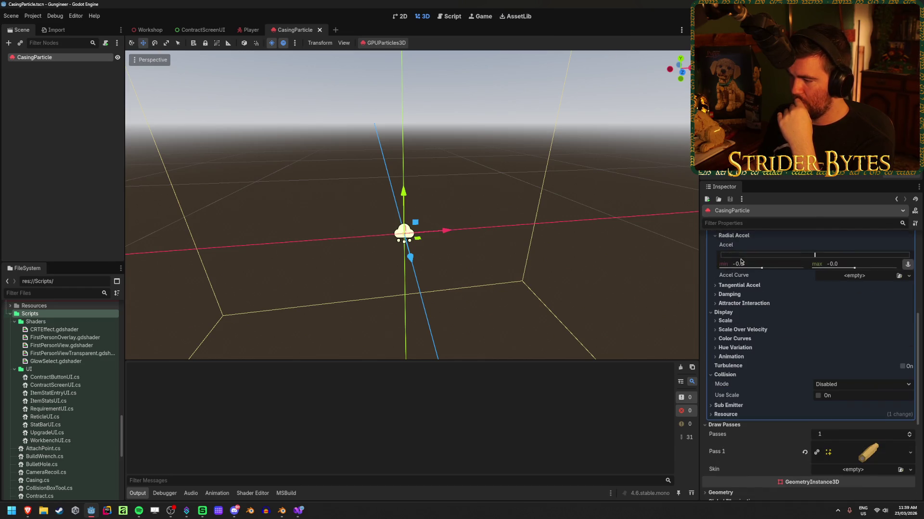
{"action": "scroll", "coordinate": [741, 262], "scroll_direction": "up", "scroll_amount": 5}
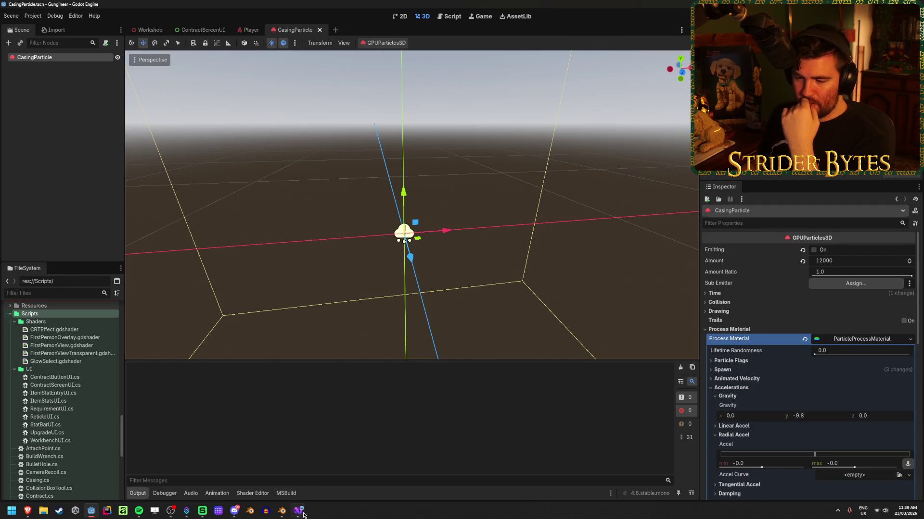
- Return to Casing.cs and place the cursor after the export declarations
{"action": "key", "text": "alt+Tab"}
{"action": "key", "text": "shift+Home"}
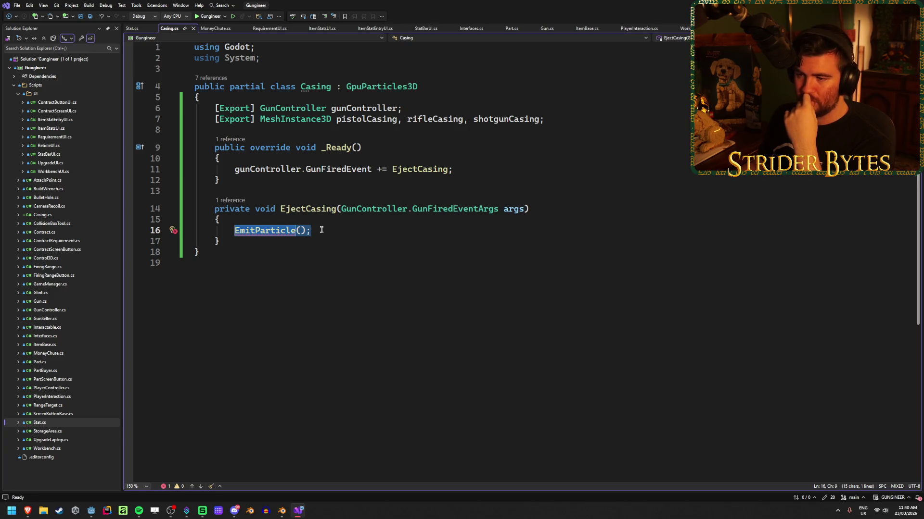
{"action": "left_click", "coordinate": [551, 121]}
- Add a Timer timer field initialized with GetNode("%Timer") and save
{"action": "key", "text": "Return"}
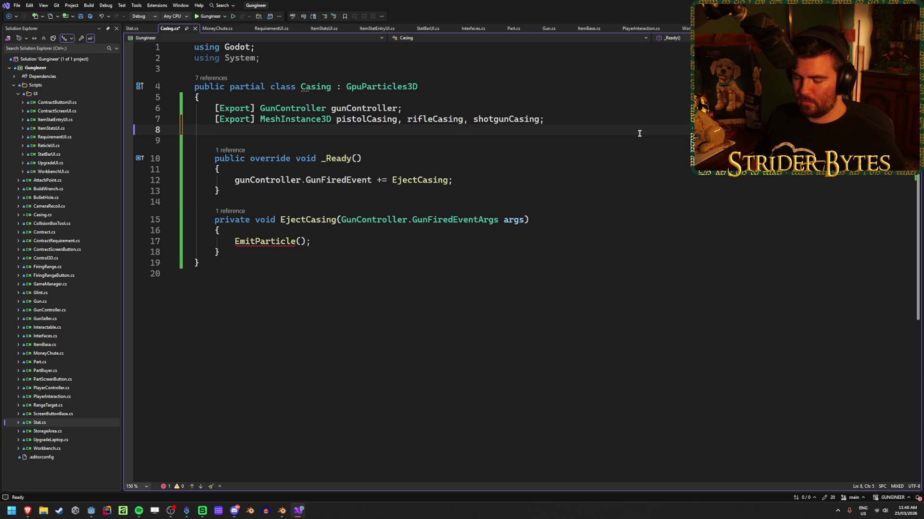
{"action": "type", "text": "Timer "}
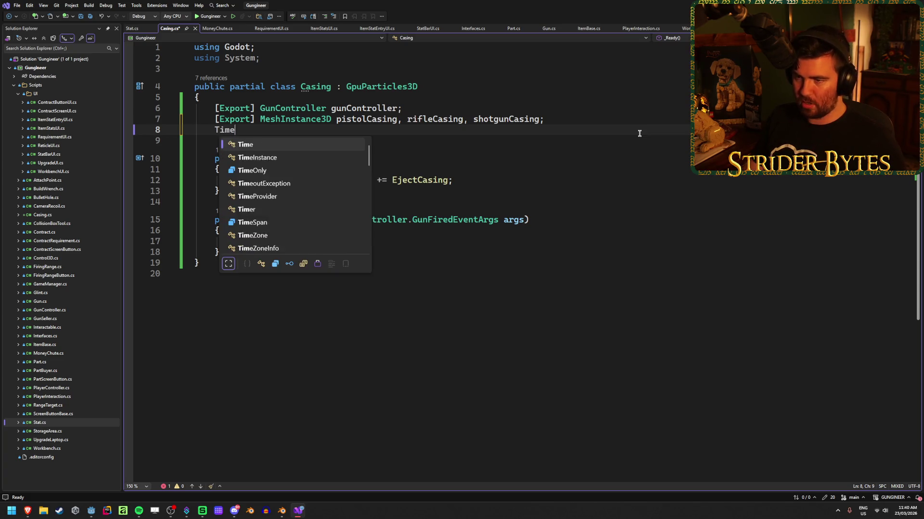
{"action": "type", "text": "timer = "}
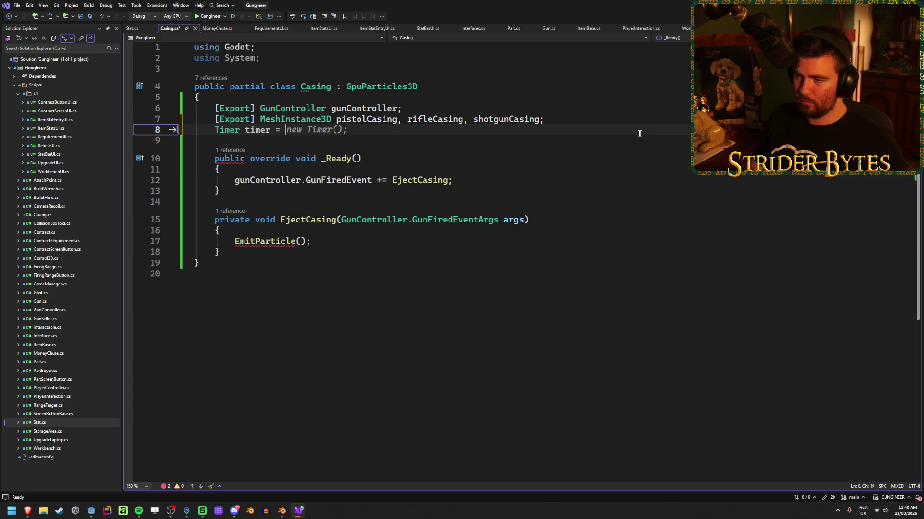
{"action": "type", "text": "\""}
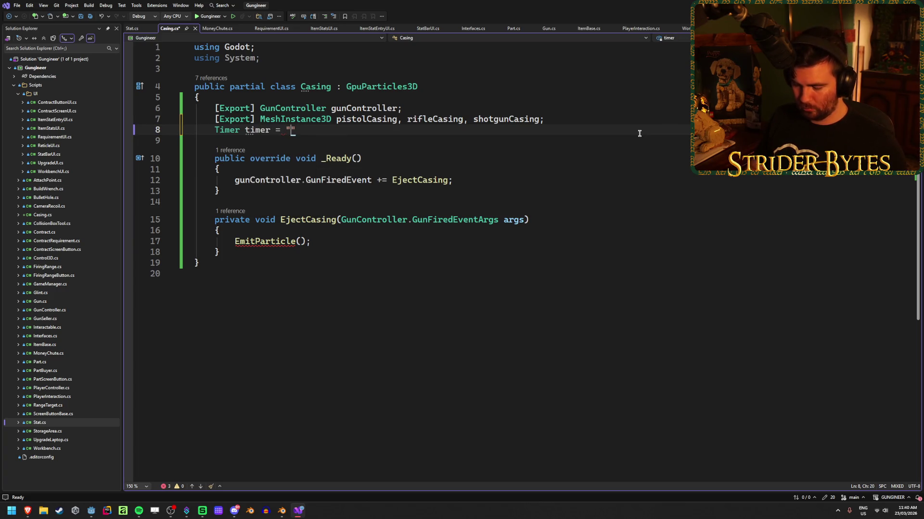
{"action": "type", "text": "%Timer\""}
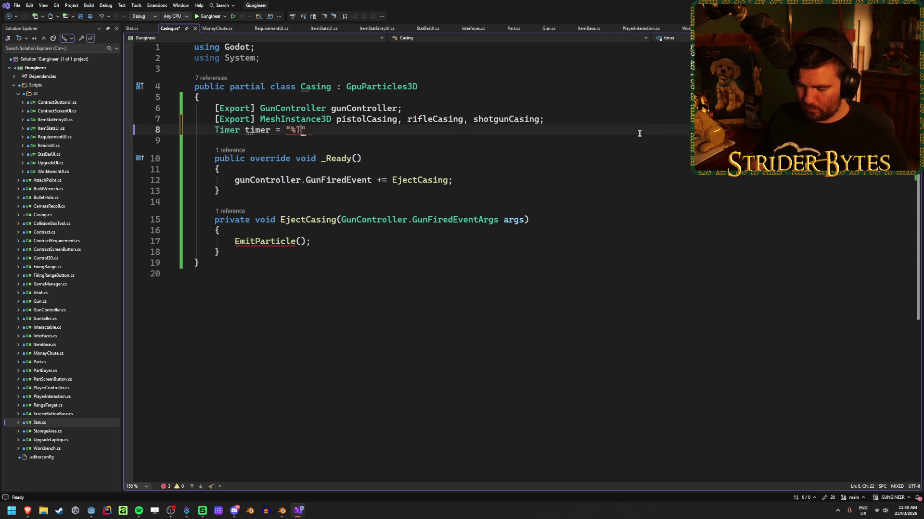
{"action": "type", "text": ";"}
{"action": "key", "text": "ctrl+s"}
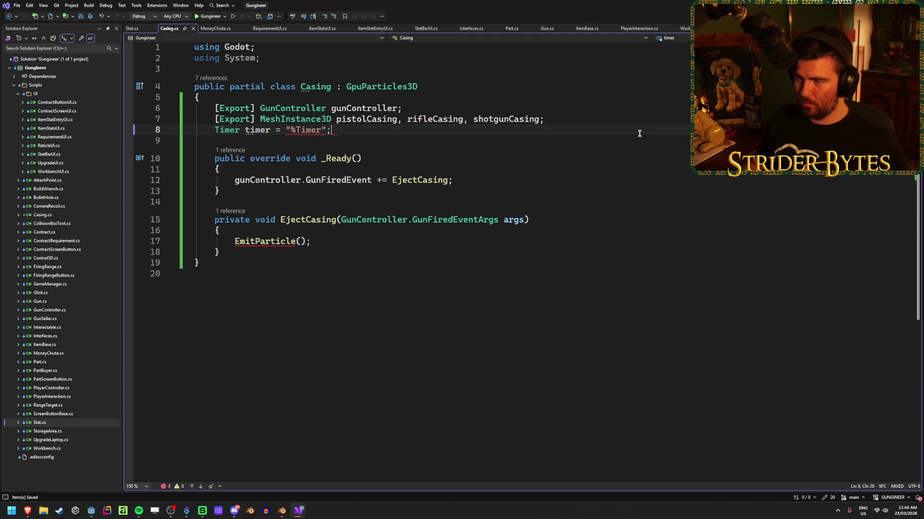
{"action": "left_click", "coordinate": [287, 130]}
{"action": "type", "text": "GetNode"}
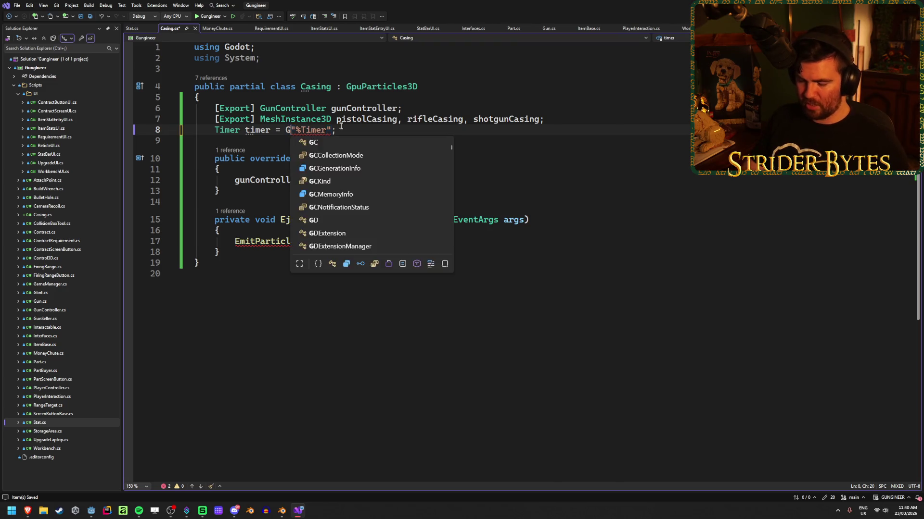
{"action": "type", "text": "("}
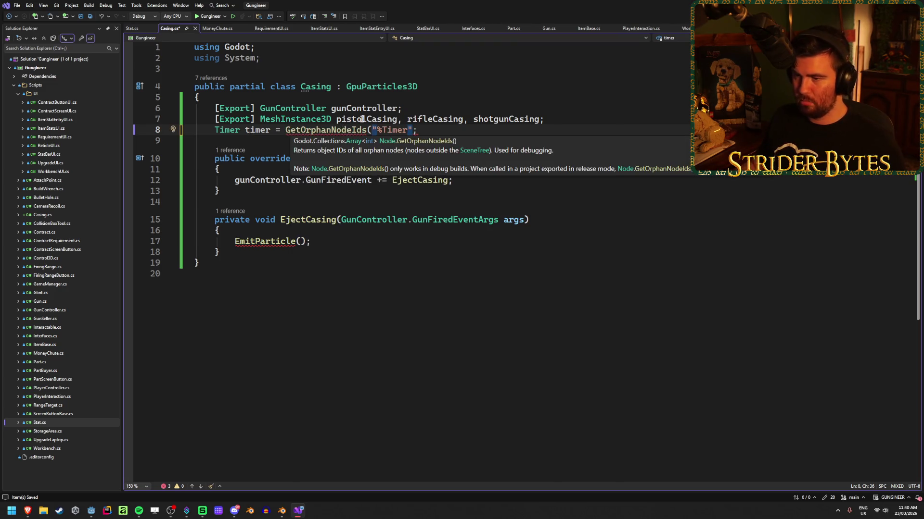
{"action": "key", "text": "Escape"}
{"action": "left_click", "coordinate": [366, 130]}
{"action": "type", "text": ")"}
{"action": "key", "text": "ctrl+s"}
- Move the lookup into _Ready as timer = GetNode("%Timer"), leaving a bare Timer field
{"action": "left_click_drag", "start_coordinate": [377, 130], "coordinate": [289, 130]}
{"action": "key", "text": "BackSpace"}
{"action": "key", "text": "BackSpace"}
{"action": "key", "text": "BackSpace"}
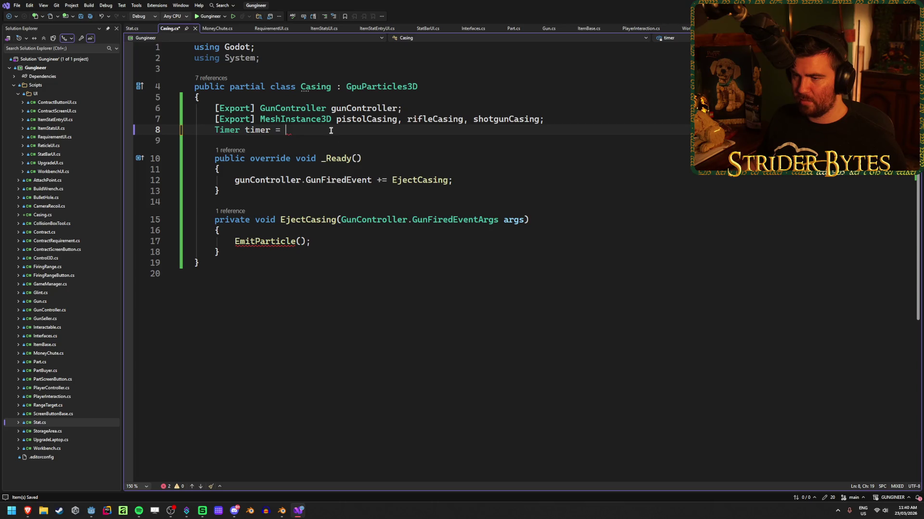
{"action": "left_click", "coordinate": [501, 180]}
{"action": "key", "text": "Return"}
{"action": "type", "text": "timer  ="}
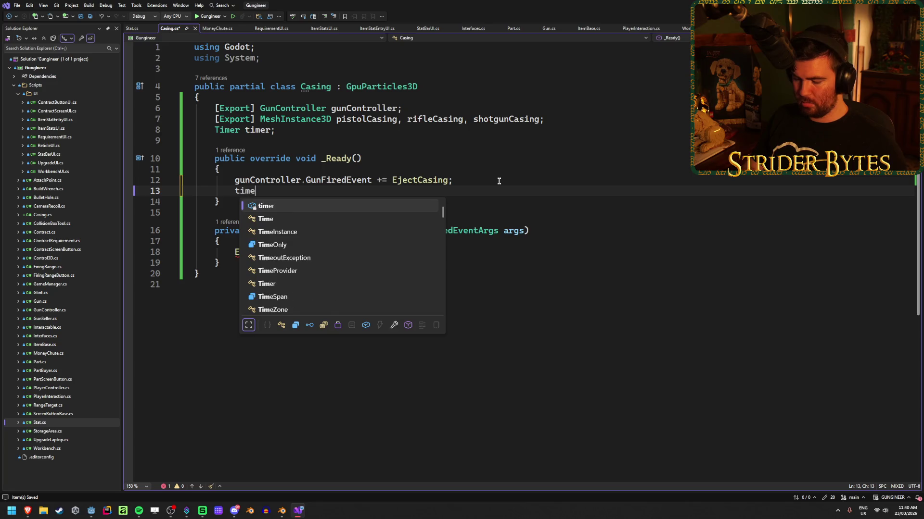
{"action": "key", "text": "BackSpace"}
{"action": "key", "text": "BackSpace"}
{"action": "key", "text": "BackSpace"}
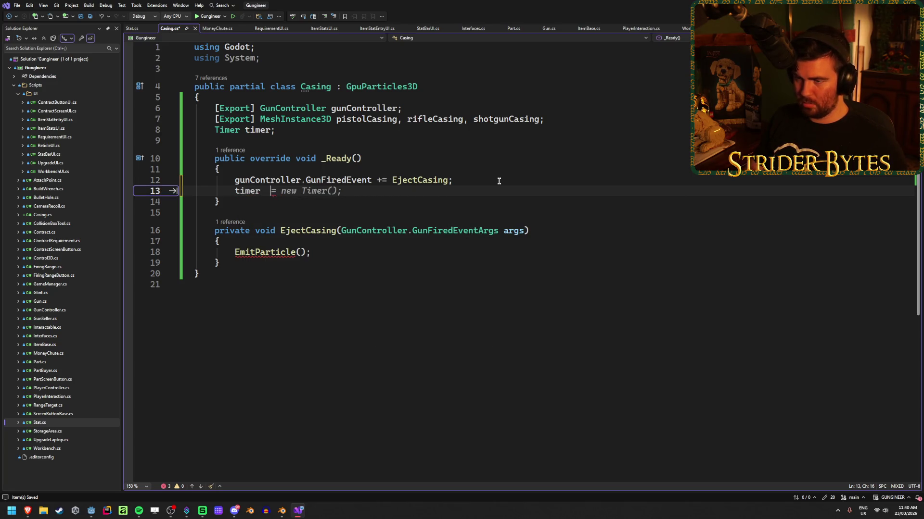
{"action": "type", "text": "GetNode(\"%Timer\");"}
{"action": "key", "text": "ctrl+s"}
- Fix the type conversion error by changing the call to GetNode<Timer>("%Timer")
{"action": "left_click", "coordinate": [447, 180]}
{"action": "mouse_move", "coordinate": [291, 191]}
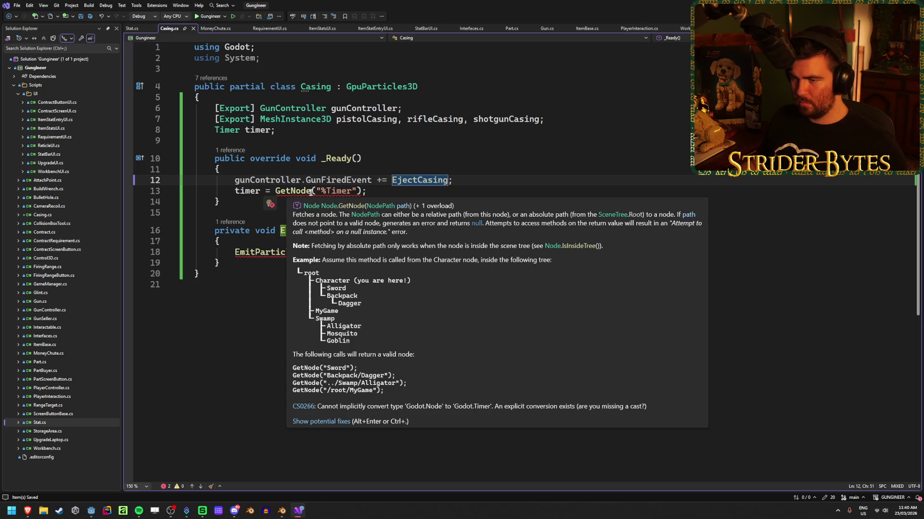
{"action": "left_click", "coordinate": [310, 191]}
{"action": "type", "text": "<>"}
{"action": "key", "text": "Left"}
{"action": "type", "text": "Tim"}
{"action": "key", "text": "Tab"}
{"action": "key", "text": "End"}
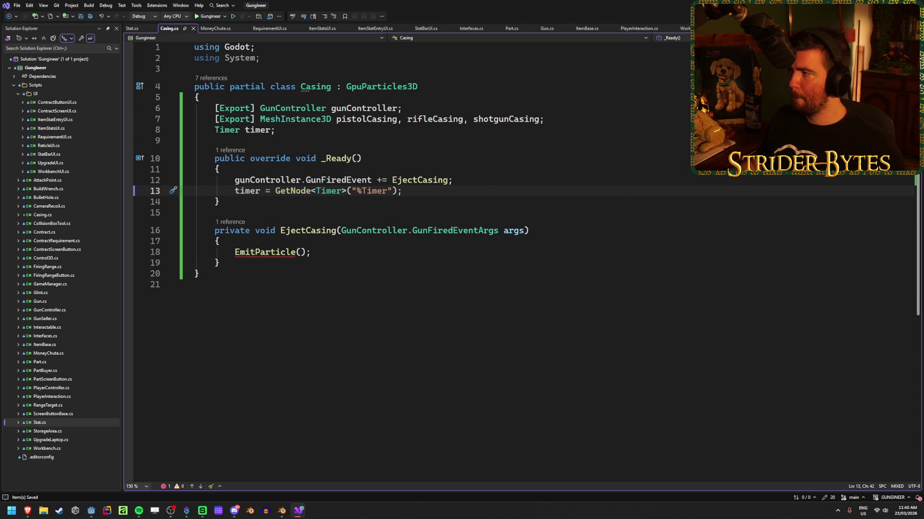
{"action": "key", "text": "alt+Tab"}
{"action": "right_click", "coordinate": [93, 57]}
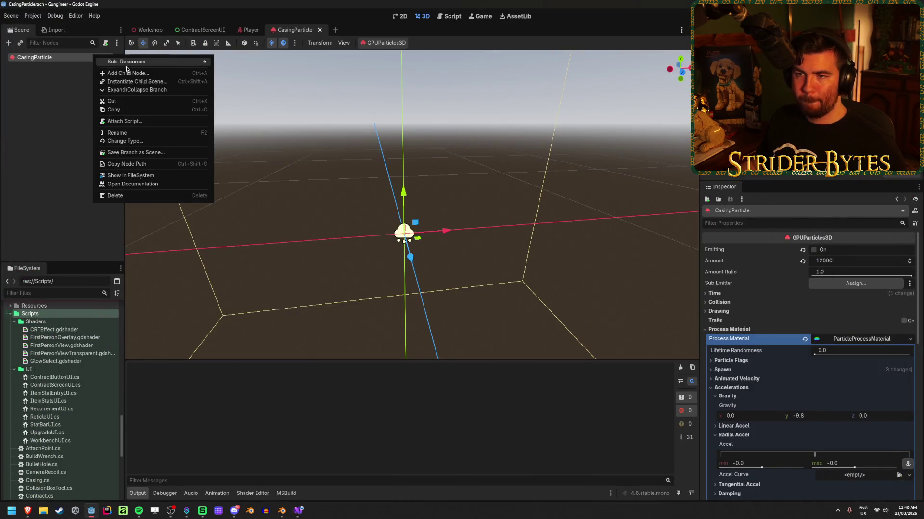
- Add a Timer child to CasingParticle, make it Access as Unique Name, and save
{"action": "left_click", "coordinate": [131, 67]}
{"action": "type", "text": "timer"}
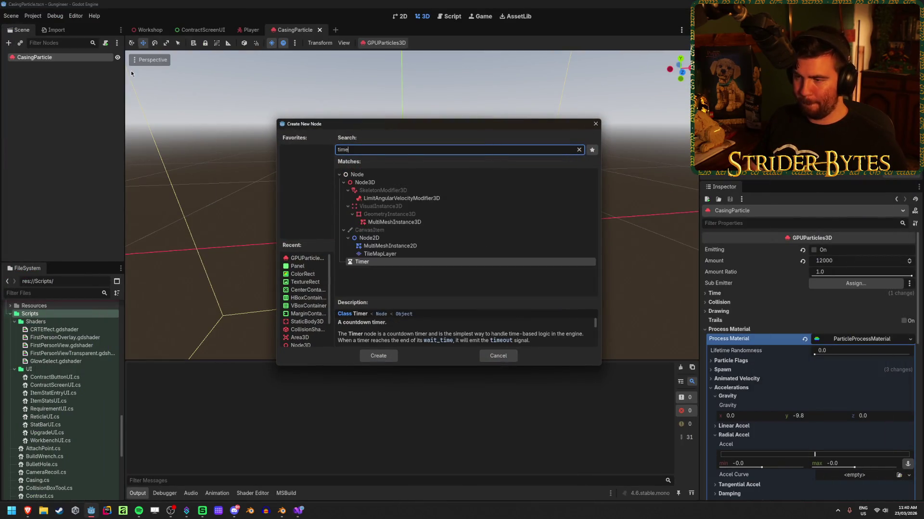
{"action": "key", "text": "Return"}
{"action": "right_click", "coordinate": [48, 64]}
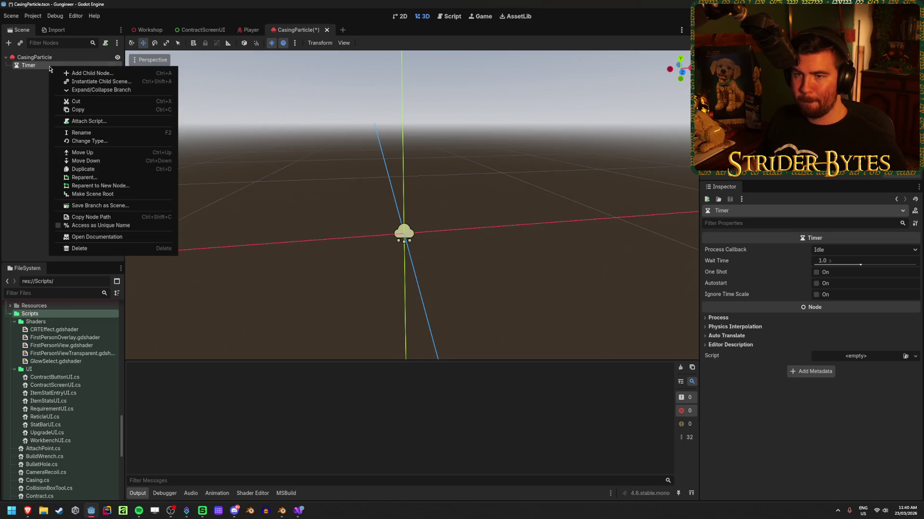
{"action": "left_click", "coordinate": [66, 226]}
{"action": "left_click", "coordinate": [66, 193]}
{"action": "key", "text": "ctrl+s"}
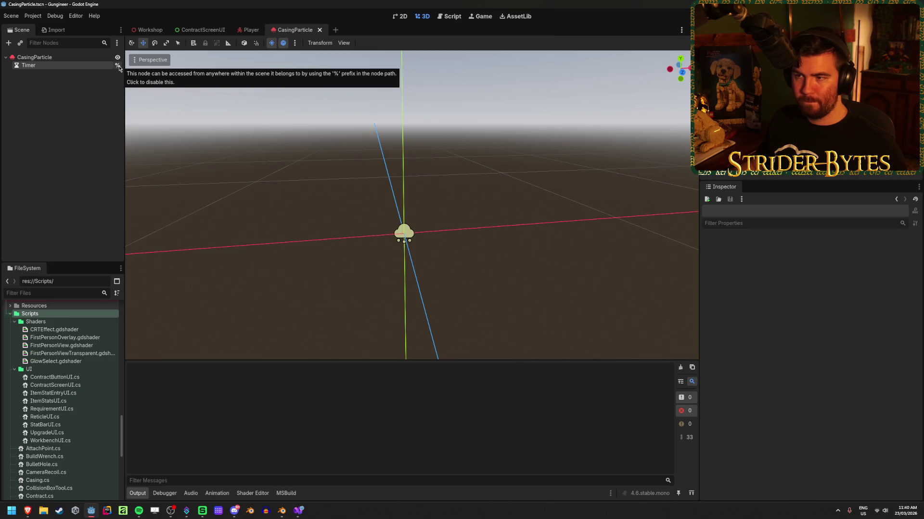
- Set the Timer's Wait Time to 0.05 s, enable One Shot, and save the scene
{"action": "left_click", "coordinate": [58, 57]}
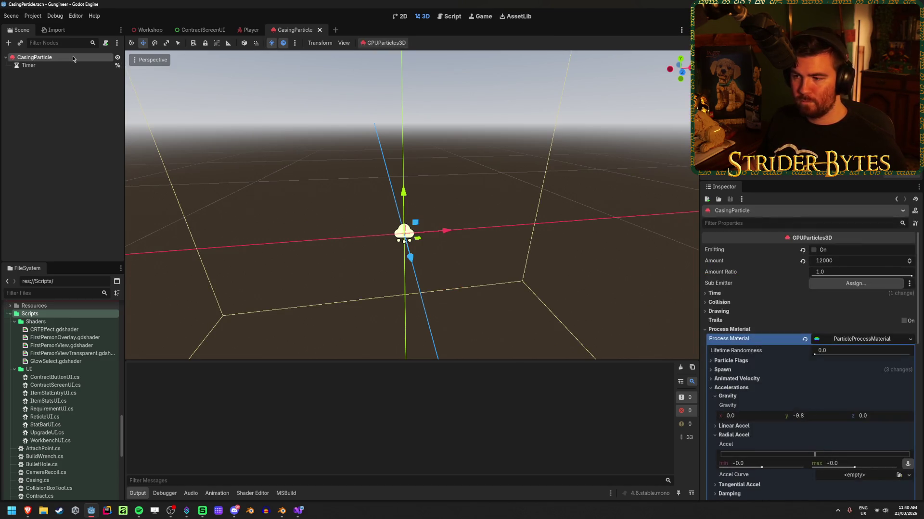
{"action": "left_click", "coordinate": [66, 66]}
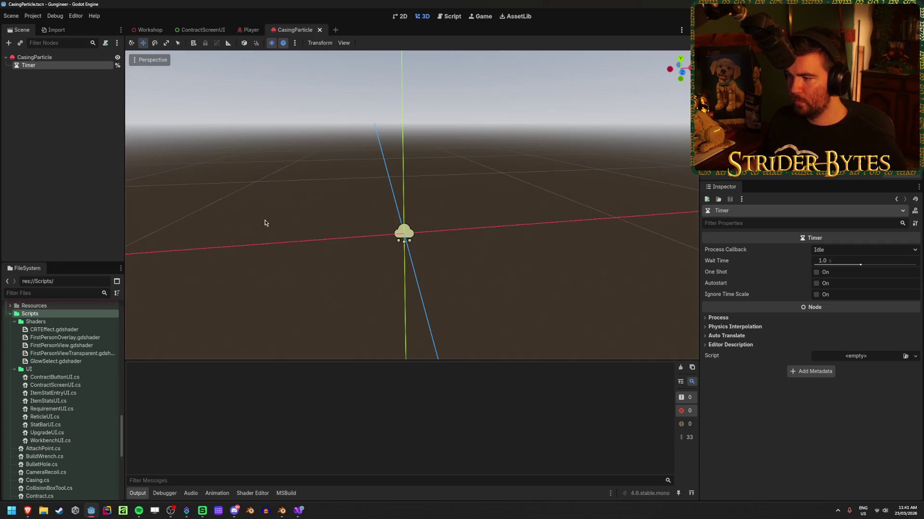
{"action": "left_click", "coordinate": [832, 260]}
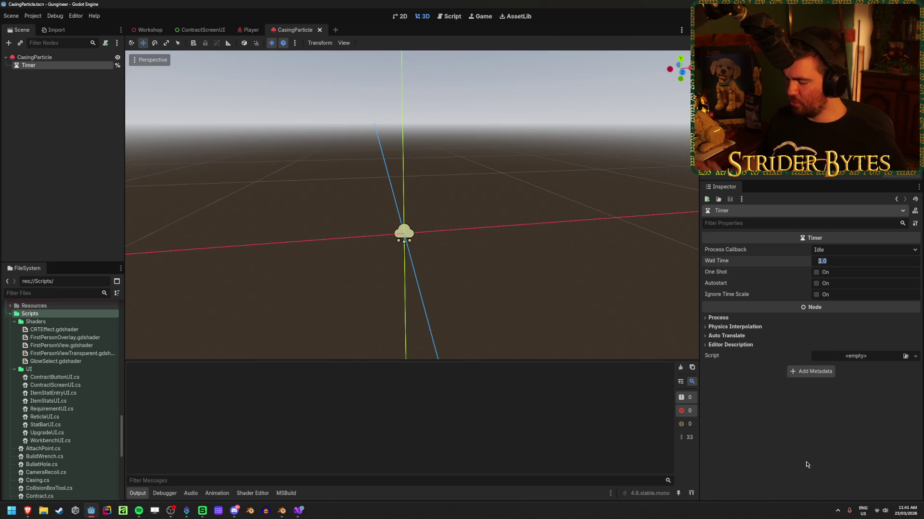
{"action": "type", "text": "1"}
{"action": "key", "text": "Return"}
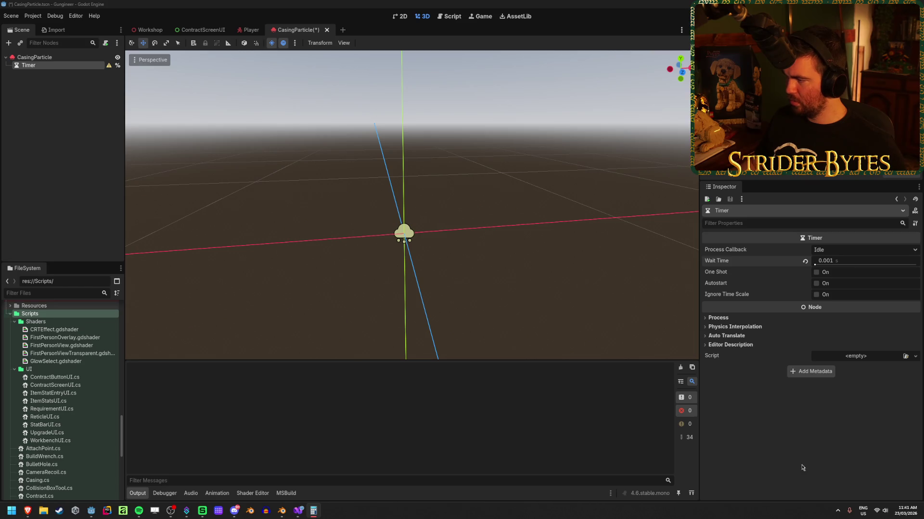
{"action": "left_click", "coordinate": [848, 261]}
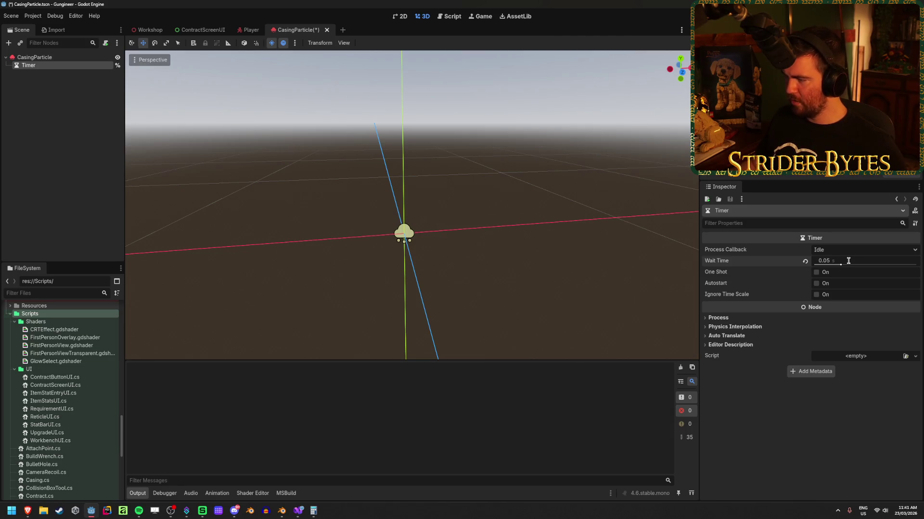
{"action": "key", "text": "ctrl+s"}
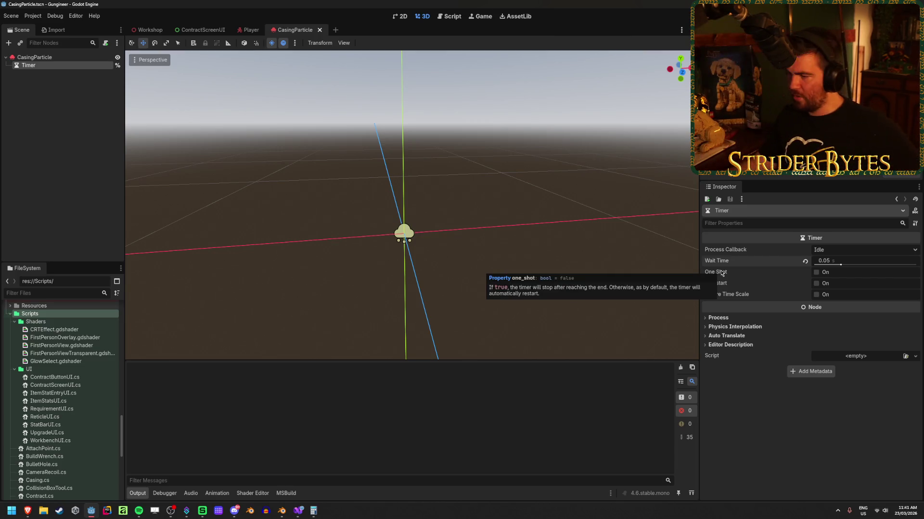
{"action": "left_click", "coordinate": [816, 272]}
{"action": "key", "text": "ctrl+s"}
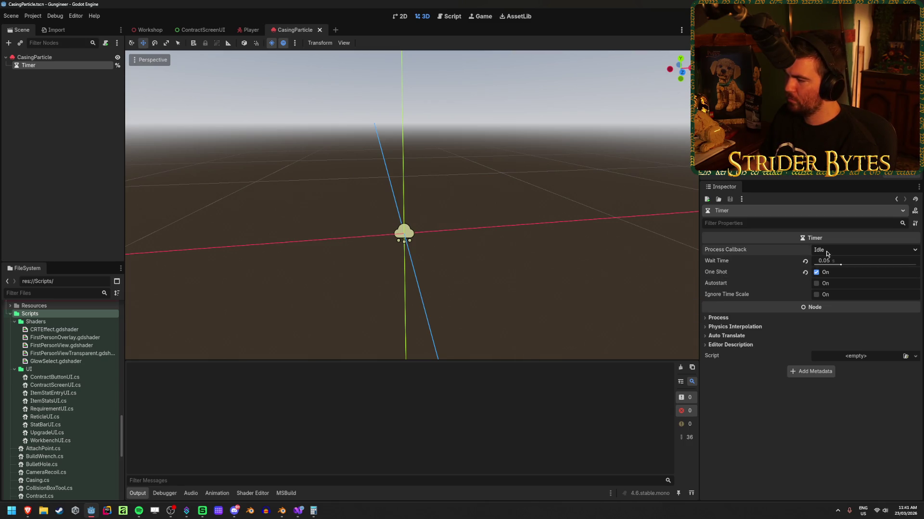
- Go back to Casing.cs and select the EmitParticle call on line 18
{"action": "left_click", "coordinate": [737, 295]}
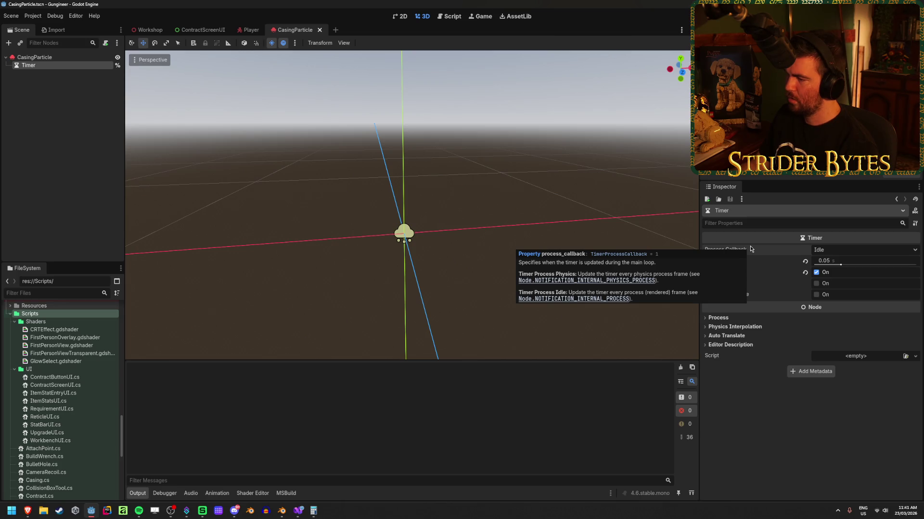
{"action": "left_click", "coordinate": [22, 144]}
{"action": "left_click", "coordinate": [59, 58]}
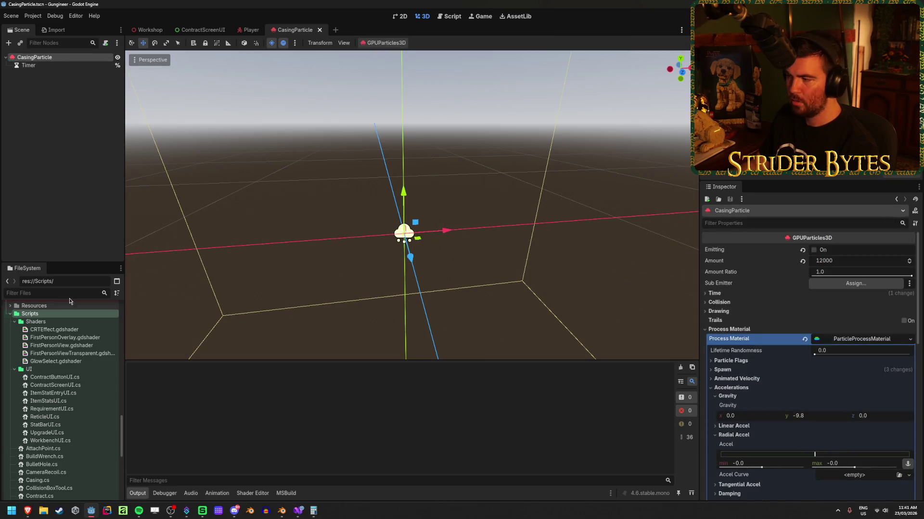
{"action": "key", "text": "alt+Tab"}
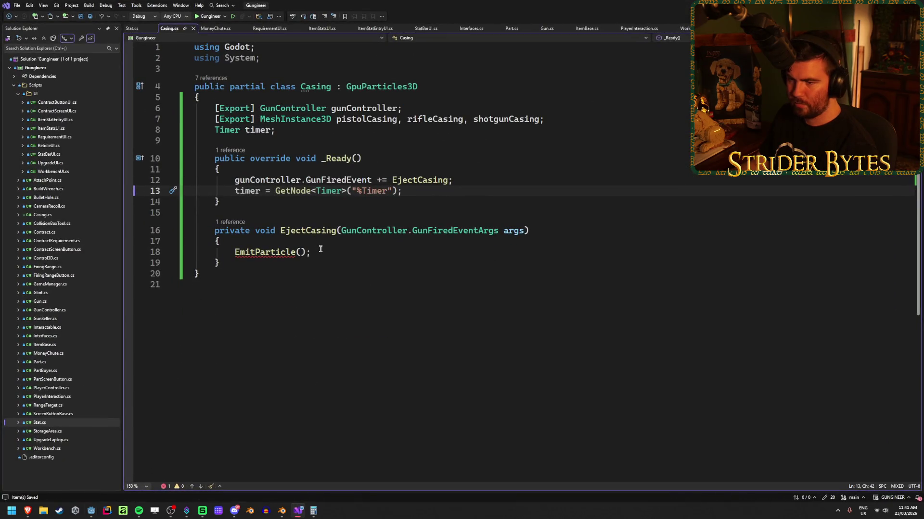
{"action": "mouse_move", "coordinate": [311, 252]}
{"action": "left_mouse_down"}
{"action": "mouse_move", "coordinate": [231, 260]}
{"action": "mouse_move", "coordinate": [234, 252]}
{"action": "left_mouse_up"}
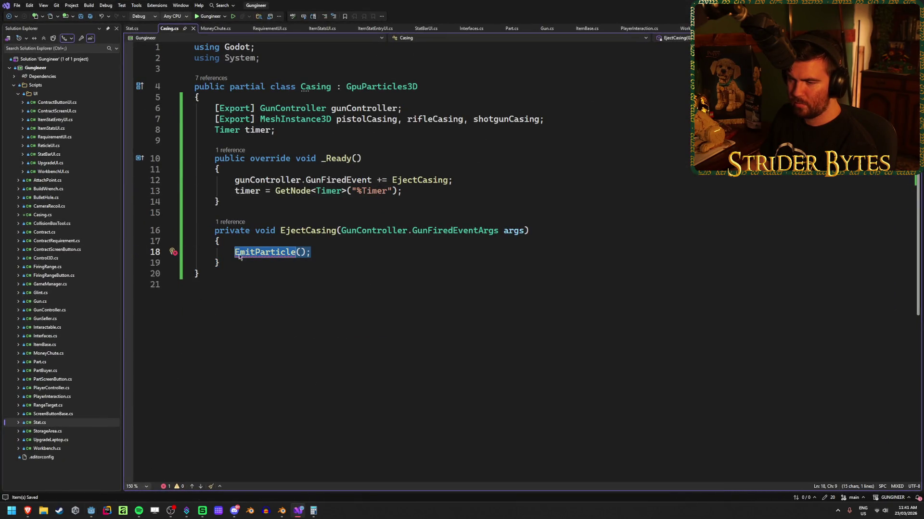
- Replace EmitParticle() on line 18 with Emitting = true; and save
{"action": "key", "text": "BackSpace"}
{"action": "type", "text": "Emmi"}
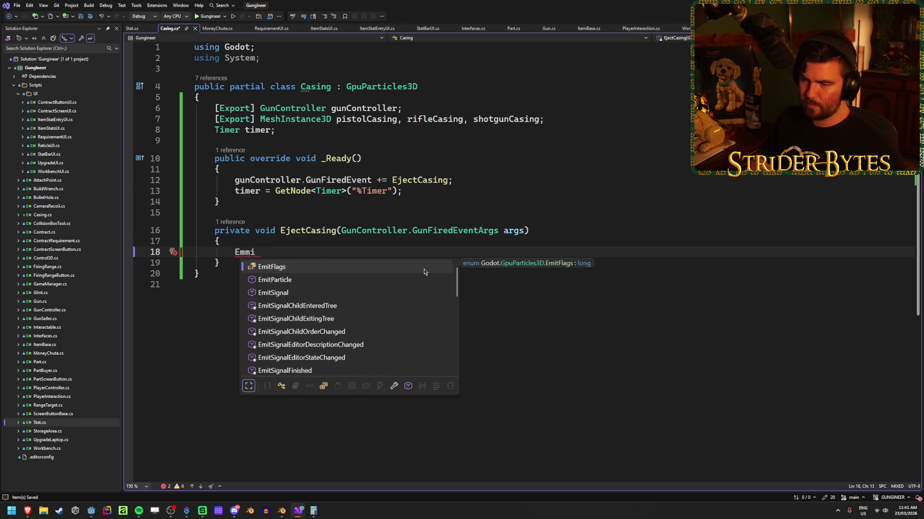
{"action": "key", "text": "BackSpace"}
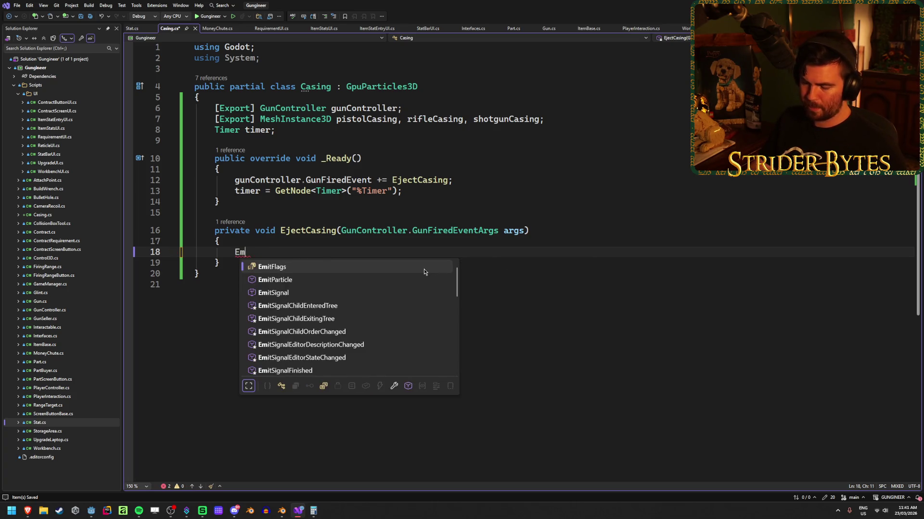
{"action": "type", "text": "itting = truel;"}
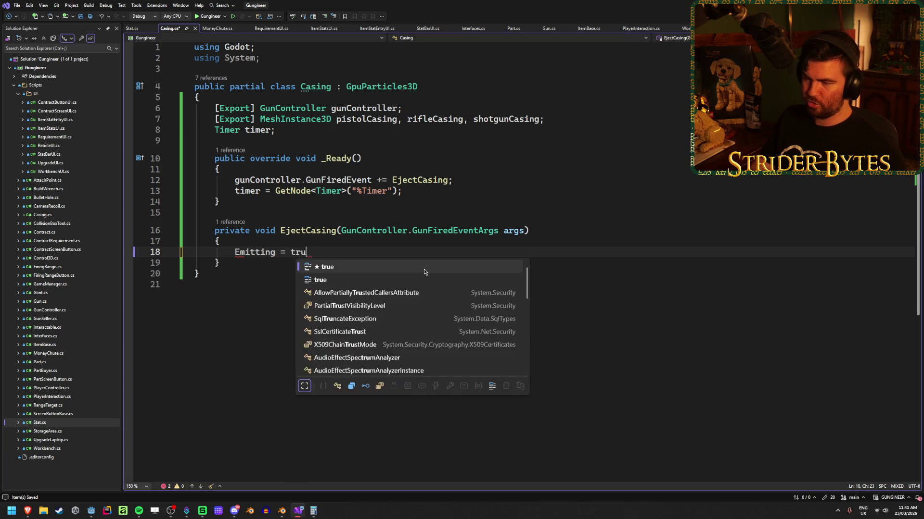
{"action": "key", "text": "BackSpace"}
{"action": "key", "text": "BackSpace"}
{"action": "type", "text": ";"}
{"action": "key", "text": "ctrl+s"}
- Add timer.Start(); on the line below it
{"action": "key", "text": "Return"}
{"action": "type", "text": "timer"}
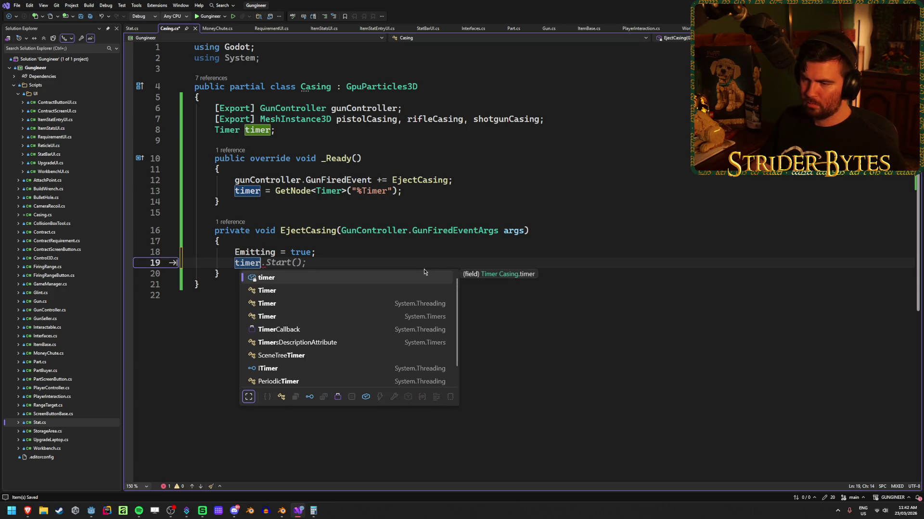
{"action": "type", "text": "."}
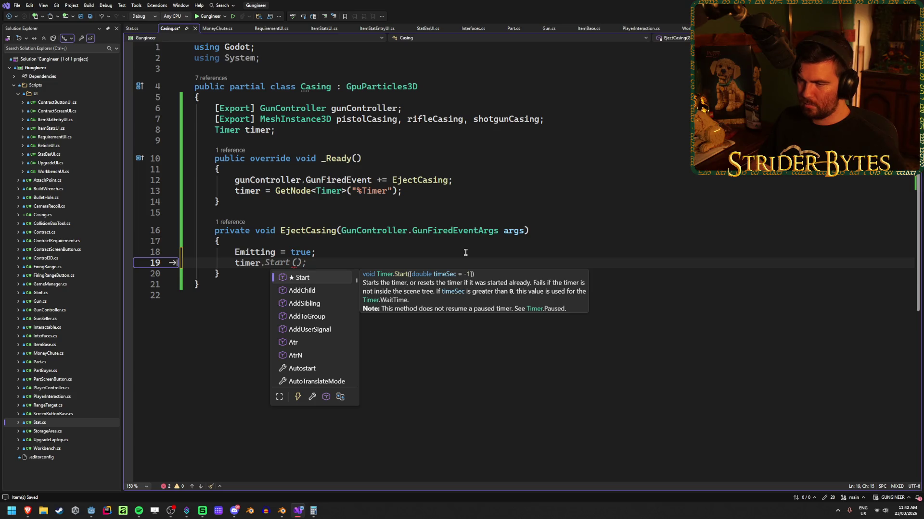
{"action": "key", "text": "Tab"}
{"action": "key", "text": "Tab"}
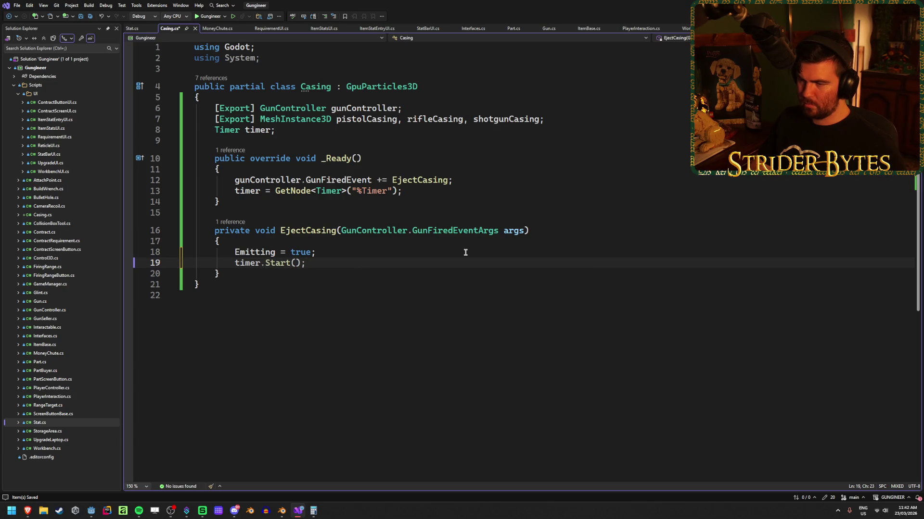
{"action": "key", "text": "Return"}
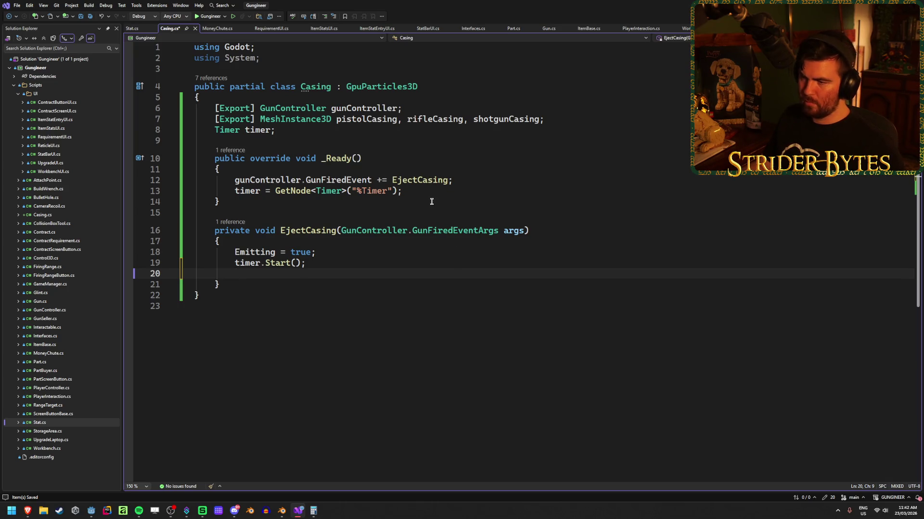
{"action": "left_click", "coordinate": [531, 190]}
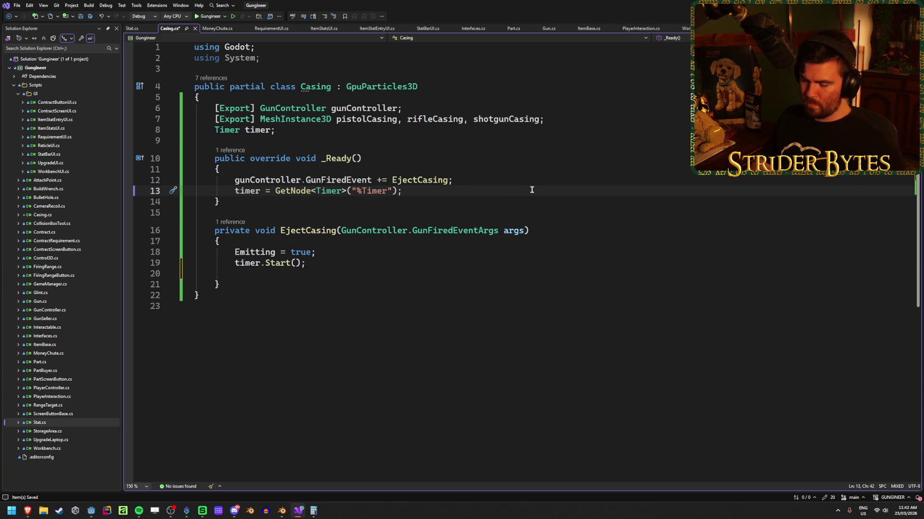
- Start a new line after the timer lookup and browse the timer's member list
{"action": "key", "text": "Return"}
{"action": "type", "text": "timer.Fi"}
{"action": "type", "text": "ni"}
{"action": "type", "text": "e"}
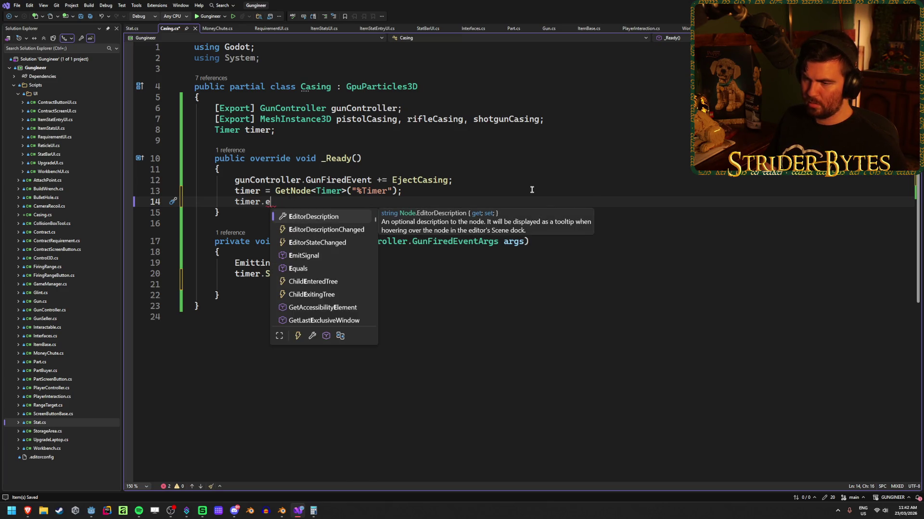
{"action": "key", "text": "BackSpace"}
{"action": "scroll", "coordinate": [351, 259], "scroll_direction": "up", "scroll_amount": 1}
{"action": "scroll", "coordinate": [351, 259], "scroll_direction": "up", "scroll_amount": 3}
{"action": "scroll", "coordinate": [351, 259], "scroll_direction": "down", "scroll_amount": 8}
{"action": "scroll", "coordinate": [351, 258], "scroll_direction": "down", "scroll_amount": 5}
{"action": "scroll", "coordinate": [350, 259], "scroll_direction": "up", "scroll_amount": 5}
{"action": "scroll", "coordinate": [350, 258], "scroll_direction": "down", "scroll_amount": 15}
{"action": "scroll", "coordinate": [350, 258], "scroll_direction": "down", "scroll_amount": 8}
{"action": "scroll", "coordinate": [351, 259], "scroll_direction": "down", "scroll_amount": 6}
{"action": "scroll", "coordinate": [351, 258], "scroll_direction": "down", "scroll_amount": 8}
{"action": "scroll", "coordinate": [349, 256], "scroll_direction": "up", "scroll_amount": 2}
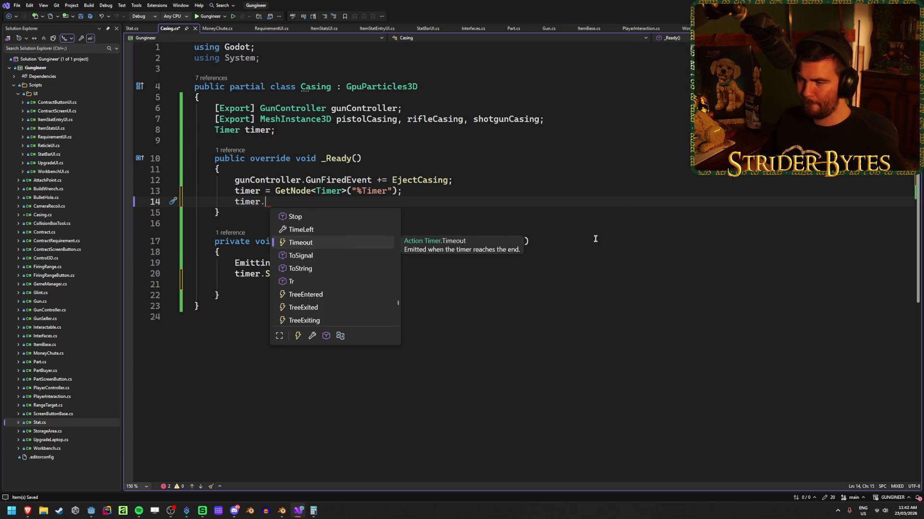
- Hook timer.Timeout to the lambda () => Emitting = false and save
{"action": "key", "text": "Tab"}
{"action": "type", "text": "+="}
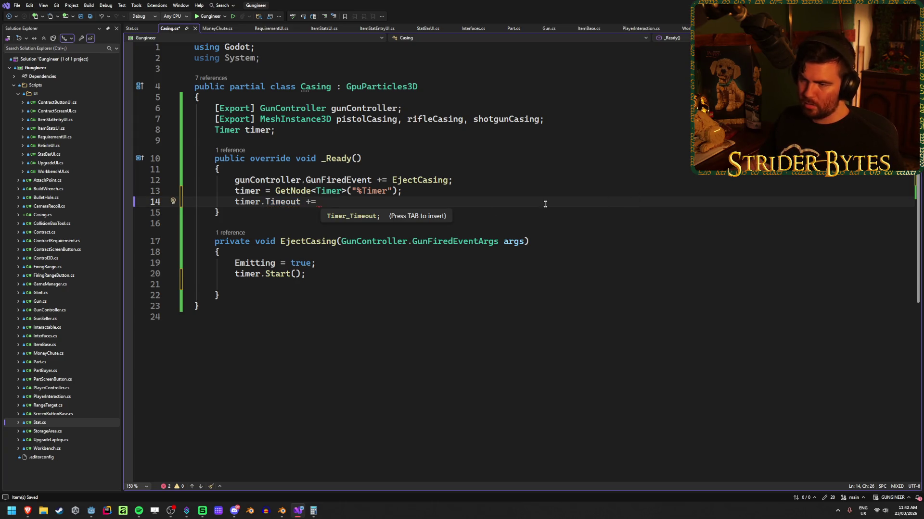
{"action": "key", "text": "Escape"}
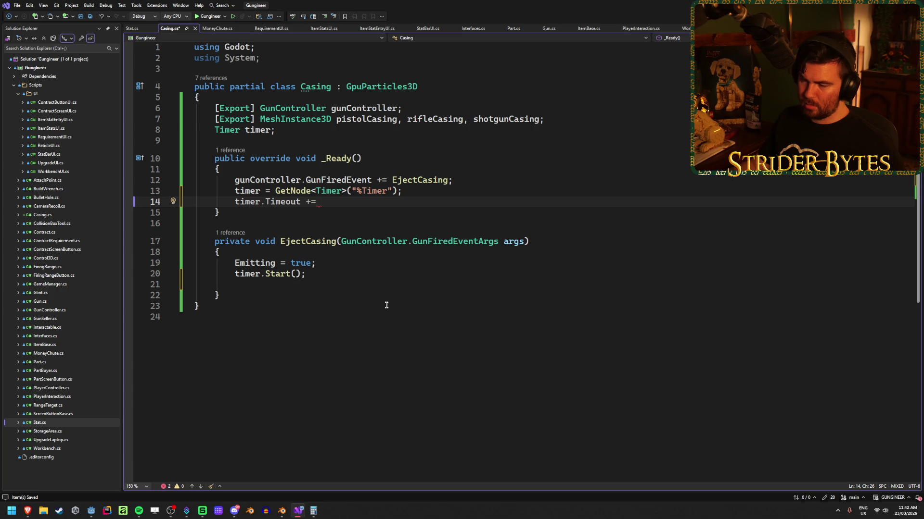
{"action": "type", "text": "top"}
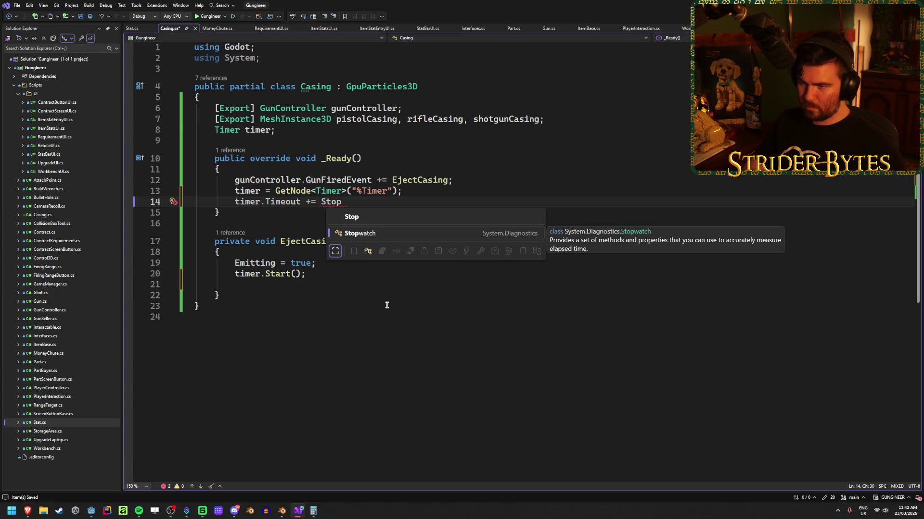
{"action": "key", "text": "BackSpace"}
{"action": "key", "text": "BackSpace"}
{"action": "key", "text": "BackSpace"}
{"action": "key", "text": "BackSpace"}
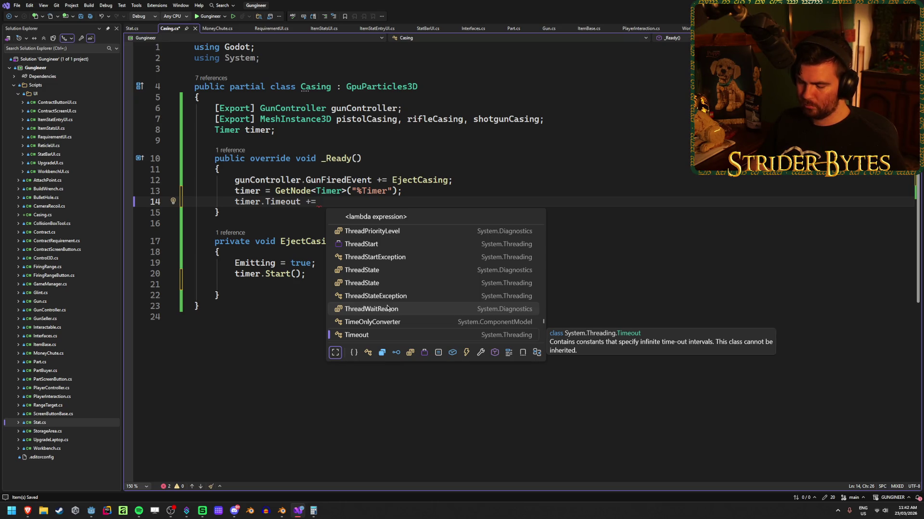
{"action": "type", "text": "Emitting ="}
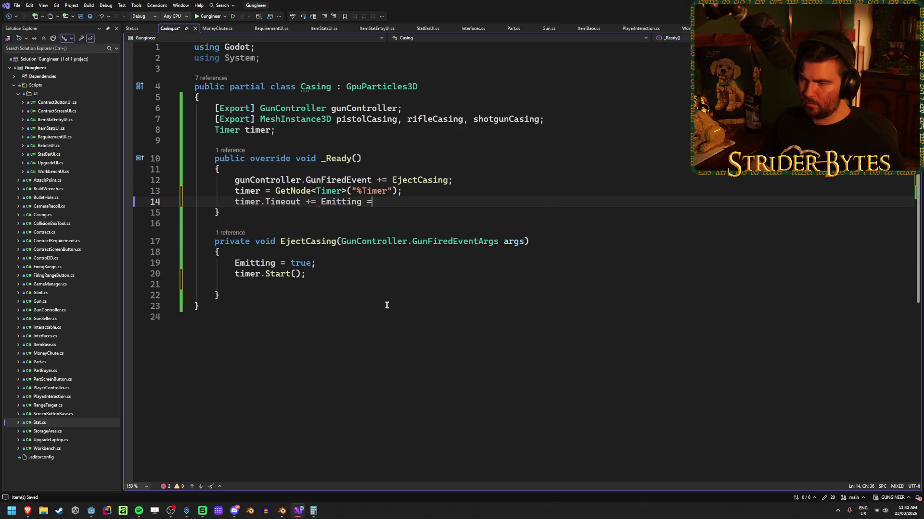
{"action": "type", "text": " false;"}
{"action": "key", "text": "ctrl+s"}
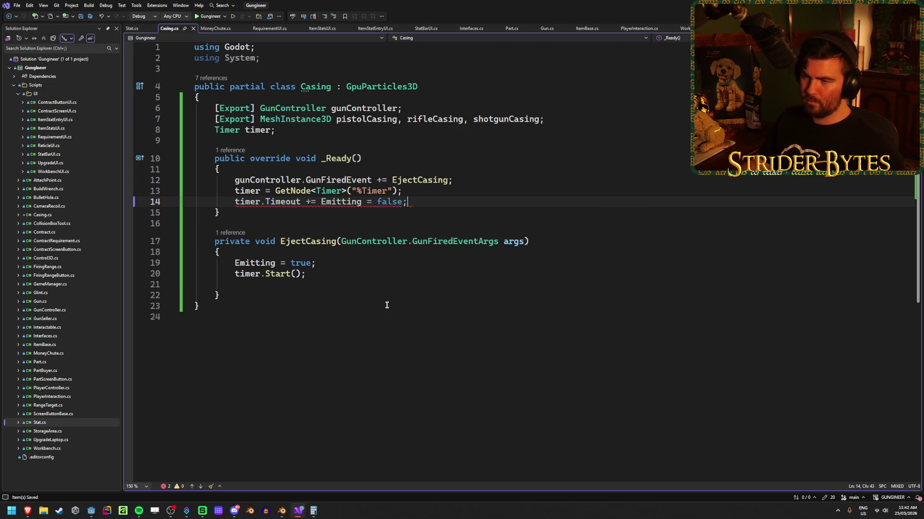
{"action": "left_click", "coordinate": [321, 202]}
{"action": "type", "text": "() ="}
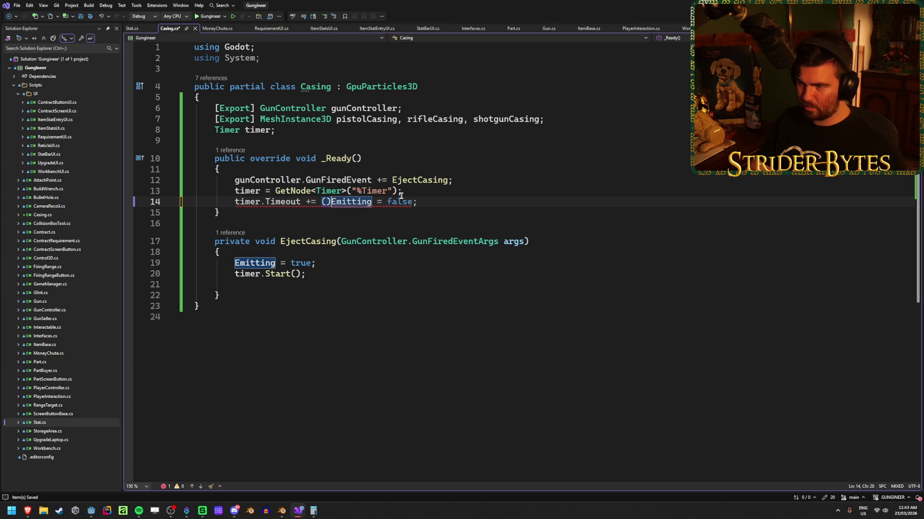
{"action": "type", "text": ">"}
{"action": "key", "text": "ctrl+s"}
{"action": "key", "text": "Down"}
- Delete the empty line in EjectCasing and review the lambda on line 14
{"action": "left_click", "coordinate": [263, 284]}
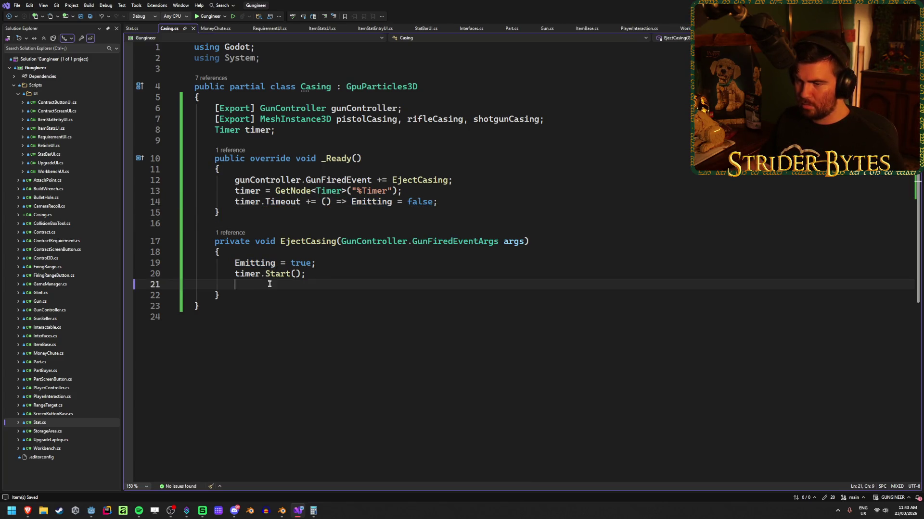
{"action": "key", "text": "BackSpace"}
{"action": "left_click", "coordinate": [292, 285]}
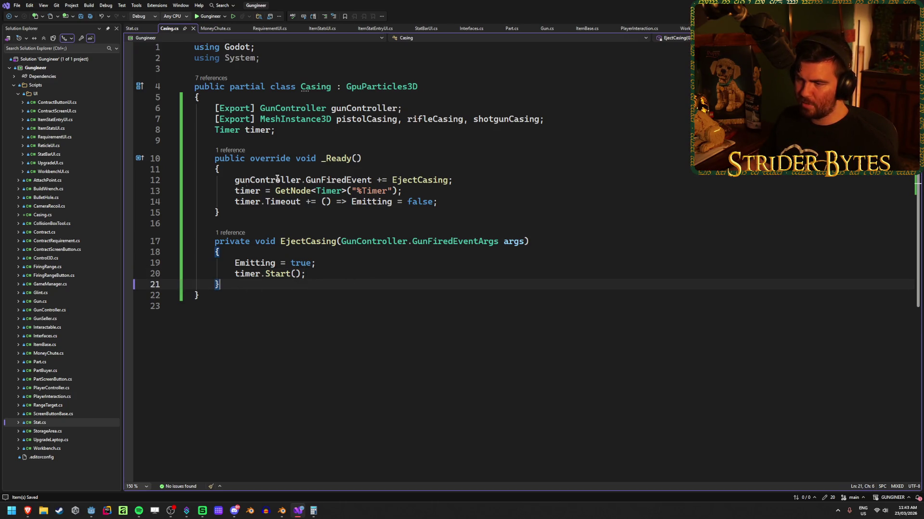
{"action": "left_click", "coordinate": [450, 203]}
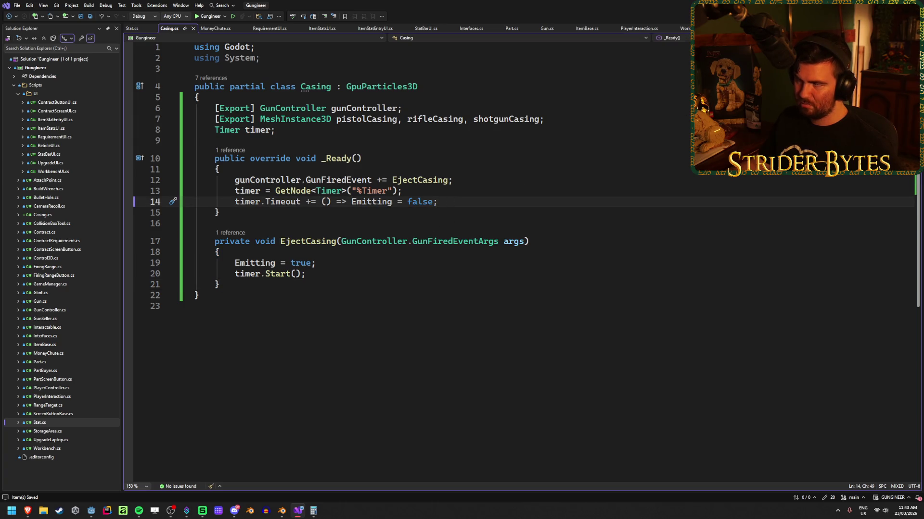
{"action": "key", "text": "alt+Tab"}
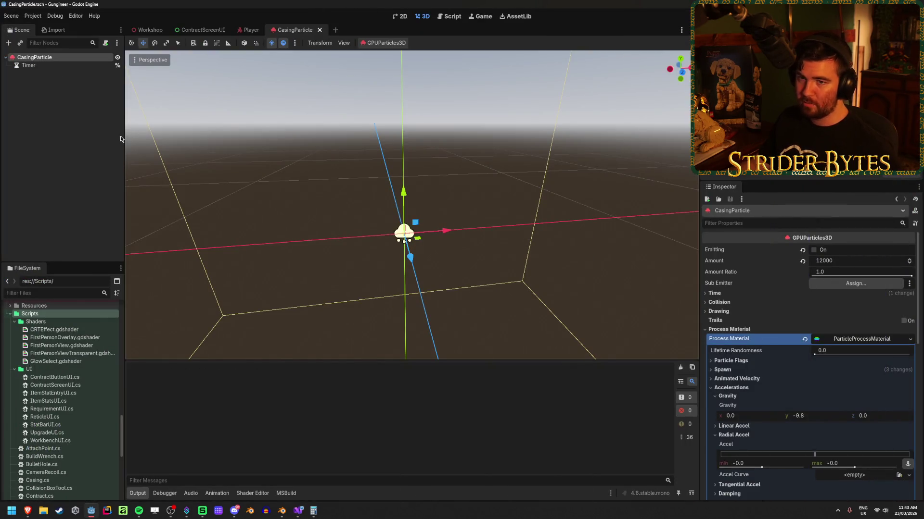
- Open the Player scene, focus on Gun Bone, and expand its child nodes
{"action": "left_click", "coordinate": [252, 30]}
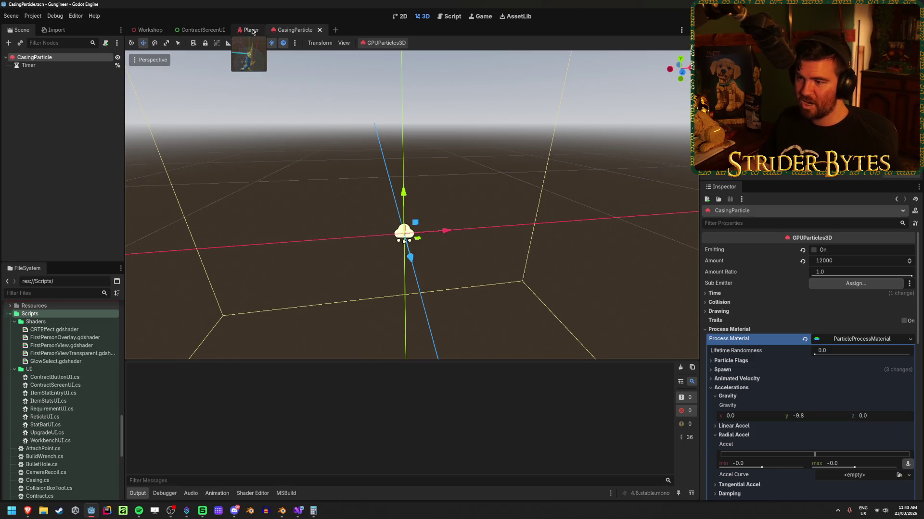
{"action": "left_click_drag", "start_coordinate": [396, 148], "coordinate": [539, 178]}
{"action": "left_click", "coordinate": [55, 144]}
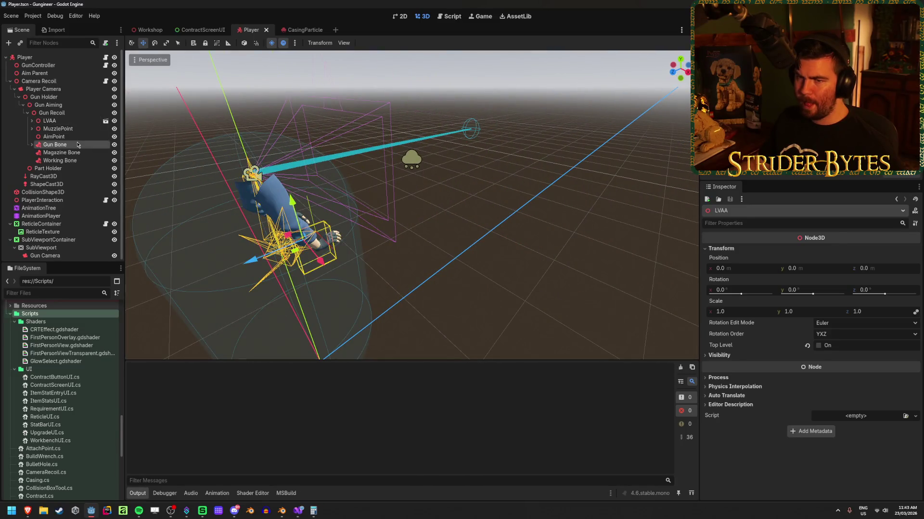
{"action": "double_click", "coordinate": [77, 144]}
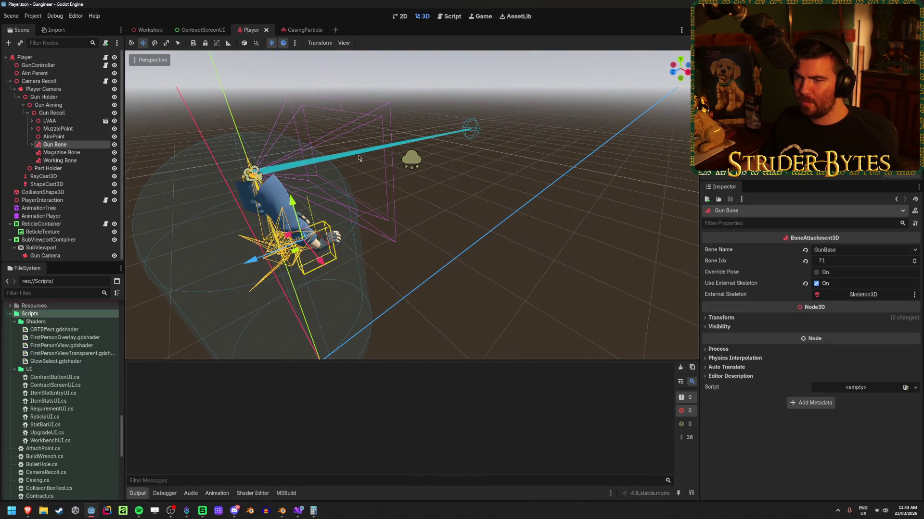
{"action": "left_click", "coordinate": [33, 145]}
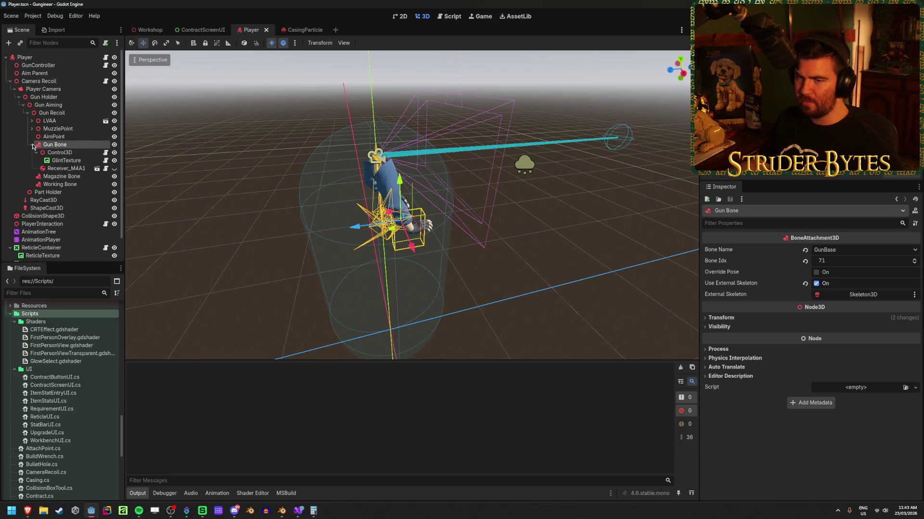
{"action": "left_click", "coordinate": [35, 153]}
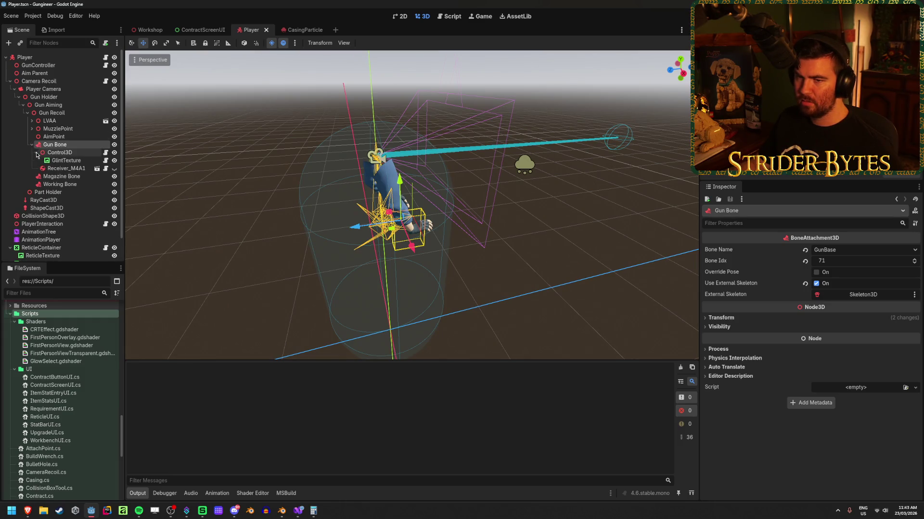
{"action": "left_click", "coordinate": [79, 138]}
{"action": "left_click", "coordinate": [79, 145]}
{"action": "right_click", "coordinate": [79, 145]}
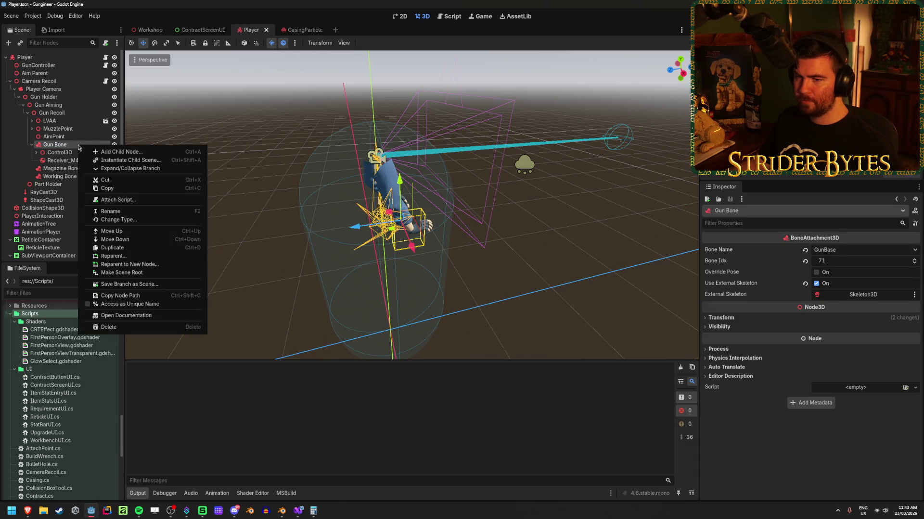
{"action": "left_click", "coordinate": [64, 147]}
- Drag CasingParticle.tscn from the FileSystem dock onto the Gun Bone node
{"action": "scroll", "coordinate": [87, 391], "scroll_direction": "down", "scroll_amount": 5}
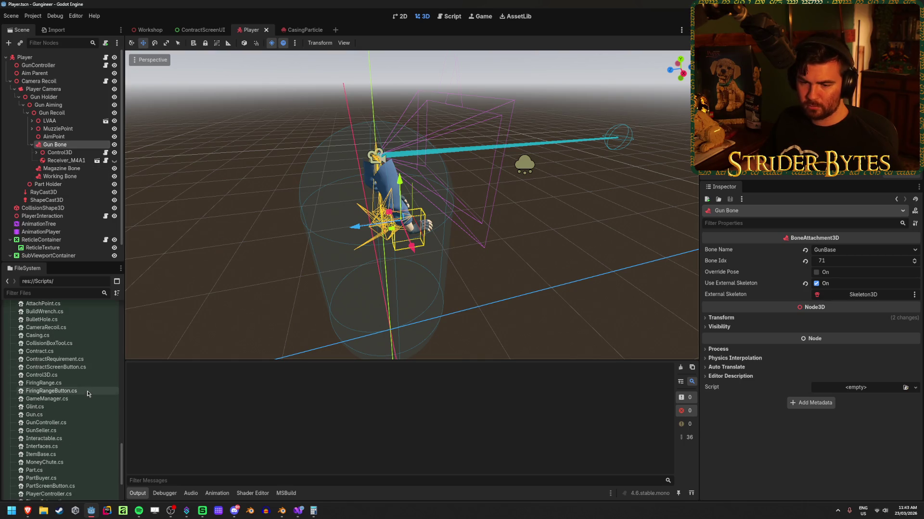
{"action": "scroll", "coordinate": [79, 393], "scroll_direction": "up", "scroll_amount": 10}
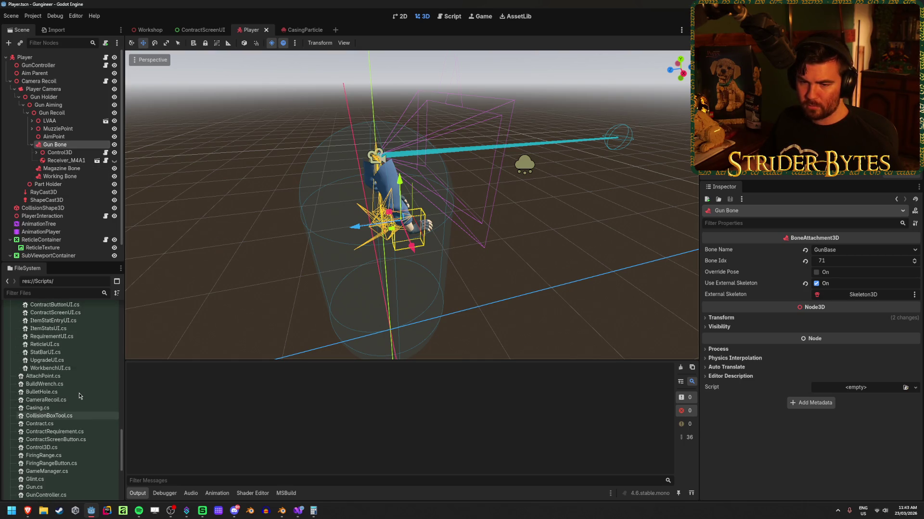
{"action": "scroll", "coordinate": [79, 393], "scroll_direction": "up", "scroll_amount": 3}
{"action": "scroll", "coordinate": [79, 394], "scroll_direction": "up", "scroll_amount": 3}
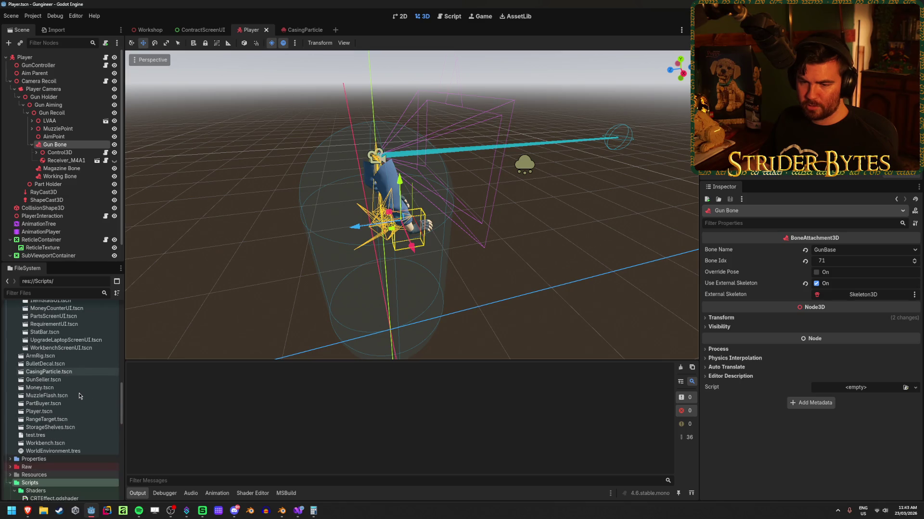
{"action": "left_click_drag", "start_coordinate": [50, 373], "coordinate": [67, 141]}
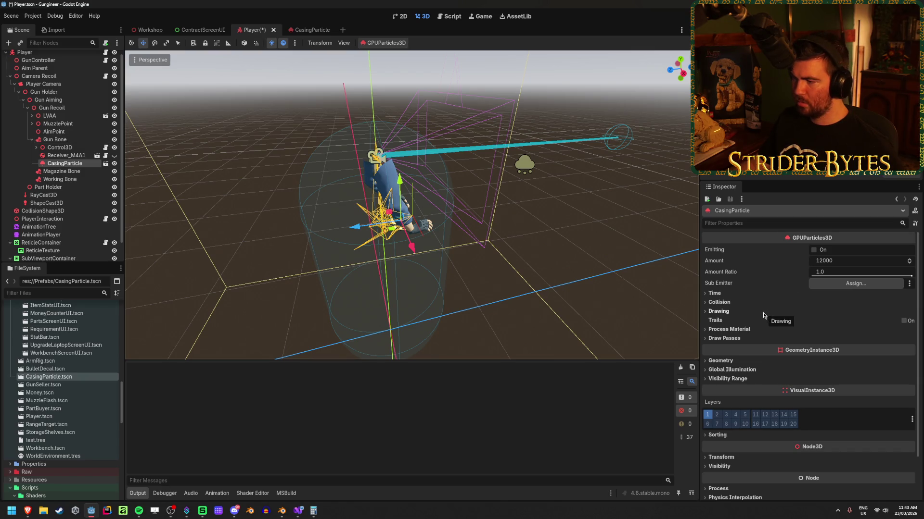
- Attach Casing.cs as the CasingParticle script and build the C# project
{"action": "left_click", "coordinate": [305, 31]}
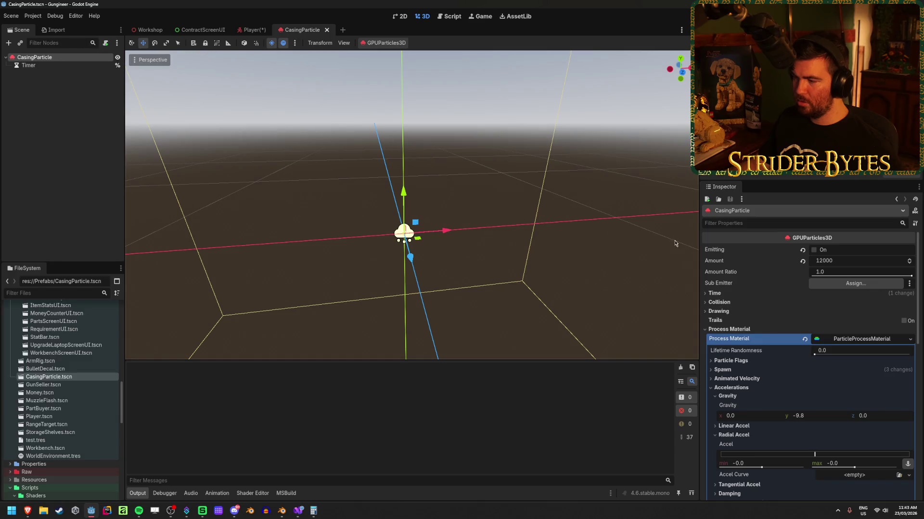
{"action": "scroll", "coordinate": [866, 412], "scroll_direction": "down", "scroll_amount": 10}
{"action": "left_click", "coordinate": [900, 477]}
{"action": "type", "text": "cas"}
{"action": "double_click", "coordinate": [412, 181]}
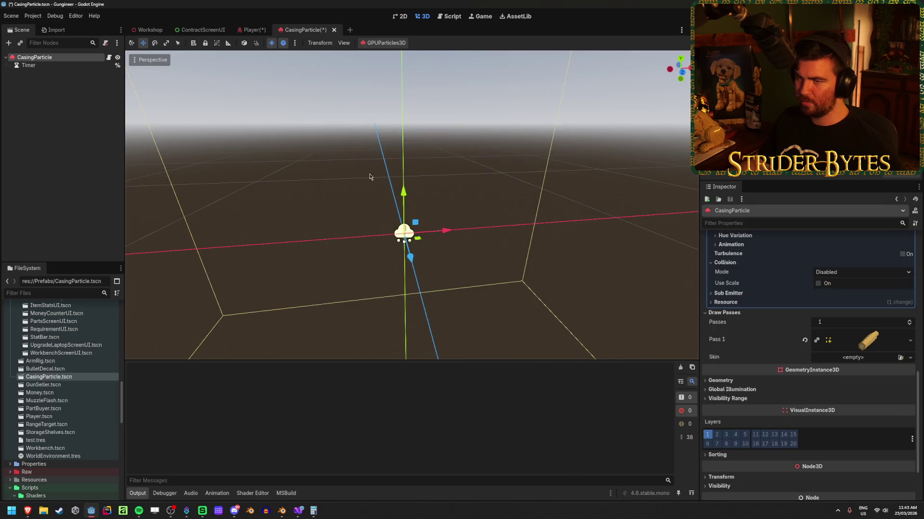
{"action": "left_click", "coordinate": [71, 65]}
{"action": "left_click", "coordinate": [67, 57]}
{"action": "scroll", "coordinate": [837, 315], "scroll_direction": "up", "scroll_amount": 5}
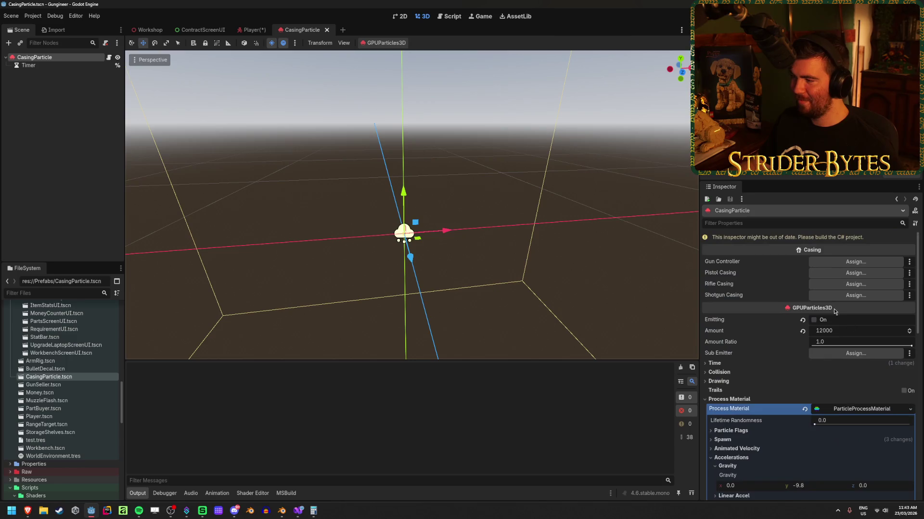
{"action": "key", "text": "alt+b"}
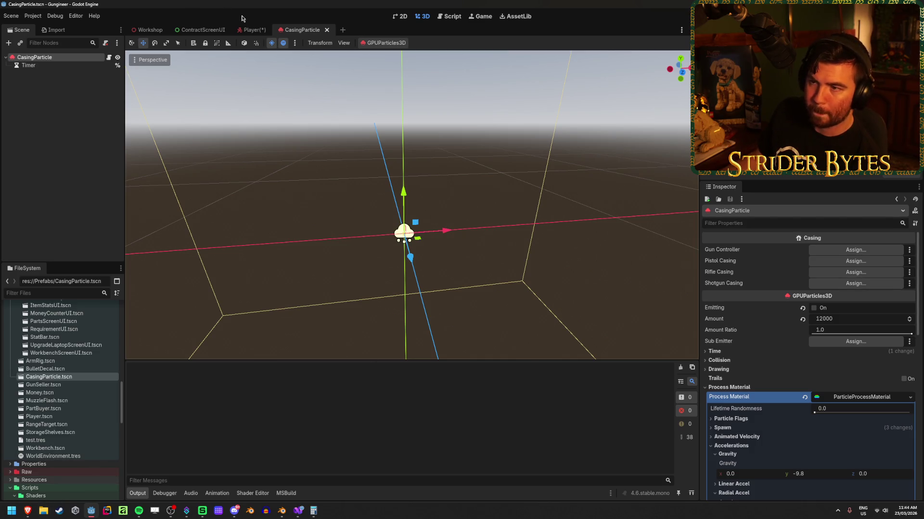
- Assign GunController as CasingParticle's Gun Controller in Player, save, and run from Workshop
{"action": "left_click", "coordinate": [249, 30]}
{"action": "left_click", "coordinate": [66, 155]}
{"action": "left_click", "coordinate": [65, 164]}
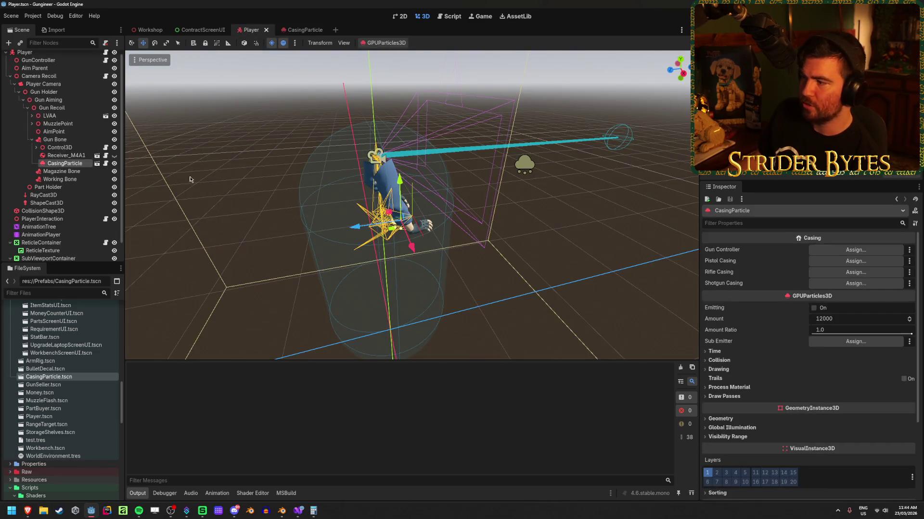
{"action": "left_click", "coordinate": [847, 253]}
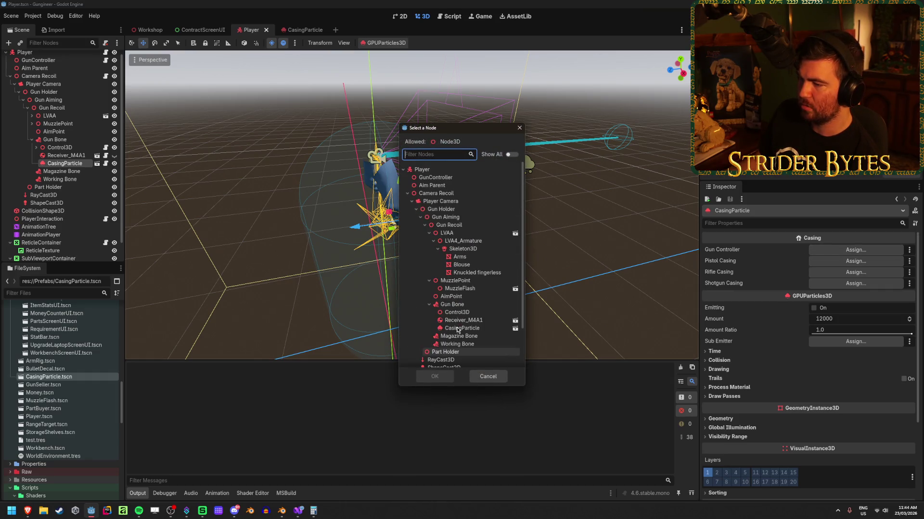
{"action": "left_click", "coordinate": [435, 178]}
{"action": "left_click", "coordinate": [435, 376]}
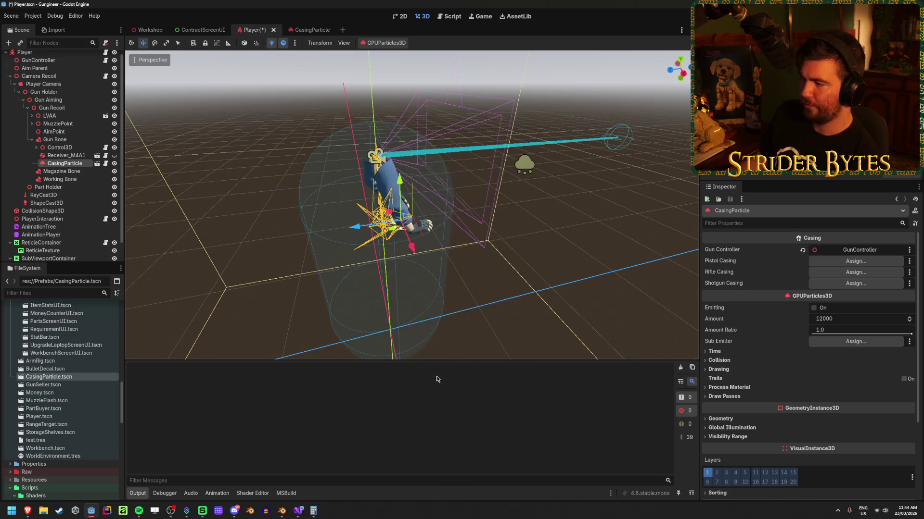
{"action": "key", "text": "ctrl+s"}
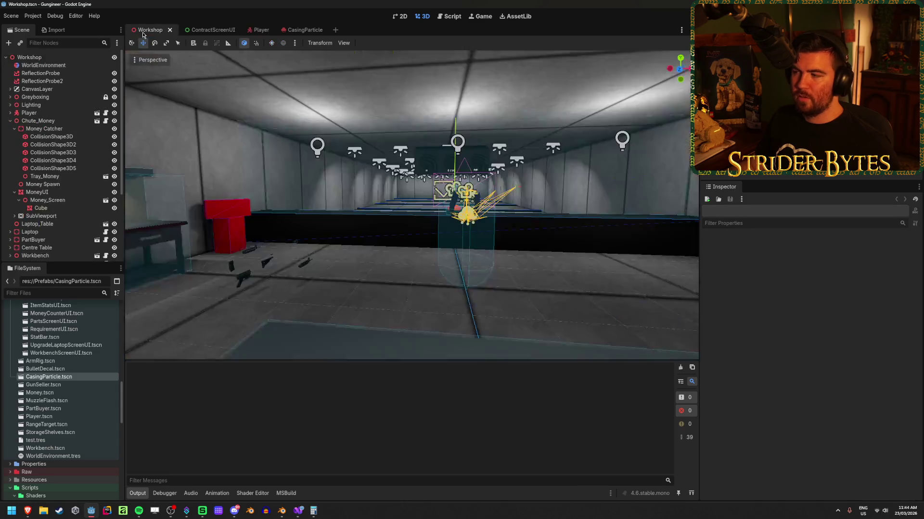
{"action": "left_click", "coordinate": [143, 31]}
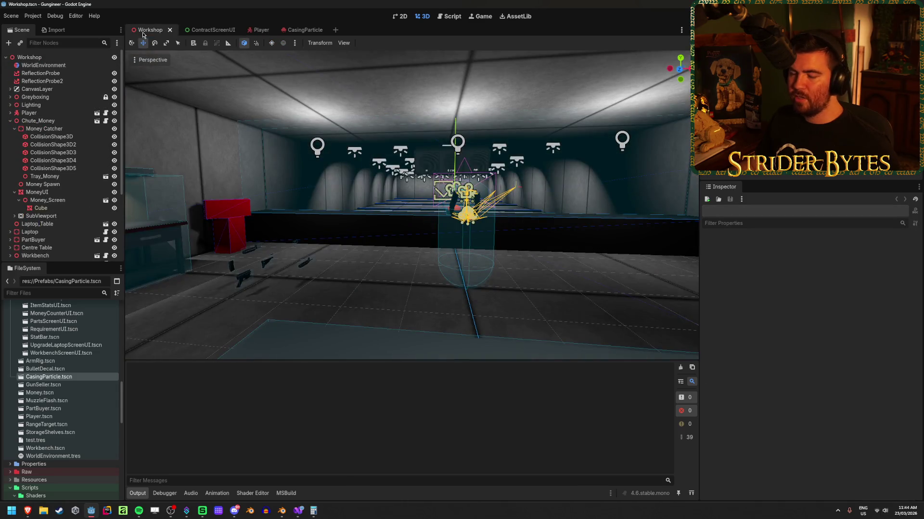
{"action": "key", "text": "F5"}
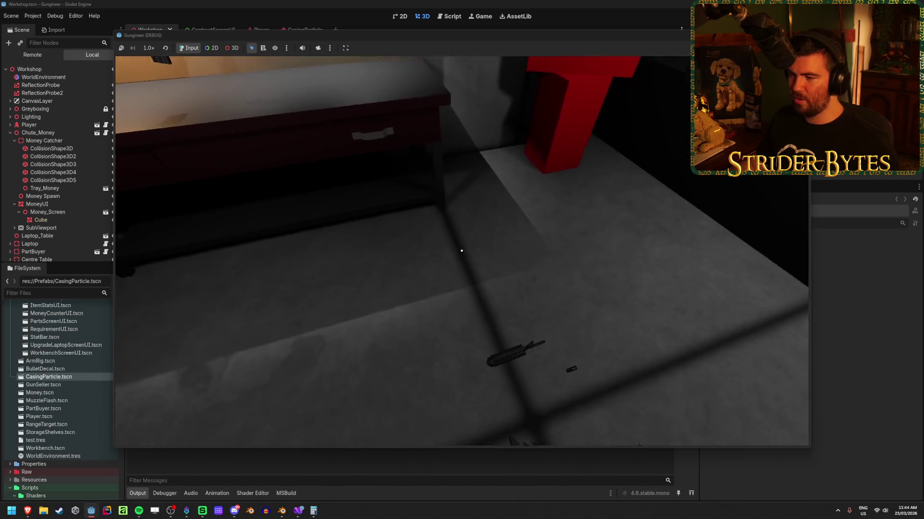
- Equip the rifle and fire repeatedly to watch shell casings eject, then stop the game
{"action": "key", "text": "e"}
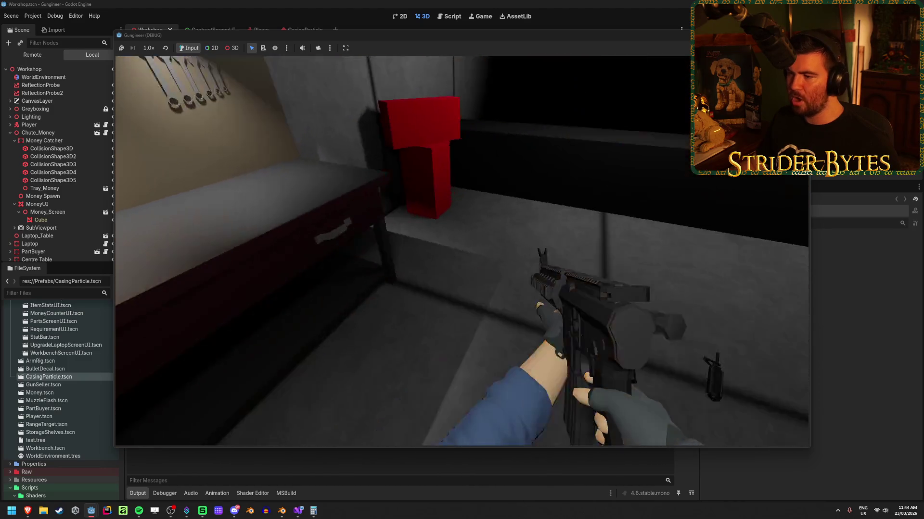
{"action": "left_click", "coordinate": [461, 250]}
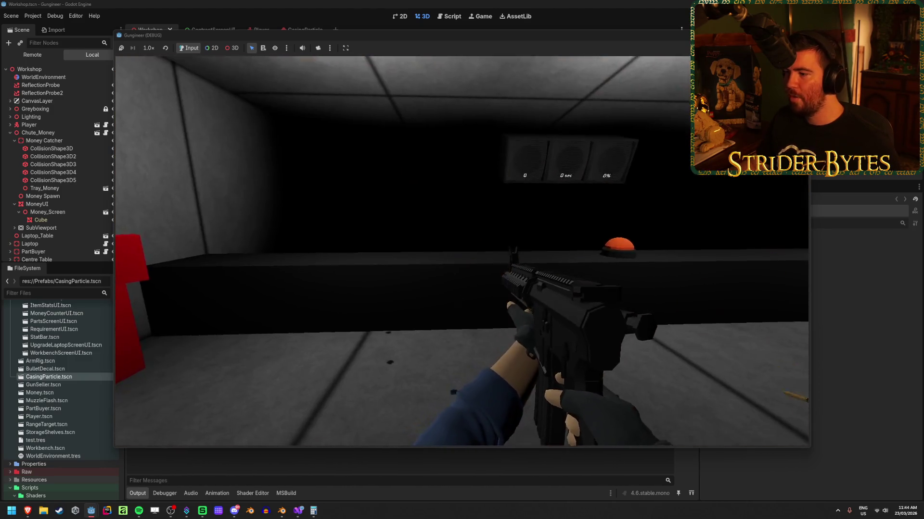
{"action": "left_click", "coordinate": [461, 260]}
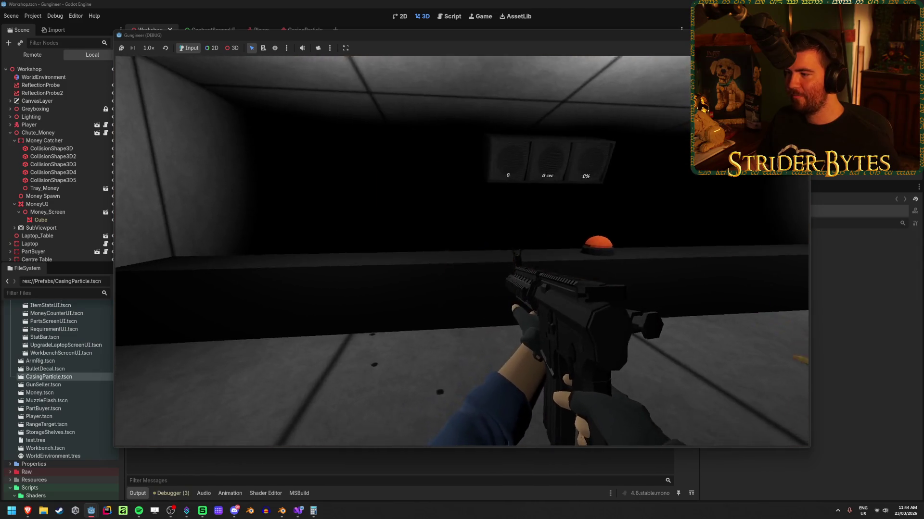
{"action": "left_click", "coordinate": [461, 250]}
{"action": "left_click", "coordinate": [462, 260]}
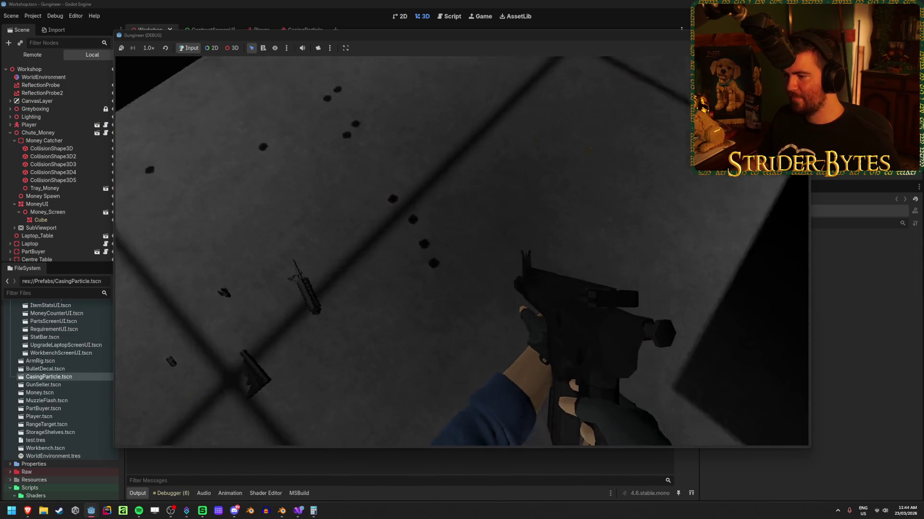
{"action": "key", "text": "w"}
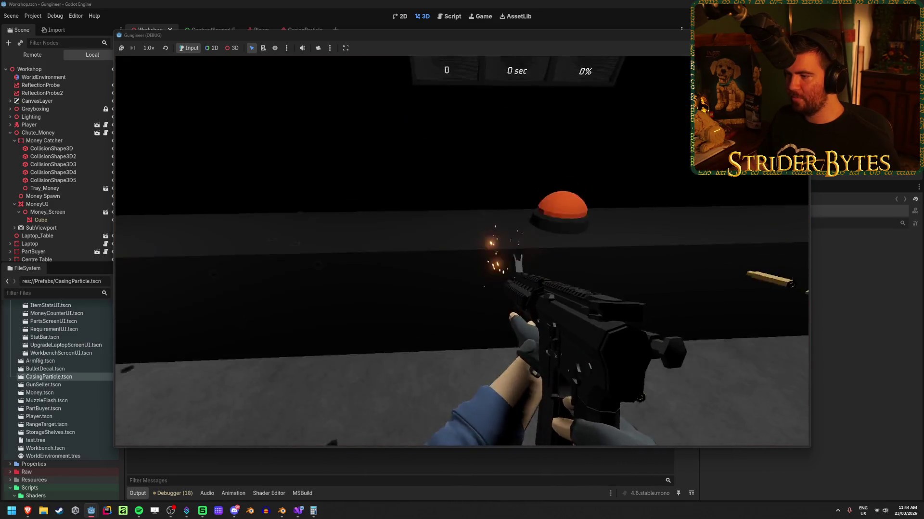
{"action": "left_click", "coordinate": [462, 259]}
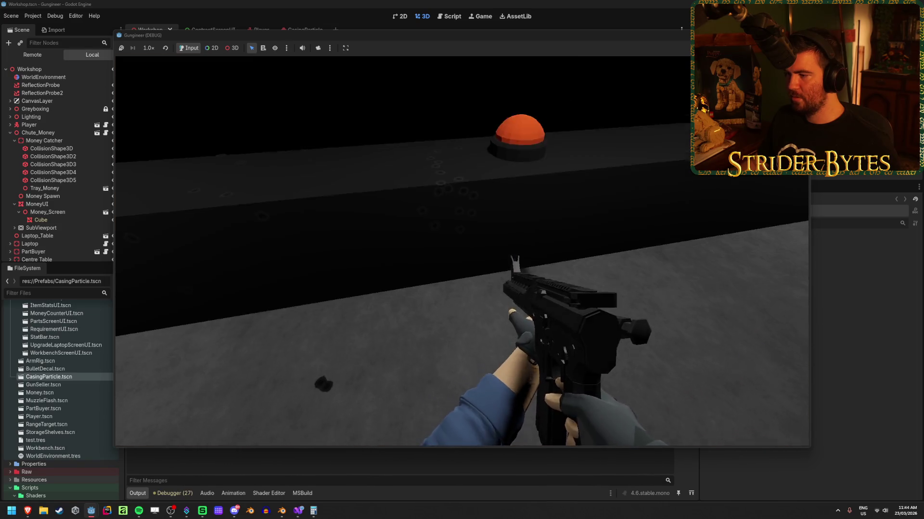
{"action": "left_click", "coordinate": [462, 260]}
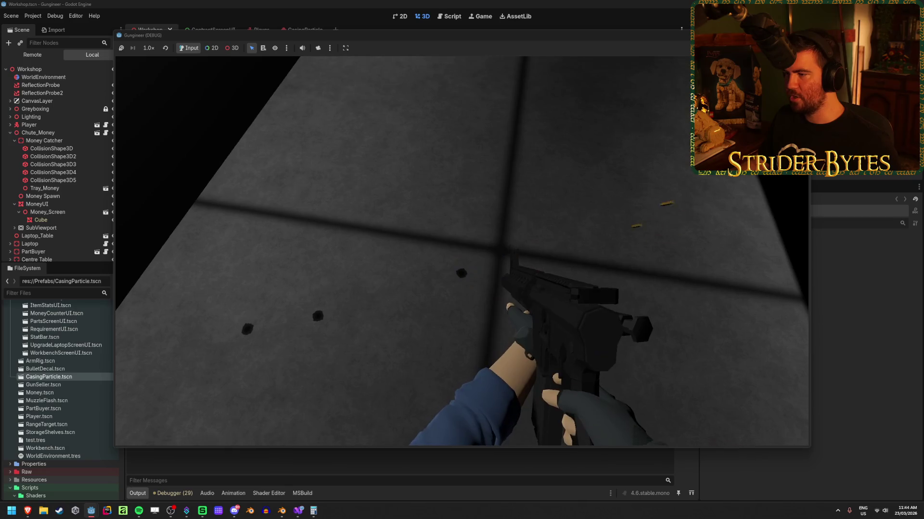
{"action": "left_click", "coordinate": [462, 260]}
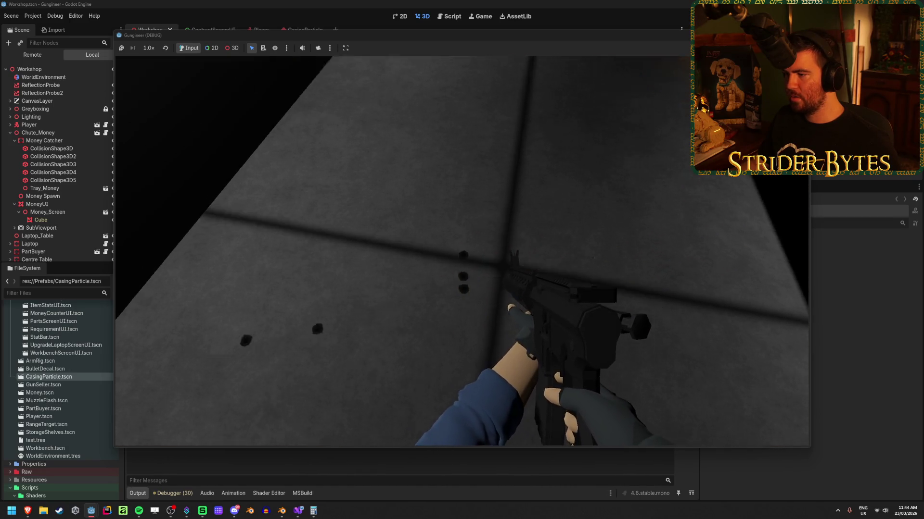
{"action": "left_click", "coordinate": [462, 259]}
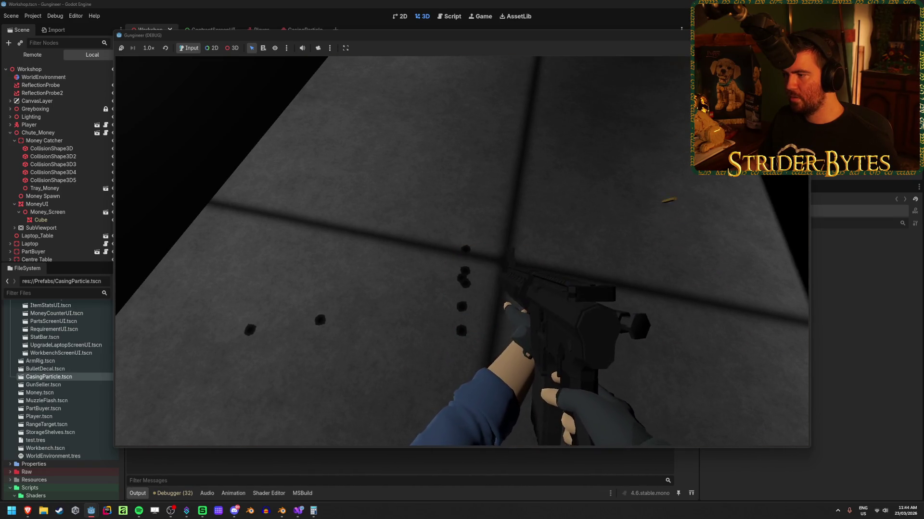
{"action": "left_click", "coordinate": [461, 260]}
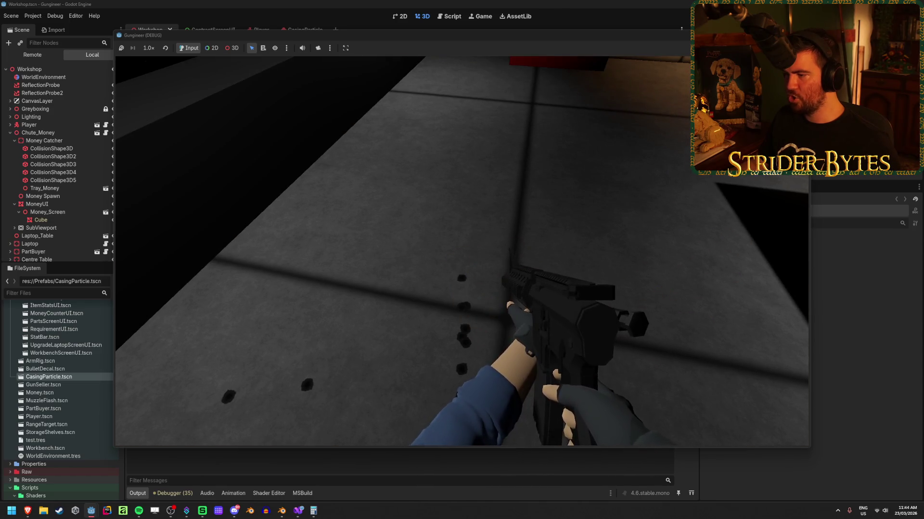
{"action": "left_click", "coordinate": [462, 260]}
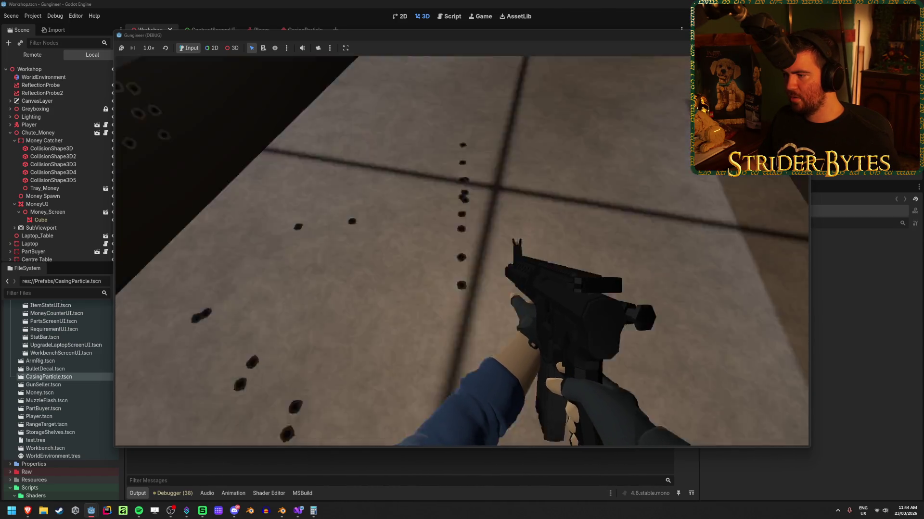
{"action": "left_click", "coordinate": [462, 260]}
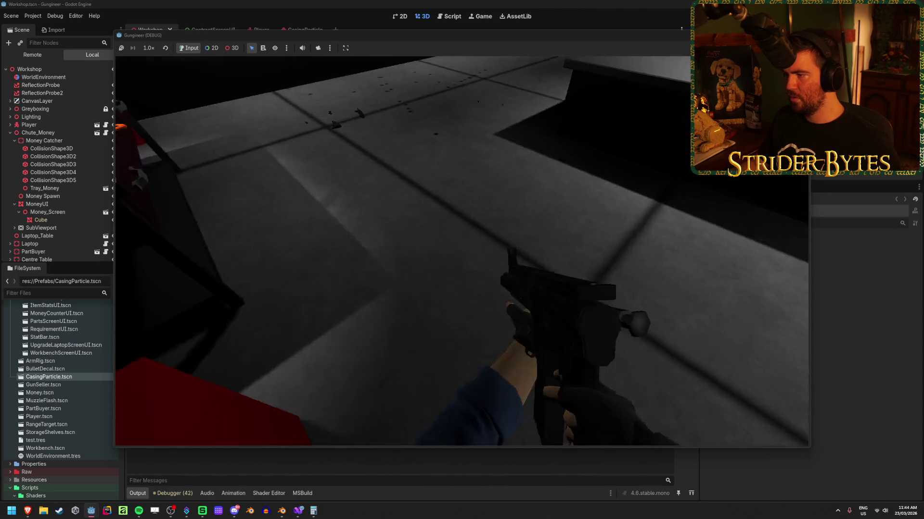
{"action": "left_click", "coordinate": [462, 259]}
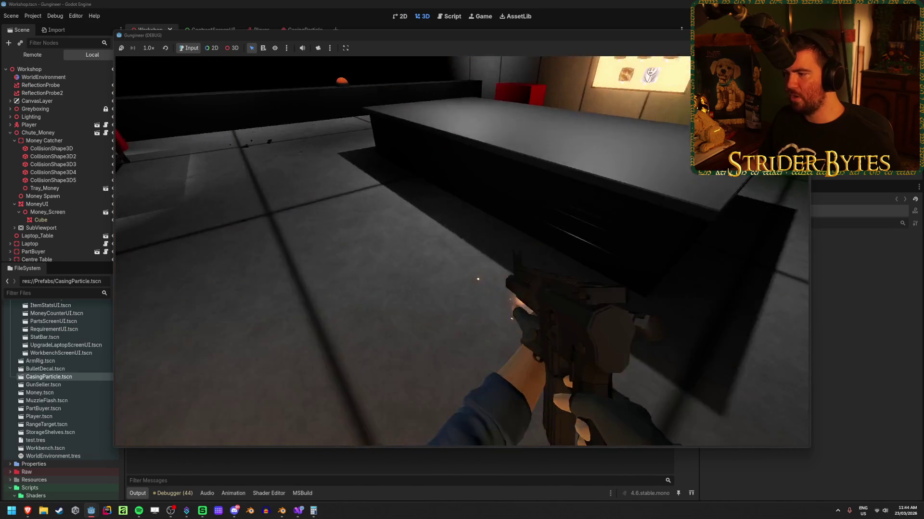
{"action": "left_click", "coordinate": [462, 260]}
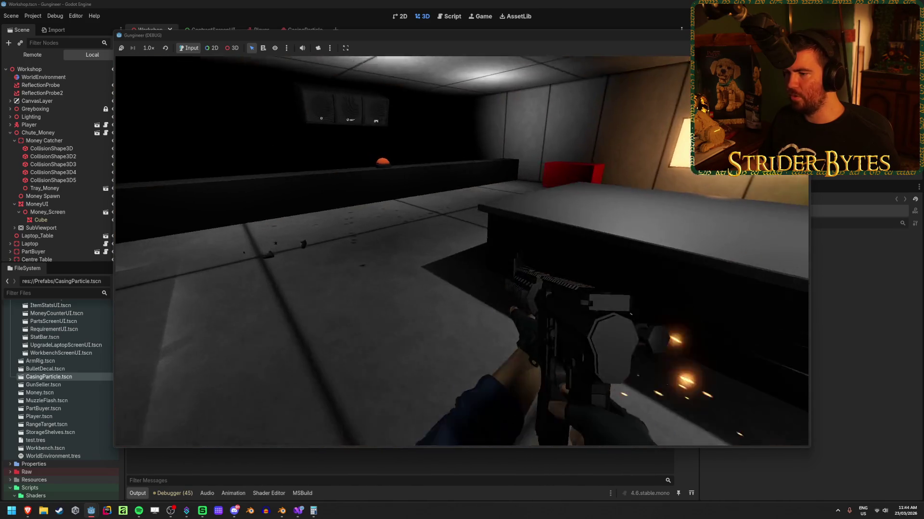
{"action": "key", "text": "F8"}
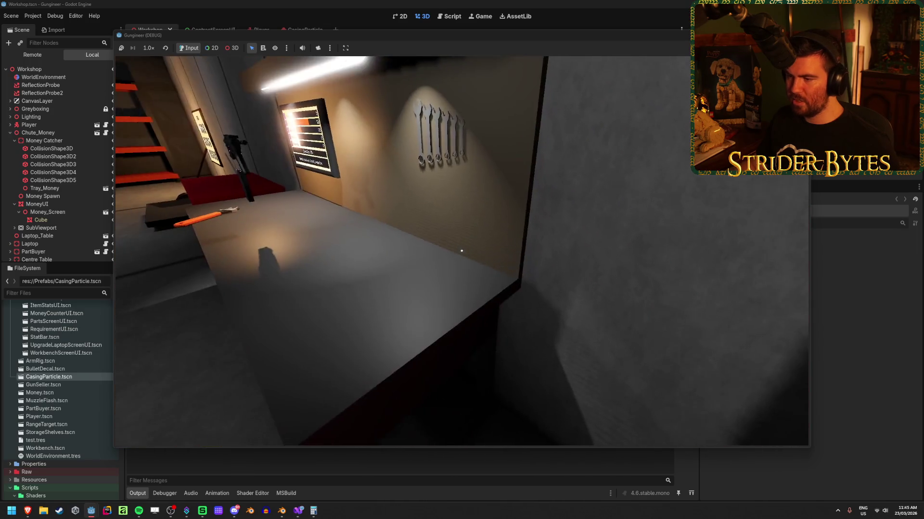
- Walk toward the table, fire more shots to check casing ejection, and stop the game
{"action": "mouse_move", "coordinate": [461, 250]}
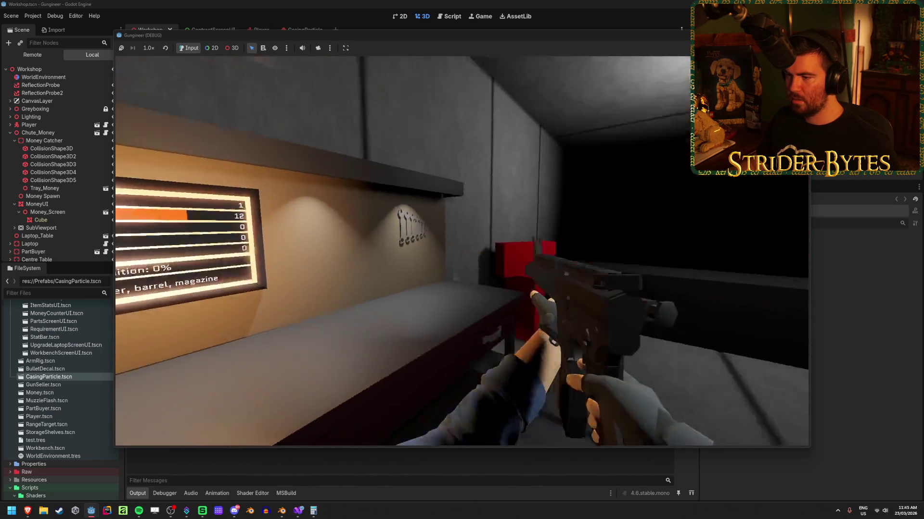
{"action": "key", "text": "w"}
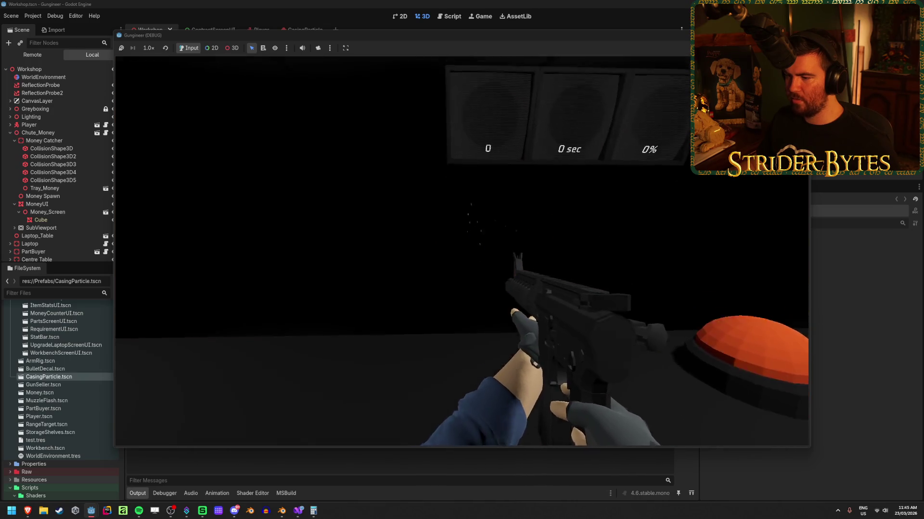
{"action": "left_click", "coordinate": [461, 251]}
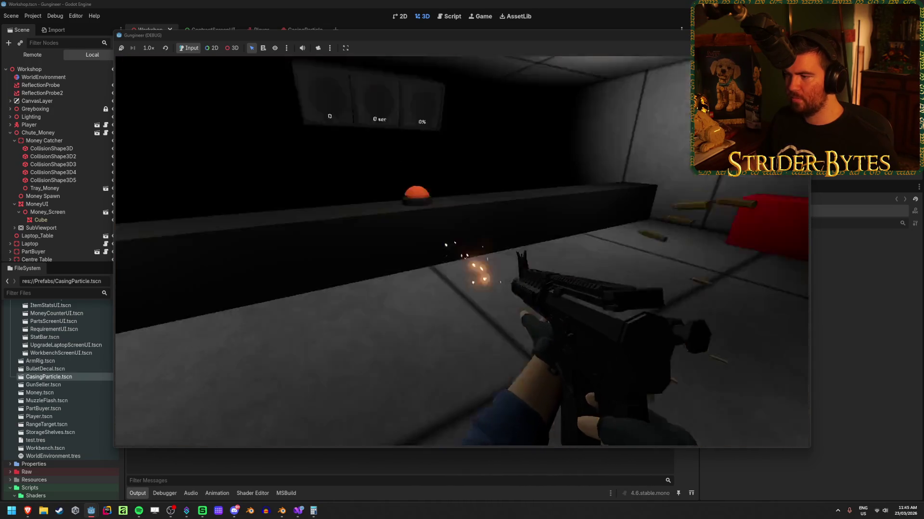
{"action": "left_click", "coordinate": [462, 251]}
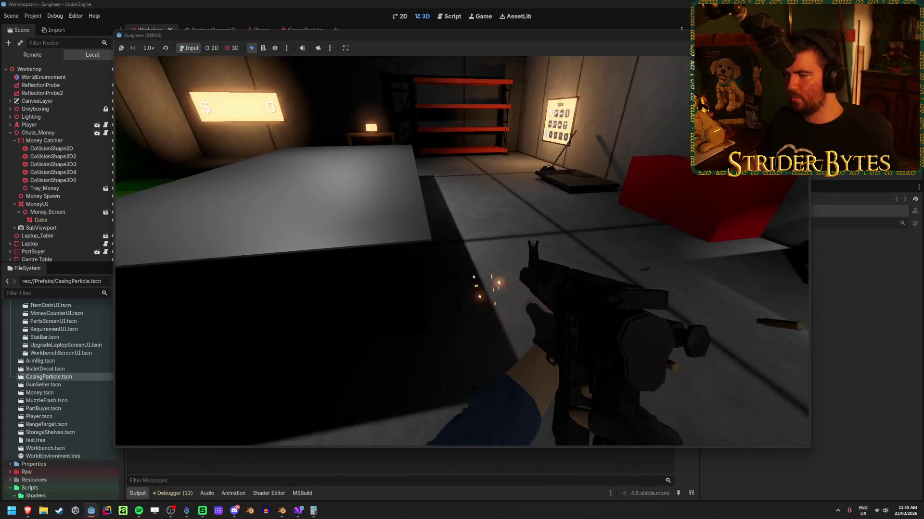
{"action": "left_click", "coordinate": [461, 251]}
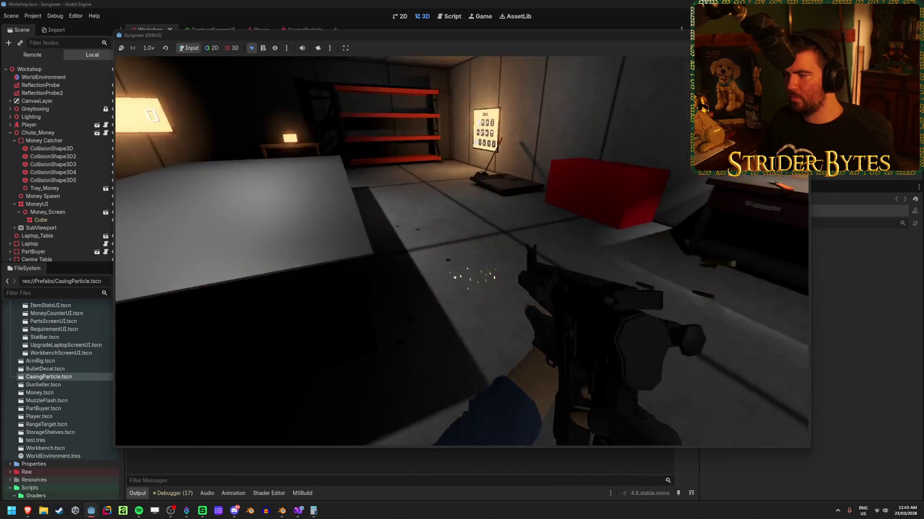
{"action": "left_click", "coordinate": [461, 251]}
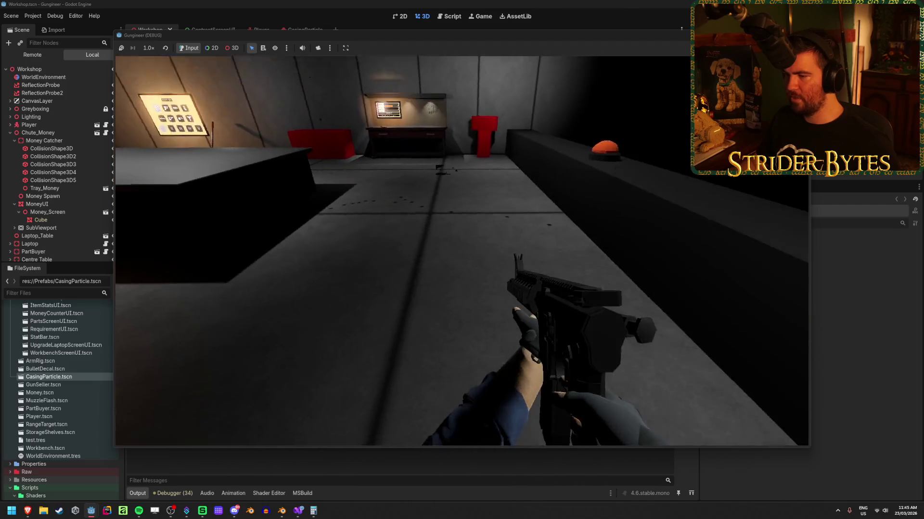
{"action": "left_click", "coordinate": [461, 250]}
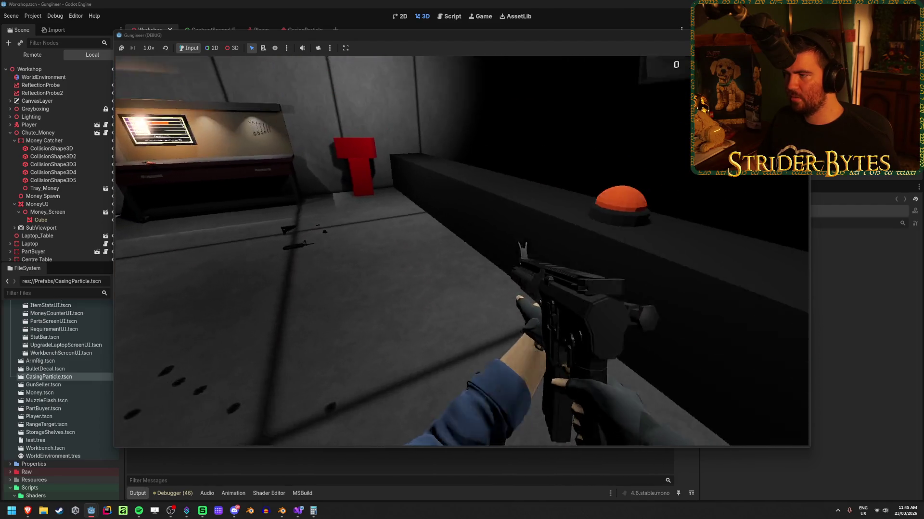
{"action": "key", "text": "F8"}
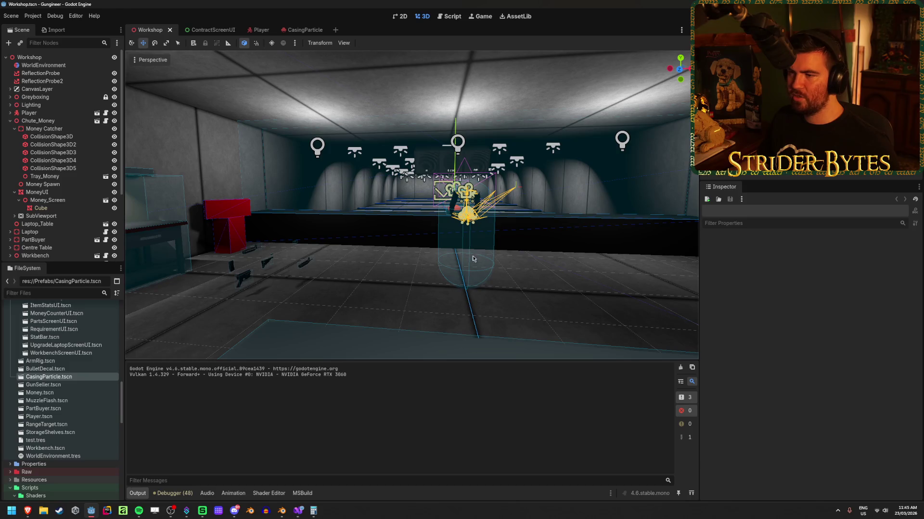
- Set the CasingParticle Timer's Wait Time to 0.01 seconds
{"action": "left_click", "coordinate": [302, 30]}
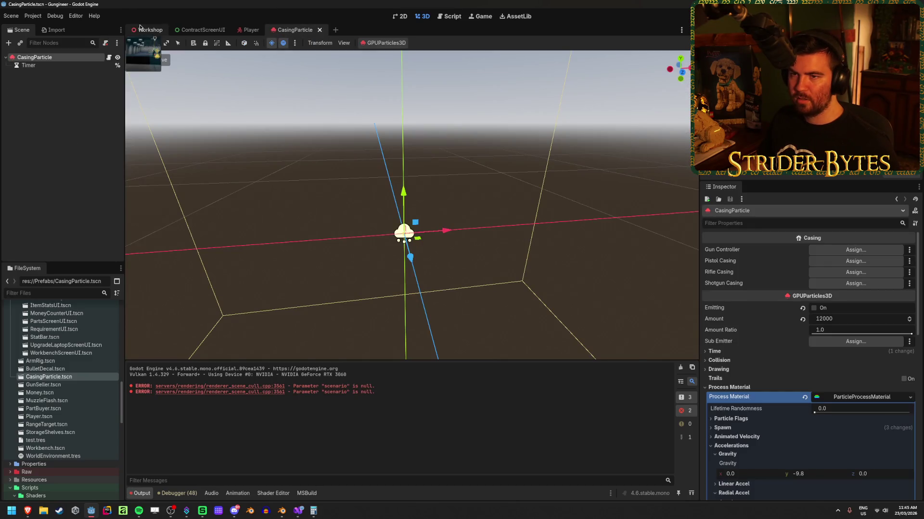
{"action": "left_click", "coordinate": [29, 65]}
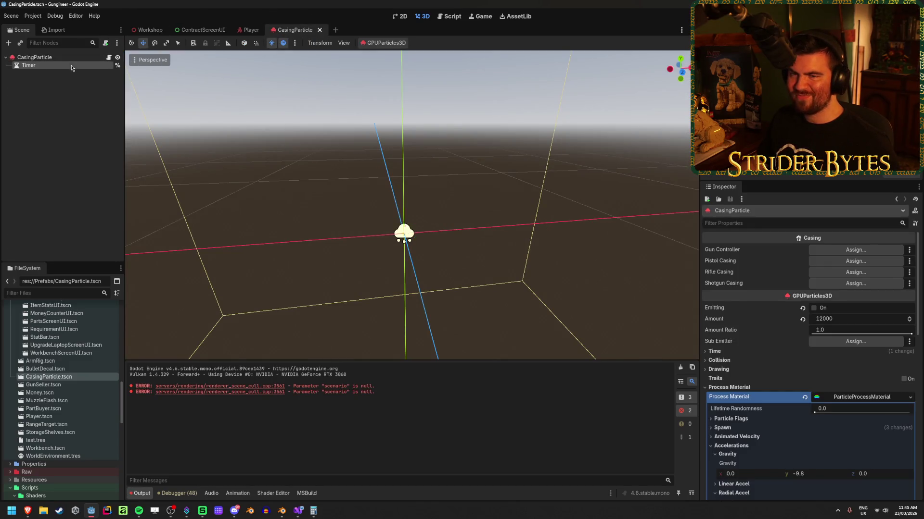
{"action": "type", "text": "01"}
{"action": "key", "text": "Return"}
- Run the game, pick up the rifle, fire a burst at the floor, then stop it
{"action": "key", "text": "F5"}
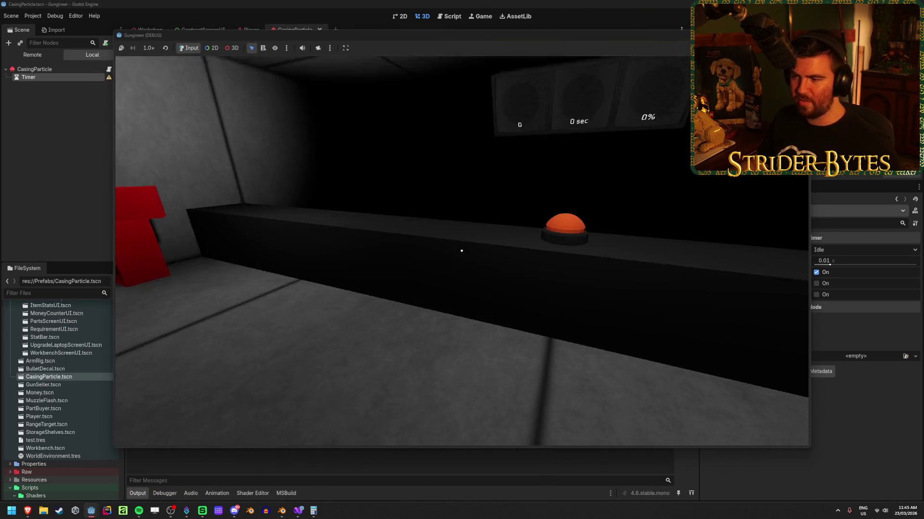
{"action": "key", "text": "w"}
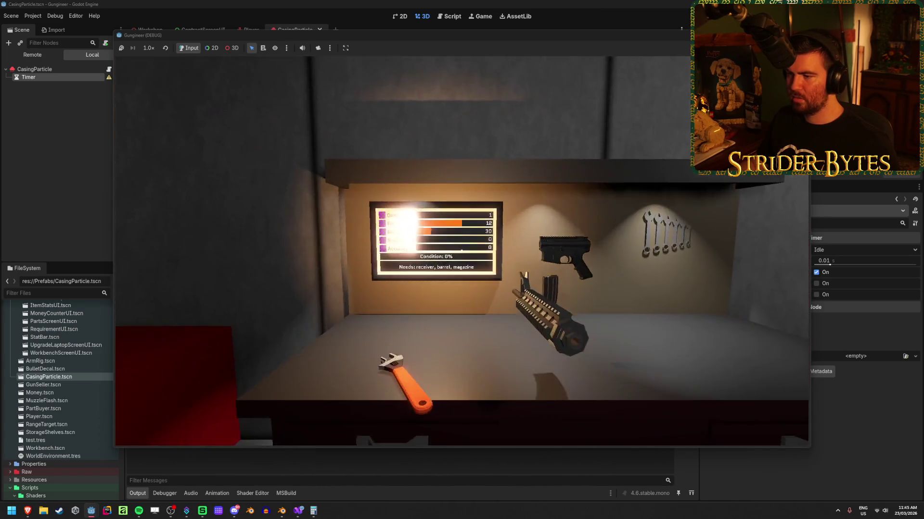
{"action": "key", "text": "e"}
{"action": "left_click", "coordinate": [462, 251]}
{"action": "left_click", "coordinate": [462, 251]}
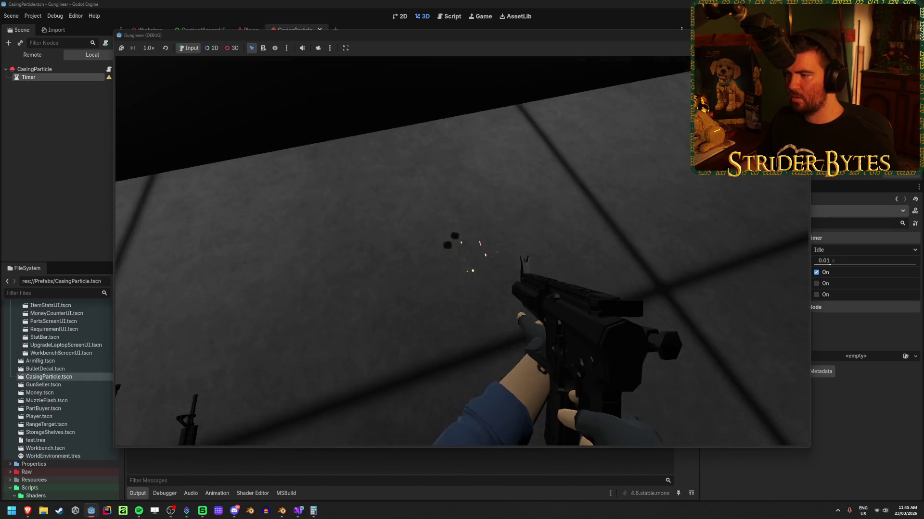
{"action": "left_click", "coordinate": [462, 251]}
{"action": "left_click", "coordinate": [462, 251]}
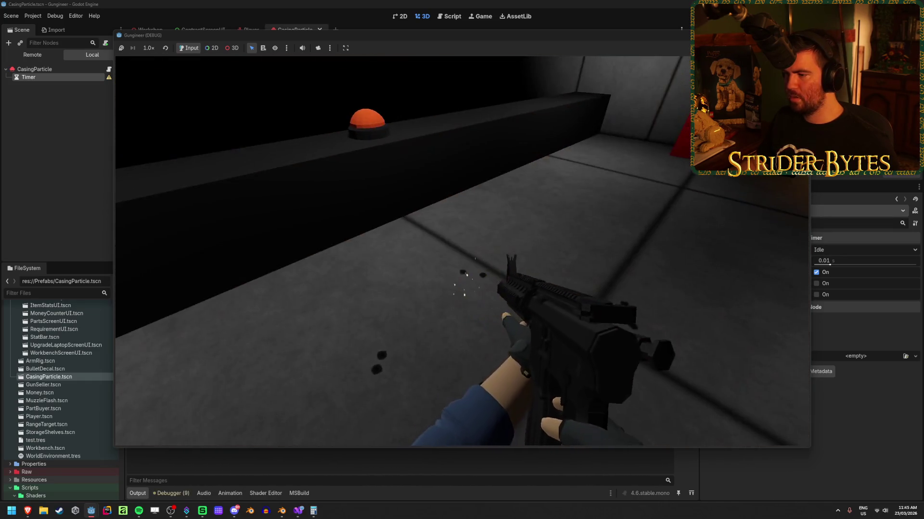
{"action": "left_click", "coordinate": [462, 251]}
{"action": "left_click", "coordinate": [462, 251]}
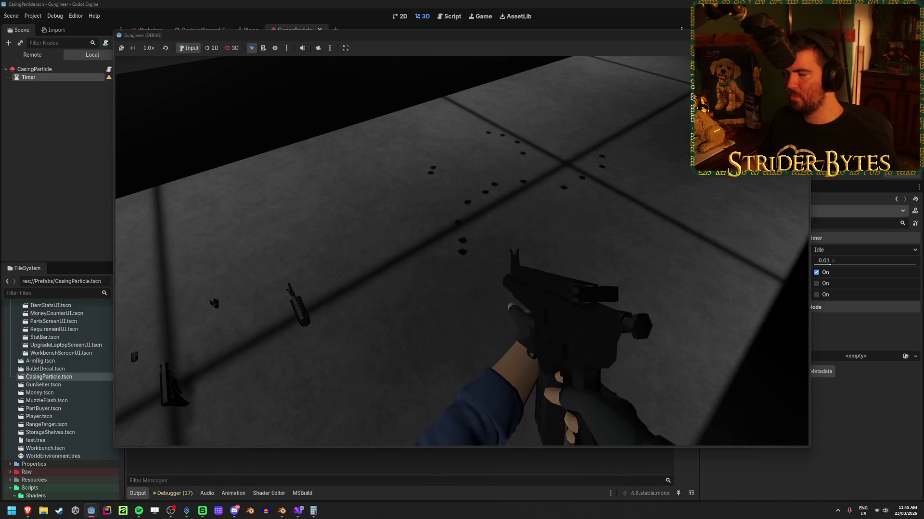
{"action": "key", "text": "F8"}
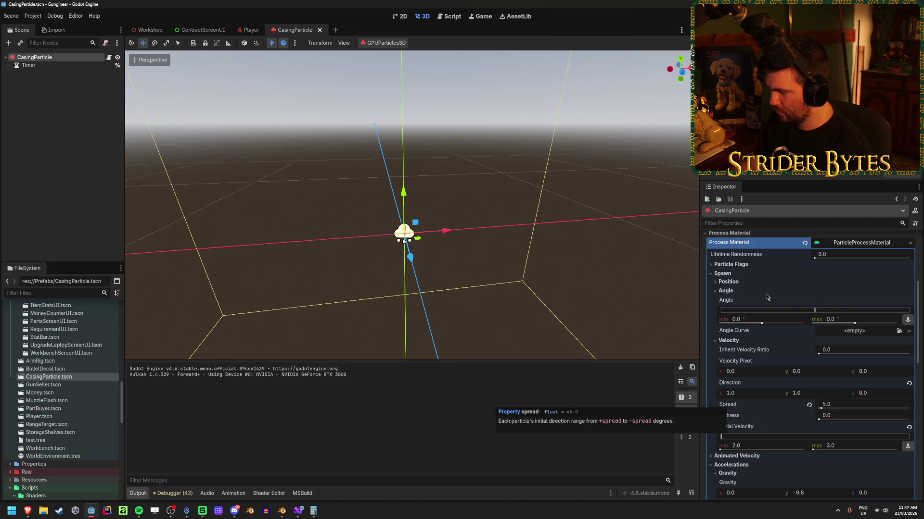
{"action": "scroll", "coordinate": [731, 414], "scroll_direction": "up", "scroll_amount": 1}
{"action": "scroll", "coordinate": [740, 457], "scroll_direction": "down", "scroll_amount": 2}
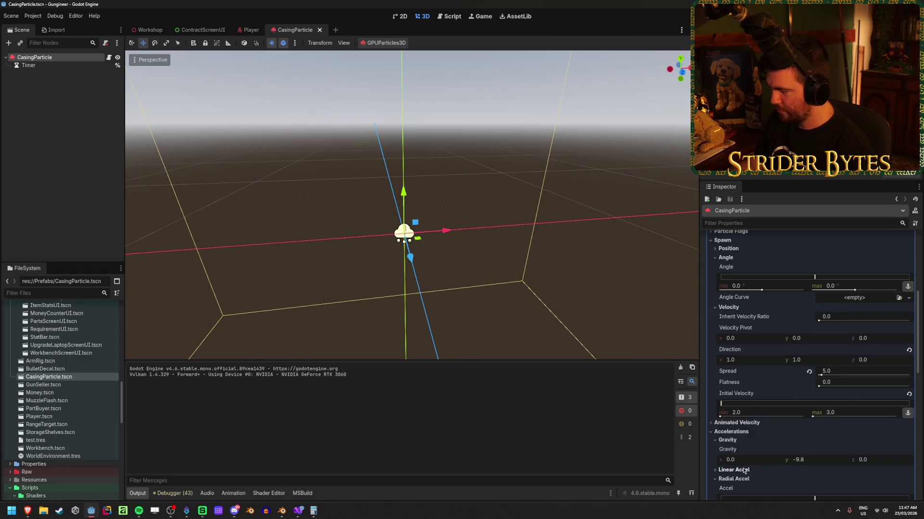
{"action": "scroll", "coordinate": [741, 466], "scroll_direction": "up", "scroll_amount": 2}
{"action": "scroll", "coordinate": [736, 385], "scroll_direction": "down", "scroll_amount": 2}
{"action": "scroll", "coordinate": [737, 447], "scroll_direction": "up", "scroll_amount": 2}
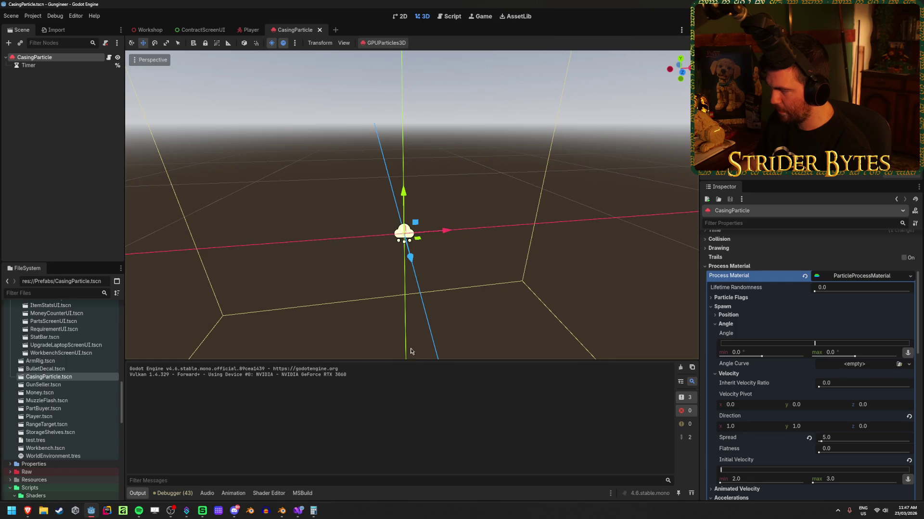
{"action": "left_click", "coordinate": [298, 511]}
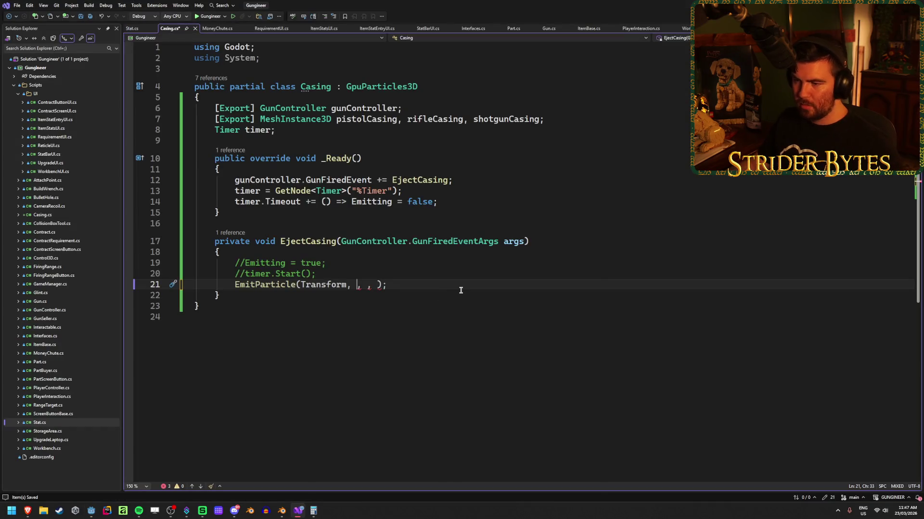
- Enter ProcessMaterial as EmitParticle's second argument after checking Godot's particle settings
{"action": "type", "text": "particlepr"}
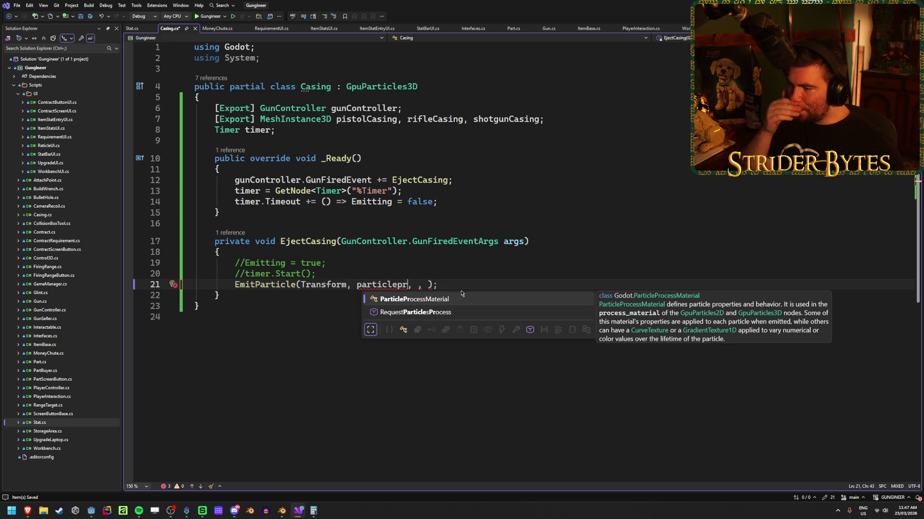
{"action": "key", "text": "BackSpace"}
{"action": "key", "text": "BackSpace"}
{"action": "key", "text": "BackSpace"}
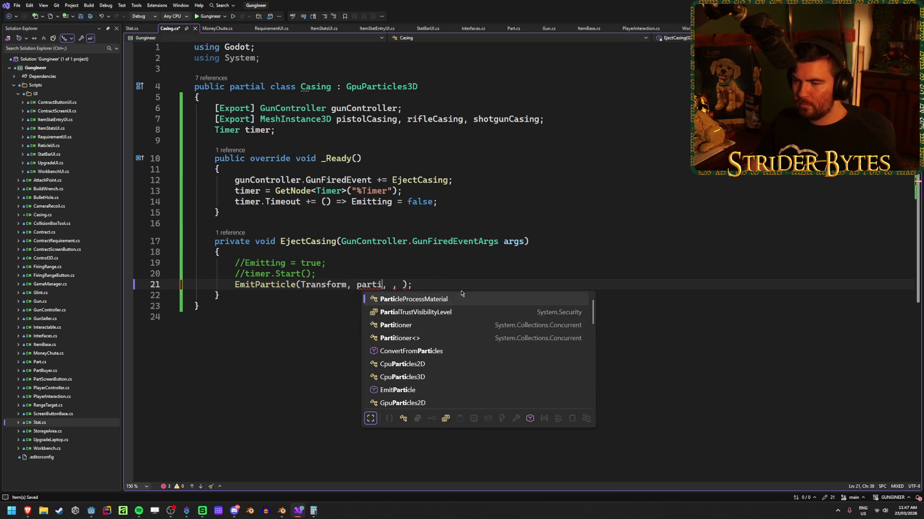
{"action": "left_click", "coordinate": [92, 511]}
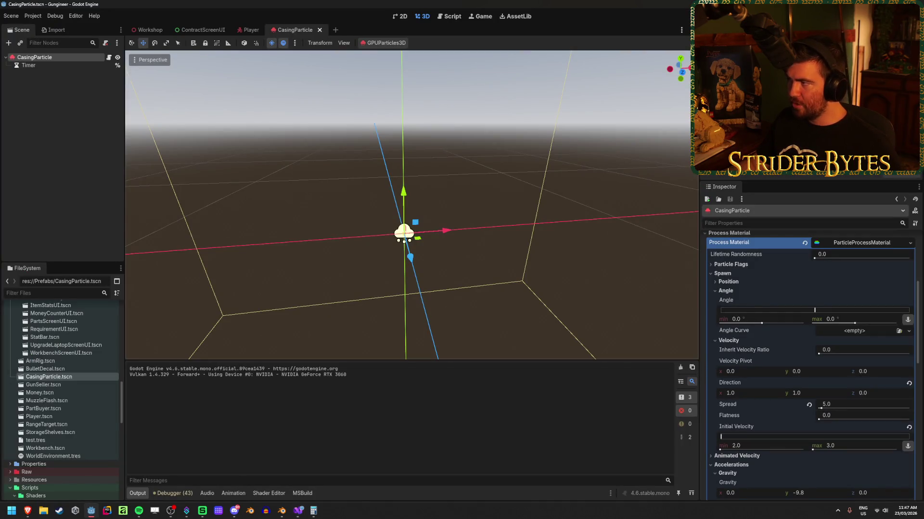
{"action": "key", "text": "alt+Tab"}
{"action": "type", "text": "process"}
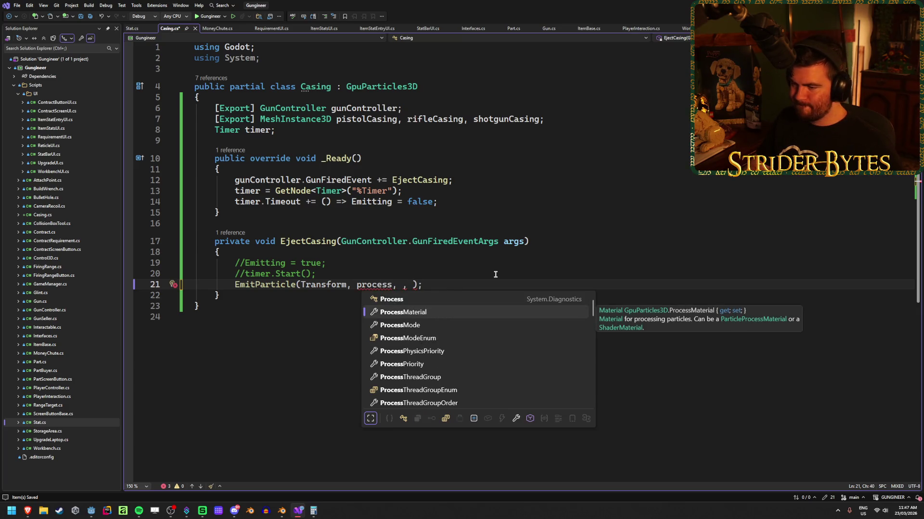
{"action": "key", "text": "Tab"}
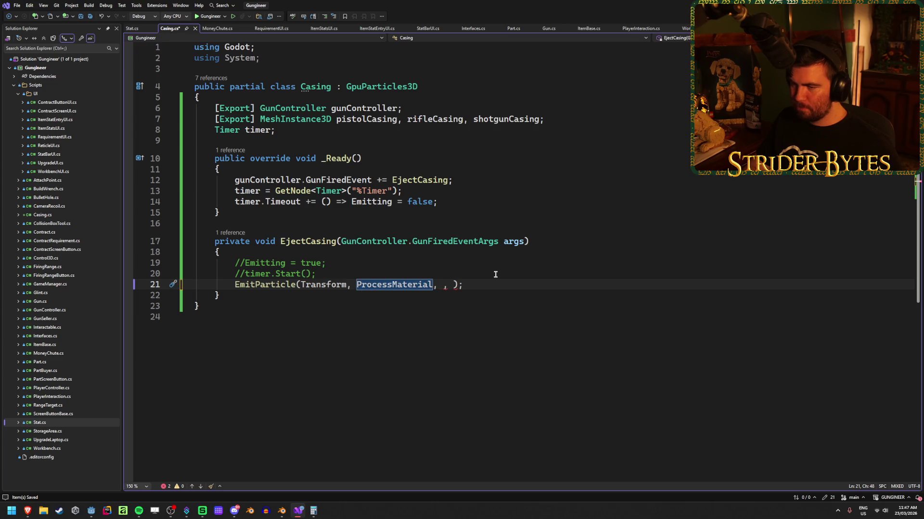
{"action": "type", "text": "."}
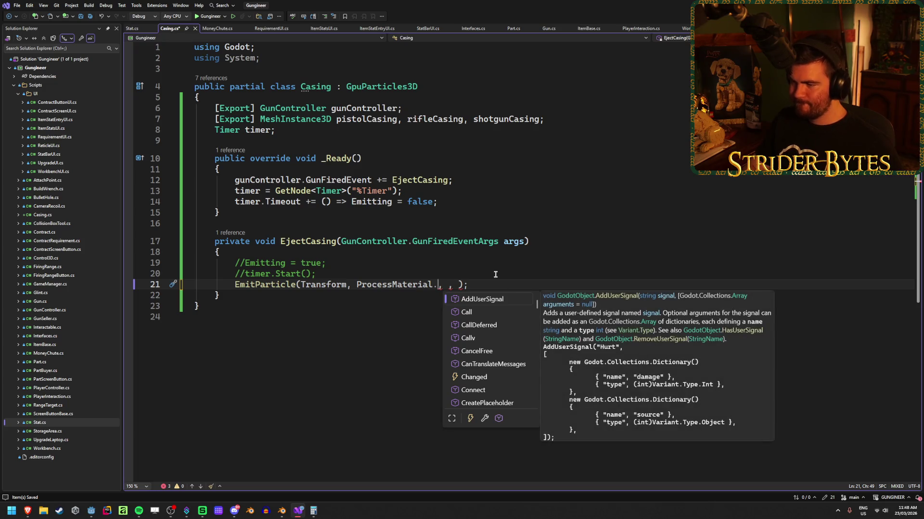
{"action": "key", "text": "BackSpace"}
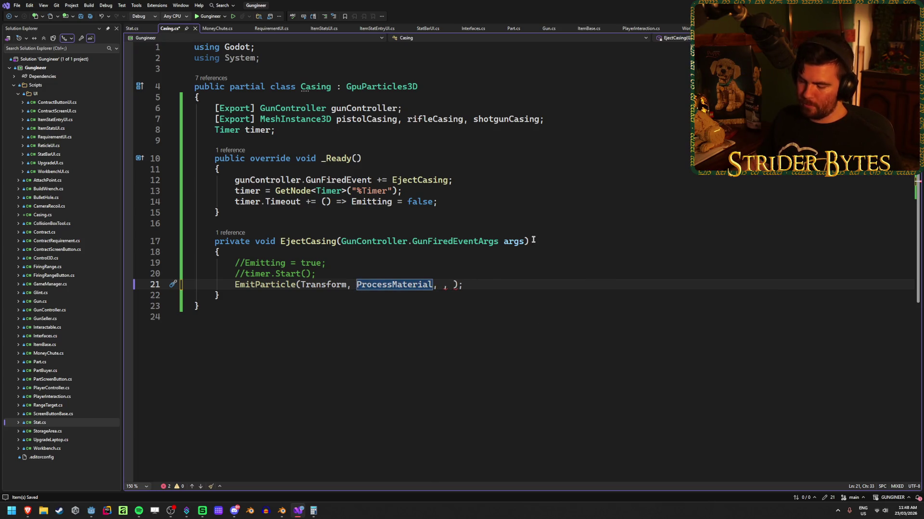
- Cast it to (ParticleProcessMaterial), remove stray characters, and move to the third argument
{"action": "type", "text": "(Partic"}
{"action": "key", "text": "Tab"}
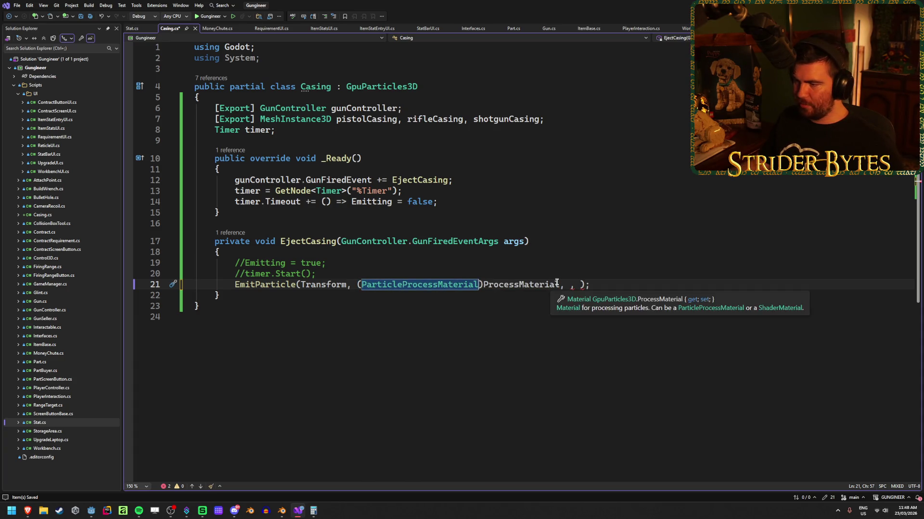
{"action": "left_click", "coordinate": [558, 284]}
{"action": "type", "text": "."}
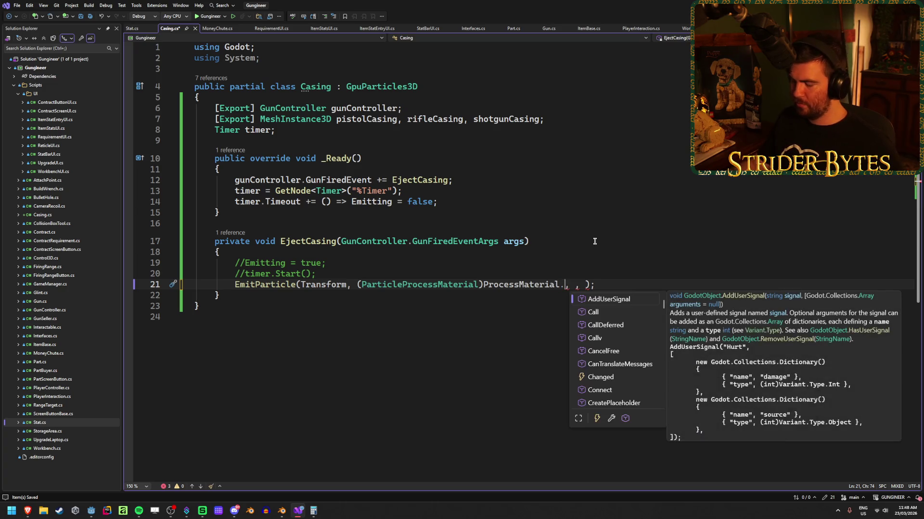
{"action": "type", "text": "velco"}
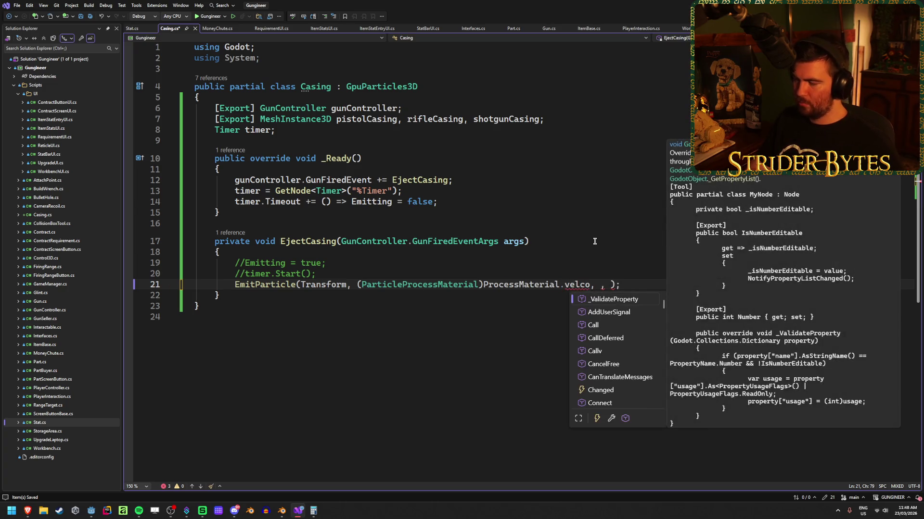
{"action": "key", "text": "BackSpace"}
{"action": "key", "text": "BackSpace"}
{"action": "key", "text": "BackSpace"}
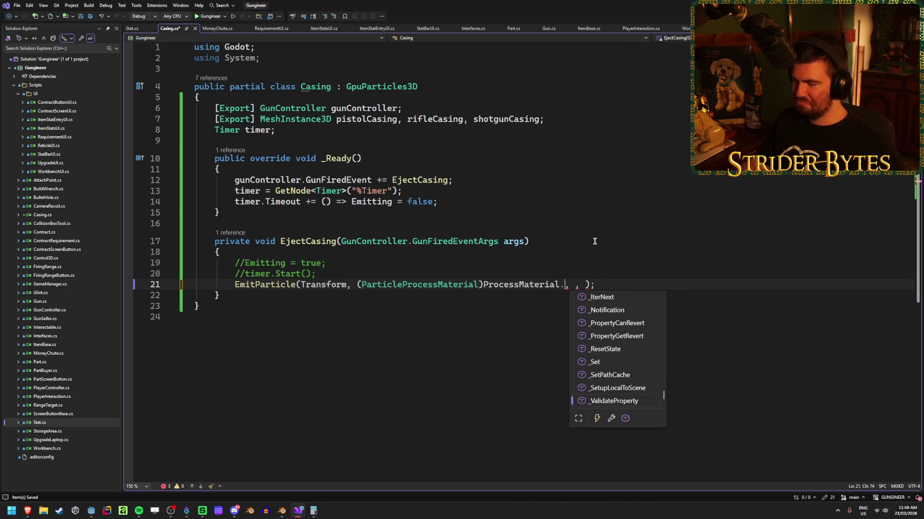
{"action": "scroll", "coordinate": [606, 368], "scroll_direction": "up", "scroll_amount": 4}
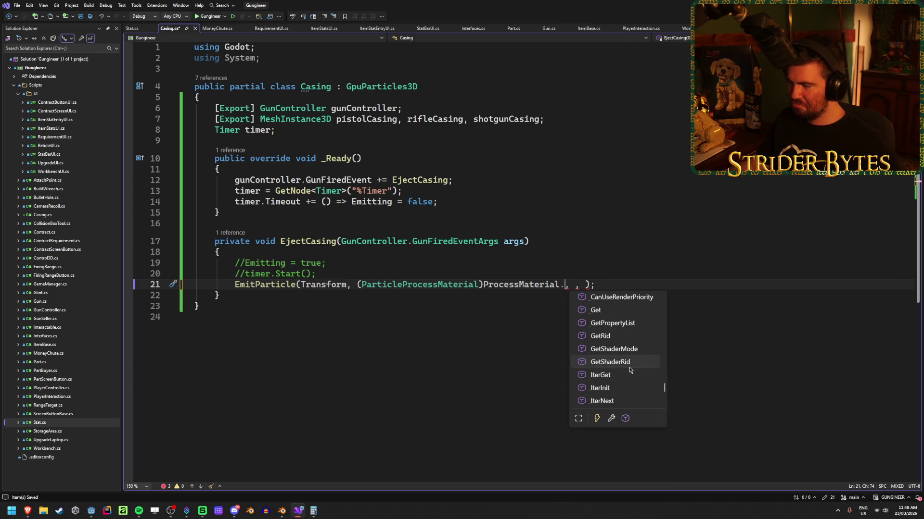
{"action": "scroll", "coordinate": [629, 369], "scroll_direction": "up", "scroll_amount": 15}
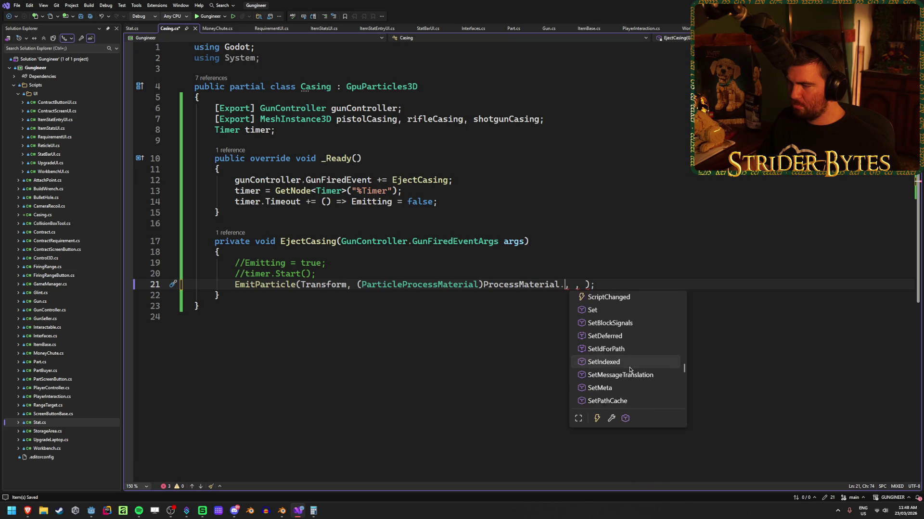
{"action": "scroll", "coordinate": [629, 369], "scroll_direction": "up", "scroll_amount": 3}
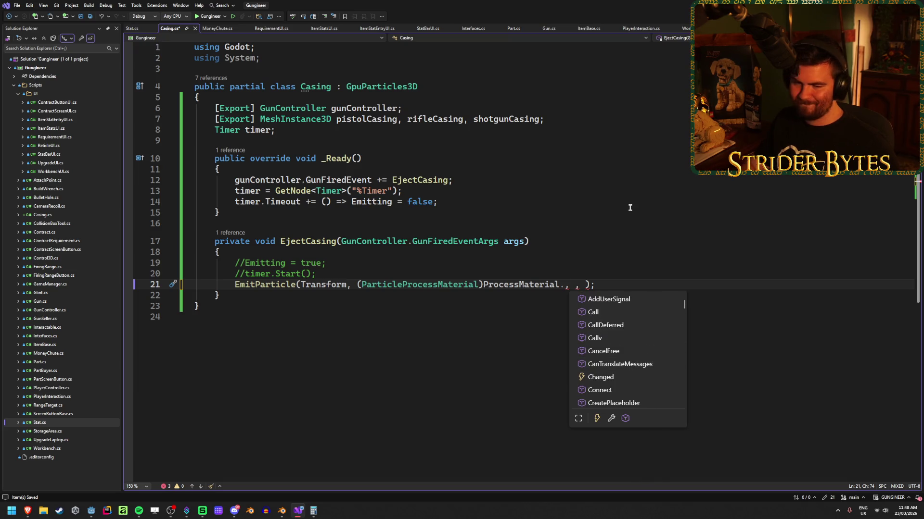
{"action": "key", "text": "BackSpace"}
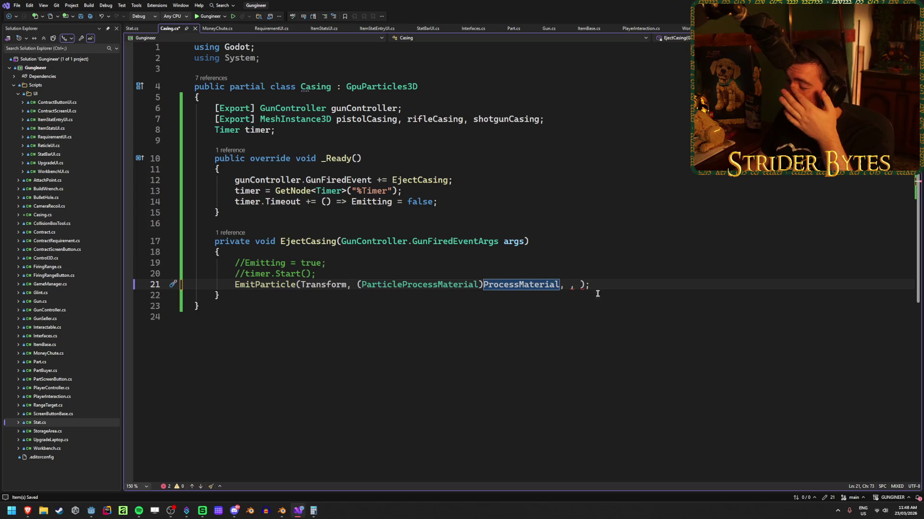
{"action": "key", "text": "Right"}
{"action": "key", "text": "Right"}
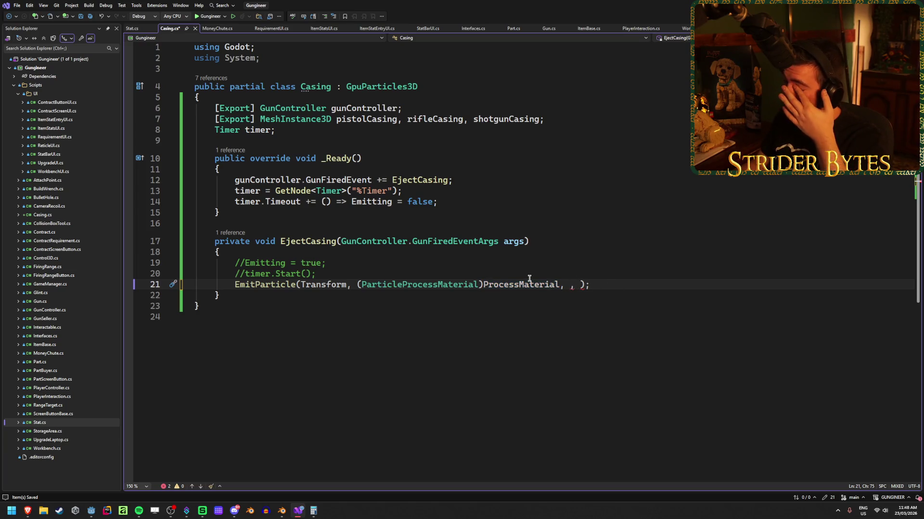
{"action": "mouse_move", "coordinate": [571, 286]}
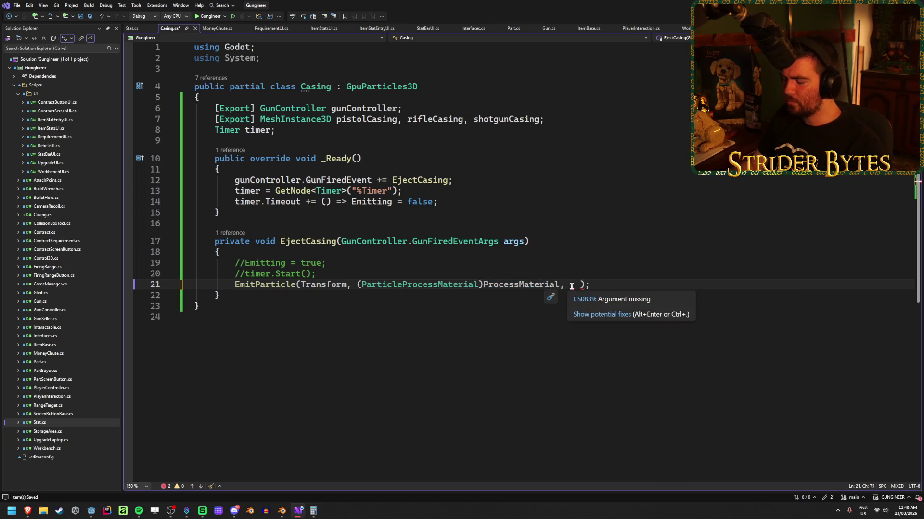
{"action": "mouse_move", "coordinate": [256, 286]}
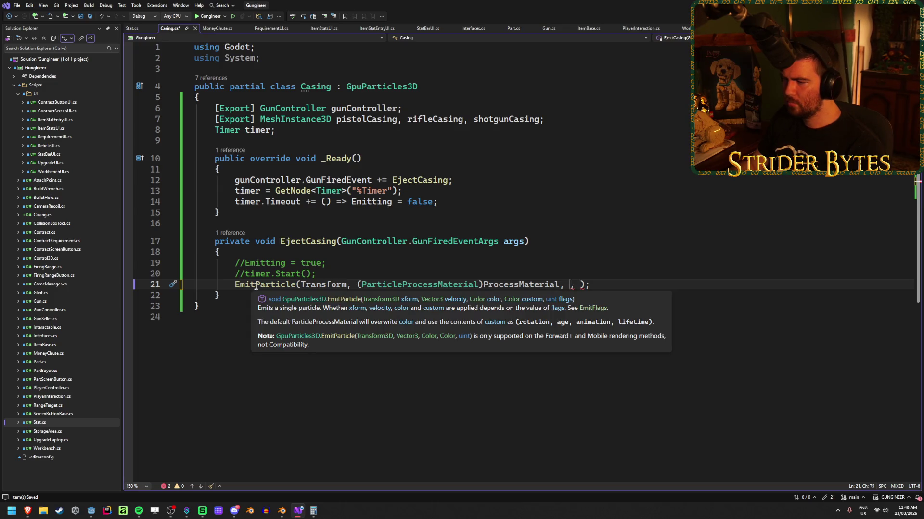
{"action": "left_click", "coordinate": [97, 512]}
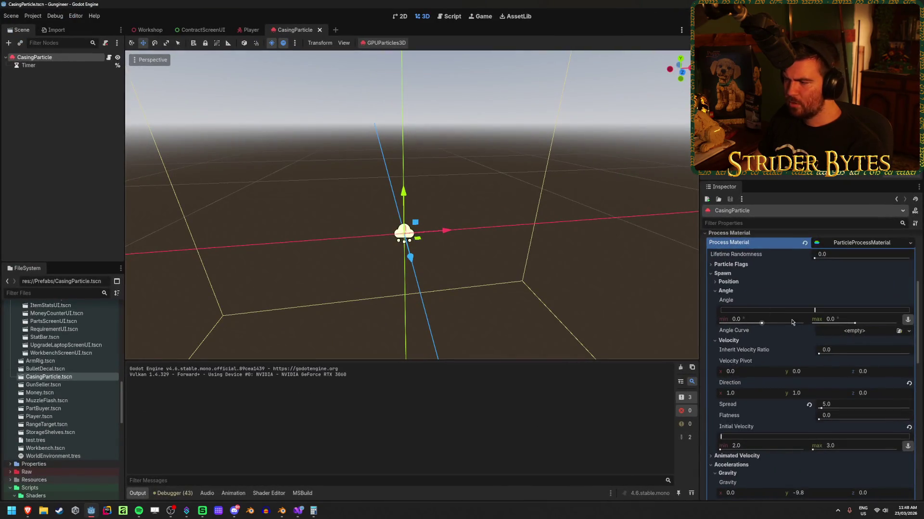
{"action": "scroll", "coordinate": [793, 322], "scroll_direction": "down", "scroll_amount": 5}
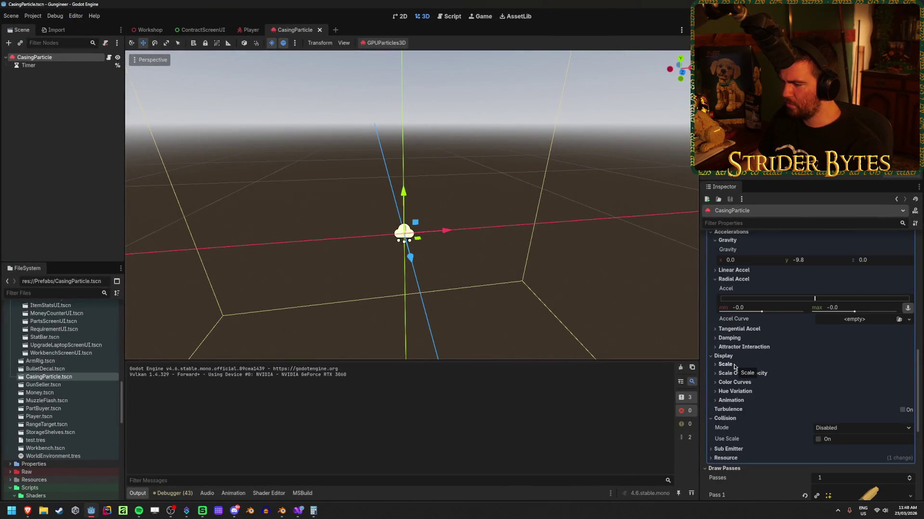
{"action": "left_click", "coordinate": [741, 383]}
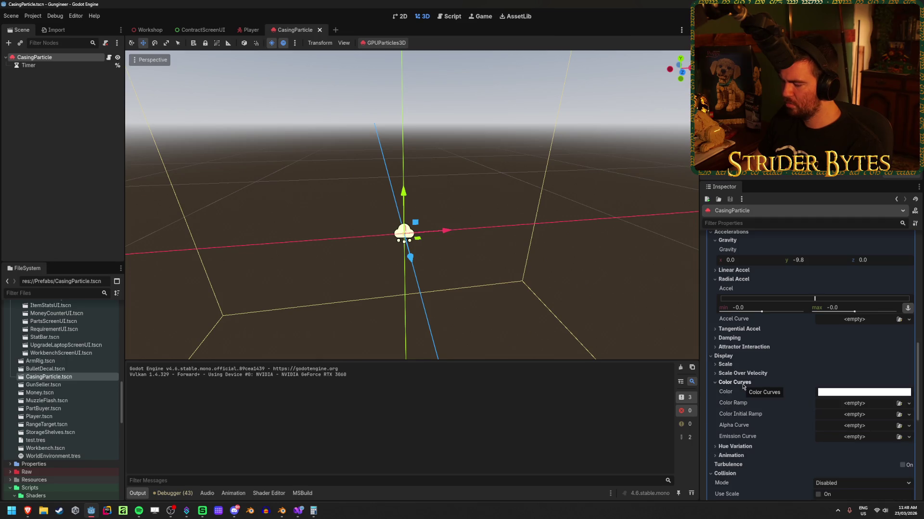
{"action": "left_click", "coordinate": [740, 383]}
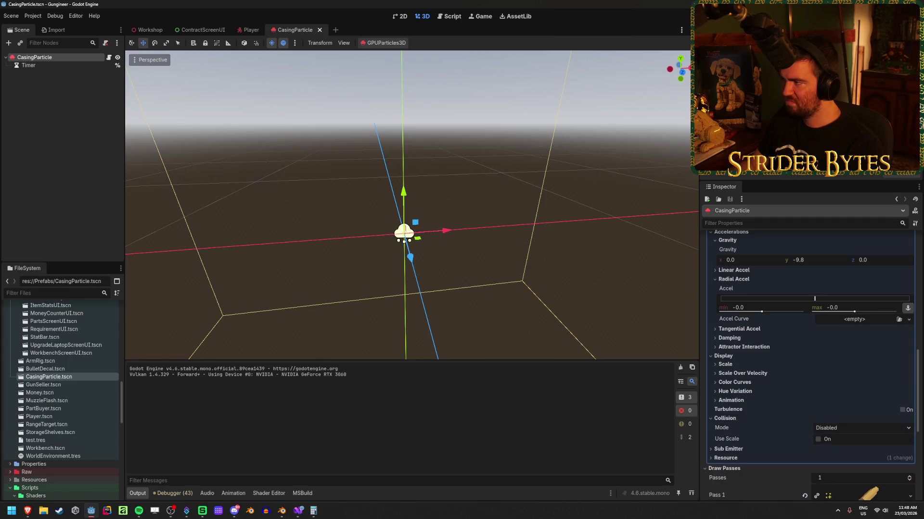
{"action": "key", "text": "alt+Tab"}
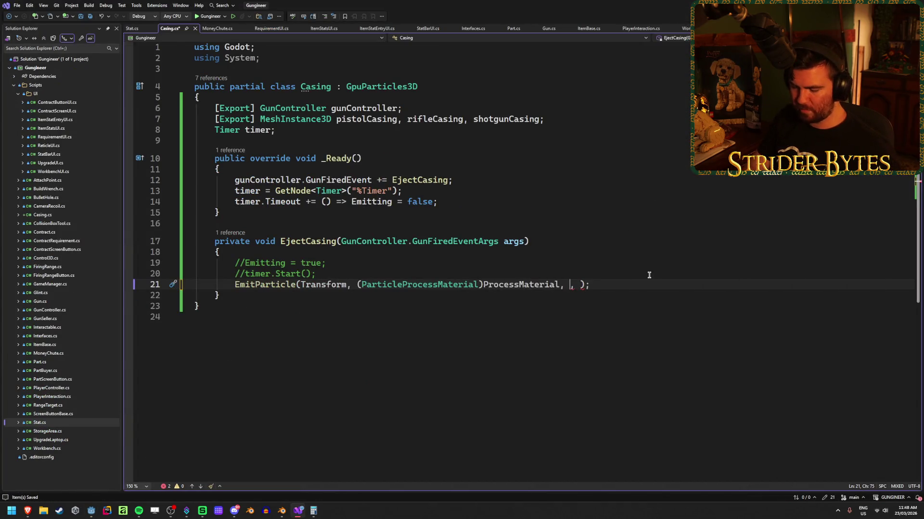
- Enter Colors.White as the first colour argument of EmitParticle
{"action": "type", "text": "ColorPalette"}
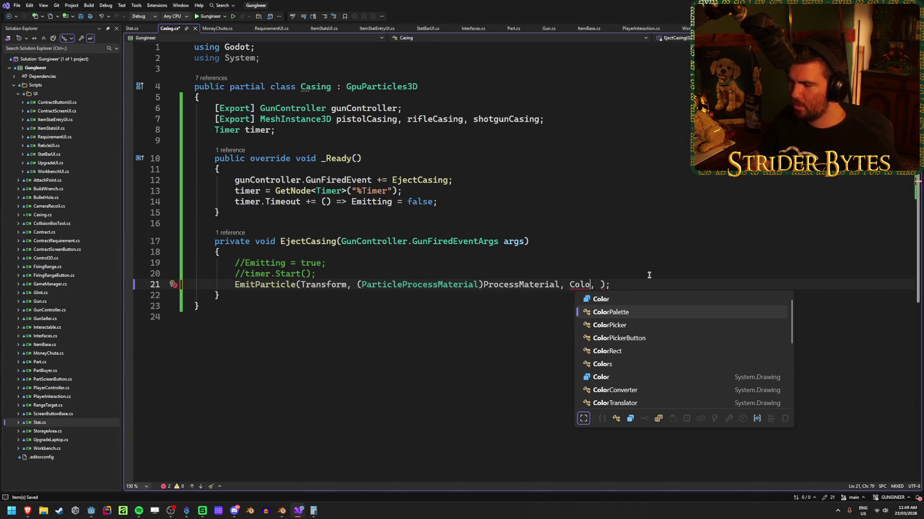
{"action": "key", "text": "Tab"}
{"action": "type", "text": ".wh"}
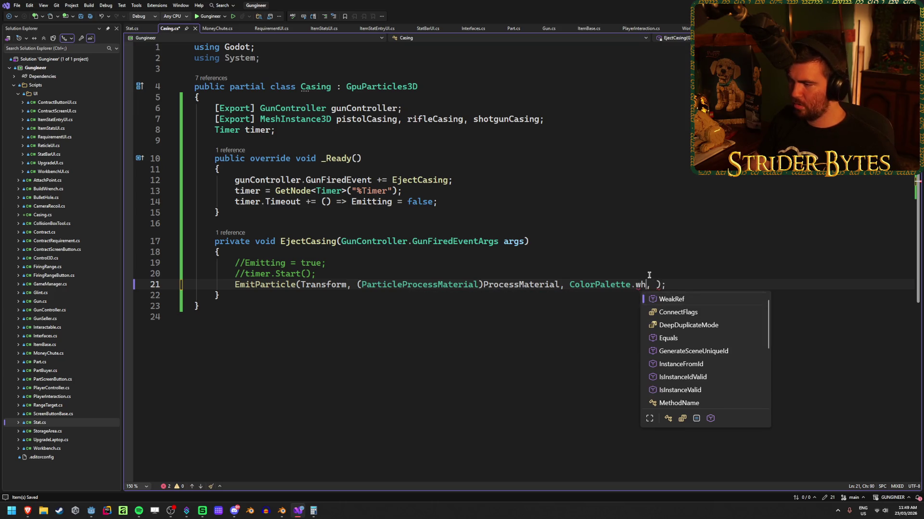
{"action": "key", "text": "BackSpace"}
{"action": "key", "text": "BackSpace"}
{"action": "key", "text": "BackSpace"}
{"action": "type", "text": "Color"}
{"action": "key", "text": "Escape"}
{"action": "key", "text": "BackSpace"}
{"action": "key", "text": "BackSpace"}
{"action": "key", "text": "BackSpace"}
{"action": "type", "text": "olor"}
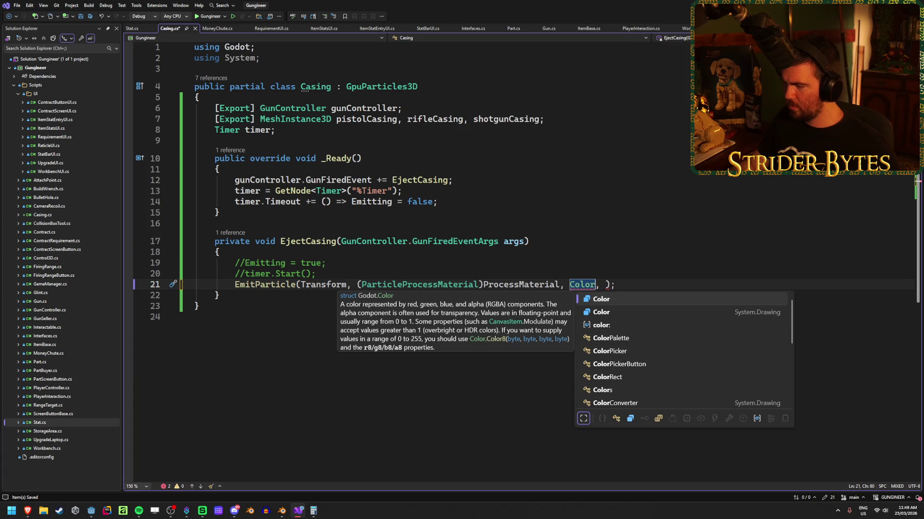
{"action": "key", "text": "Down"}
{"action": "key", "text": "Down"}
{"action": "key", "text": "Down"}
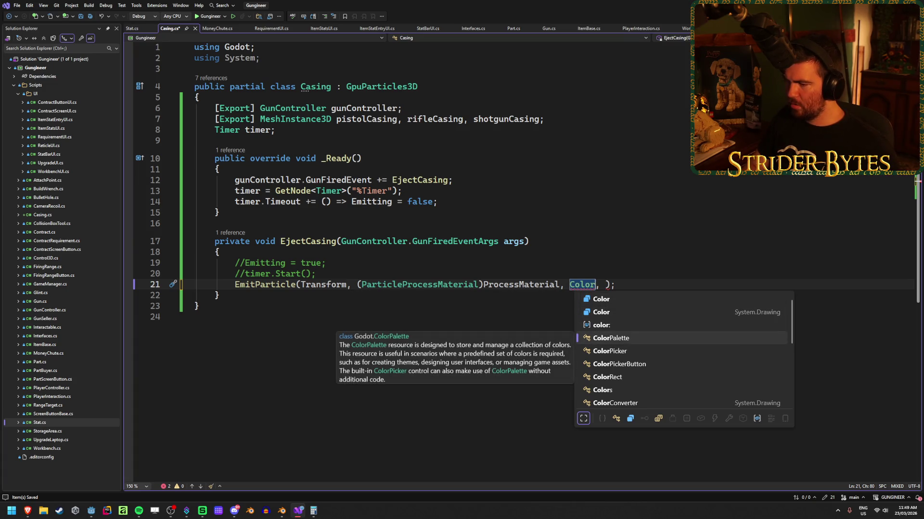
{"action": "key", "text": "Down"}
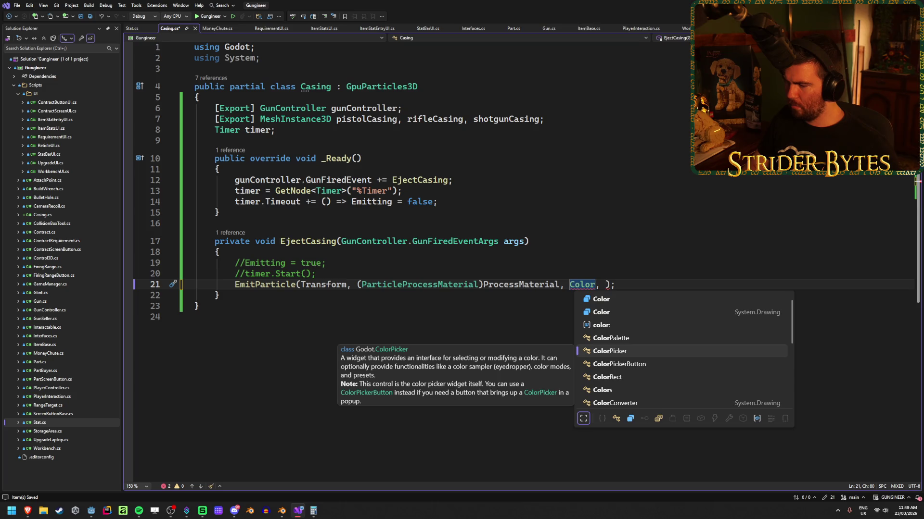
{"action": "key", "text": "Down"}
{"action": "key", "text": "Down"}
{"action": "key", "text": "Down"}
{"action": "key", "text": "Up"}
{"action": "key", "text": "Up"}
{"action": "key", "text": "Up"}
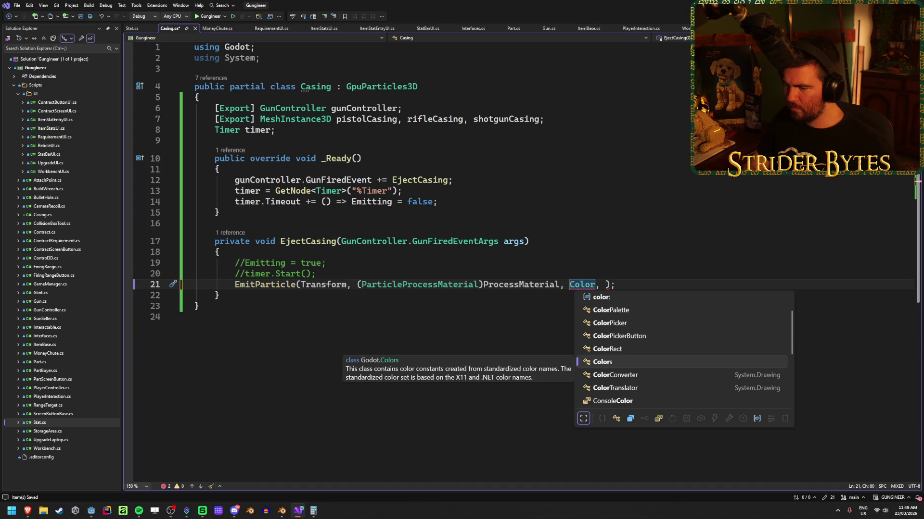
{"action": "key", "text": "Tab"}
{"action": "type", "text": ".whit"}
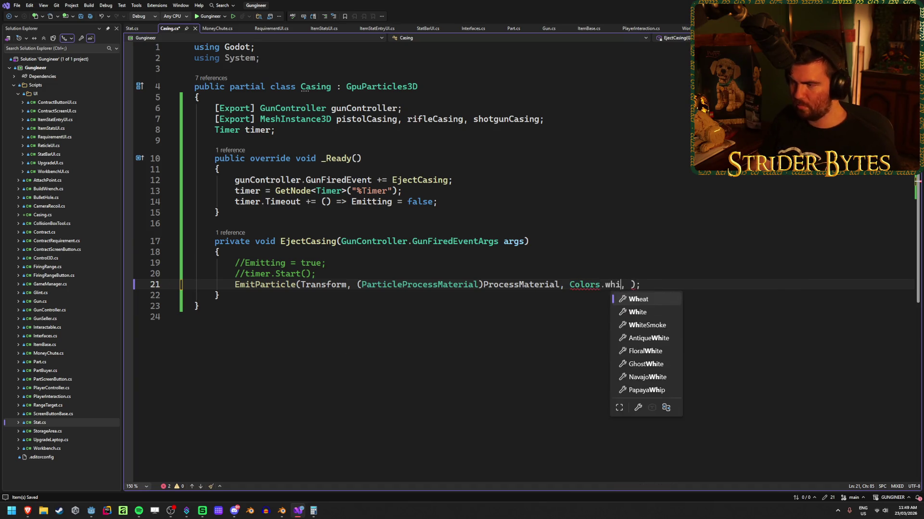
{"action": "key", "text": "Tab"}
{"action": "key", "text": "Right"}
{"action": "key", "text": "Right"}
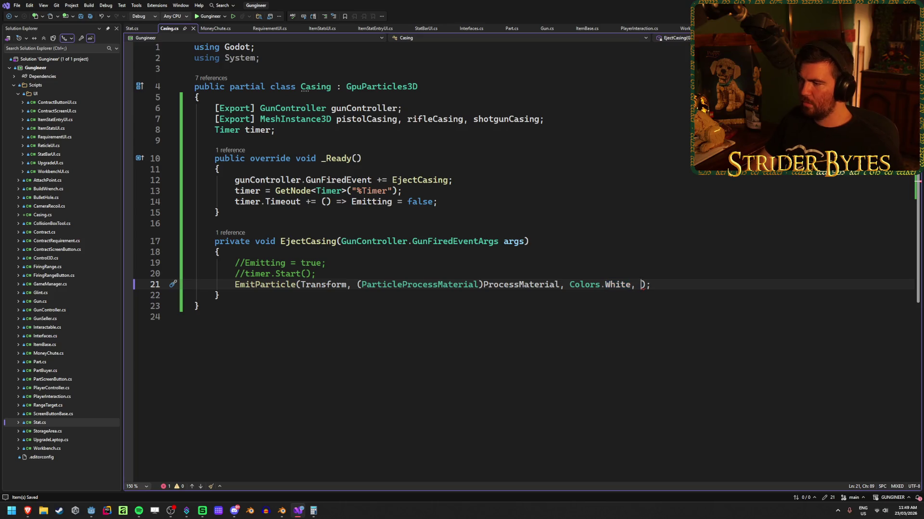
- Set the last colour argument to Colors.White and save Casing.cs
{"action": "type", "text": "Col"}
{"action": "key", "text": "Tab"}
{"action": "type", "text": ".wh"}
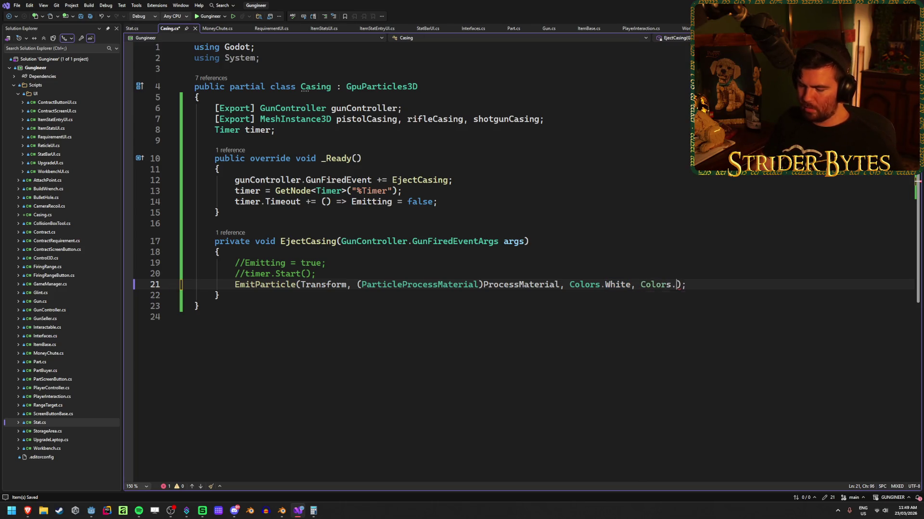
{"action": "key", "text": "Tab"}
{"action": "key", "text": "End"}
{"action": "key", "text": "ctrl+s"}
- Replace the process material argument with new Vector3(3f,3f,0)
{"action": "mouse_move", "coordinate": [485, 286]}
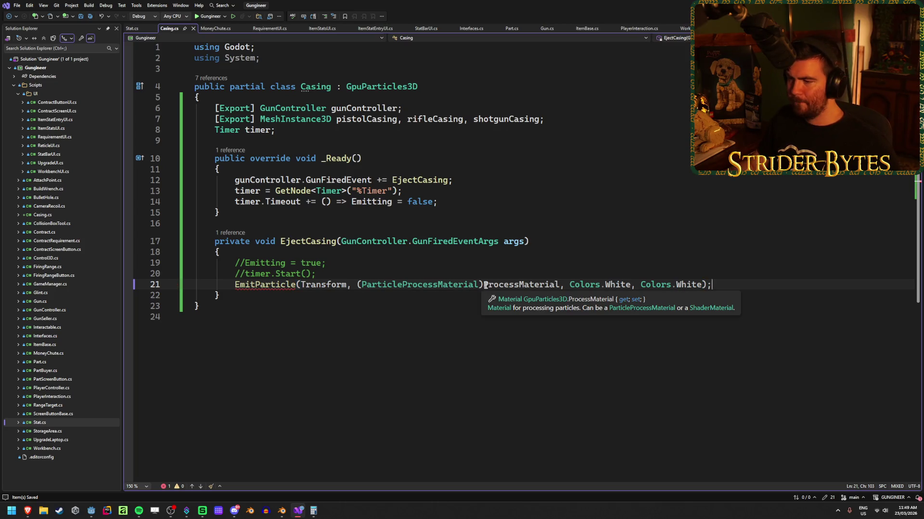
{"action": "left_click_drag", "start_coordinate": [559, 285], "coordinate": [358, 287]}
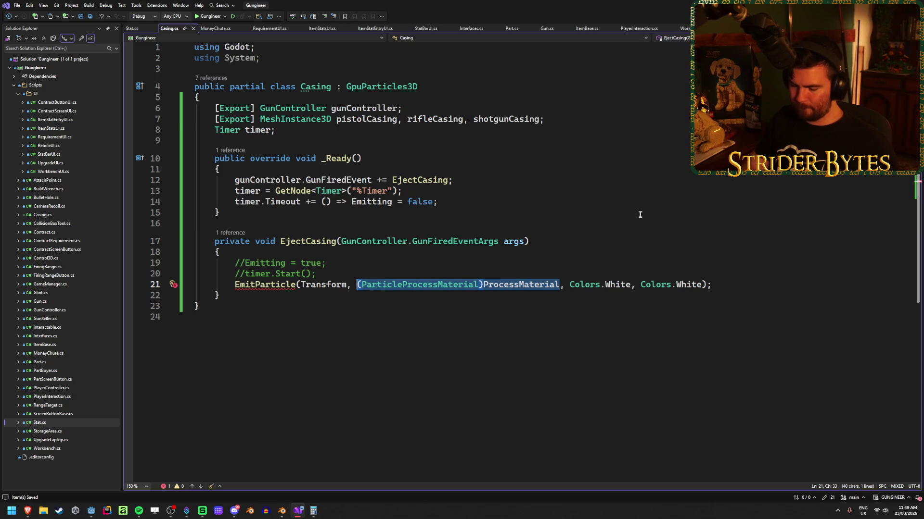
{"action": "type", "text": "new Vector3"}
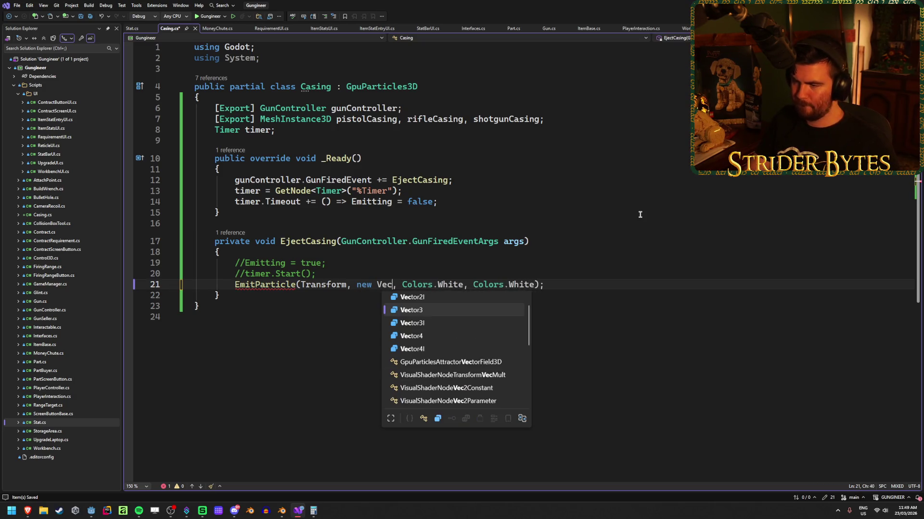
{"action": "type", "text": "("}
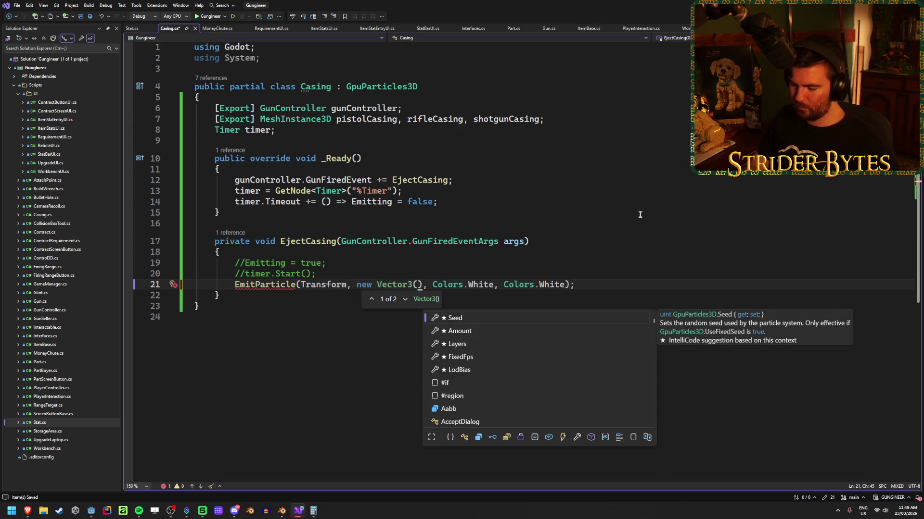
{"action": "type", "text": "3f,3f"}
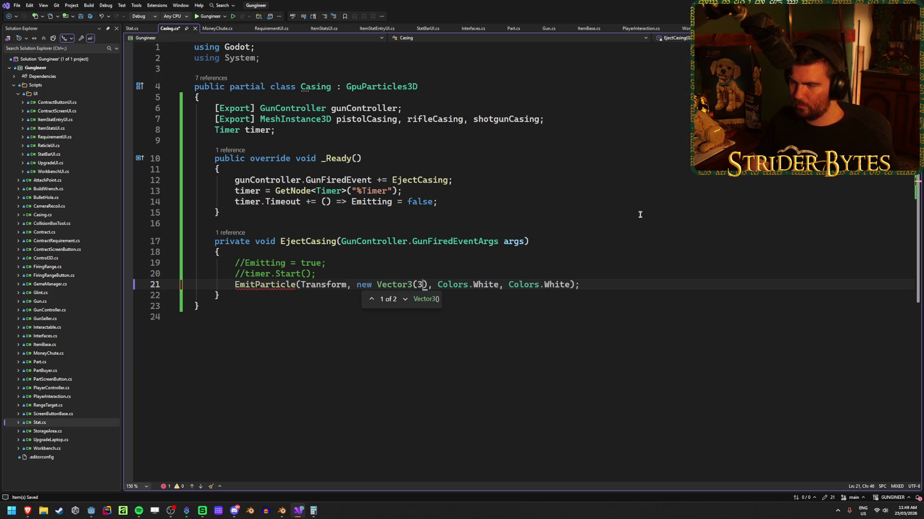
{"action": "type", "text": ",0"}
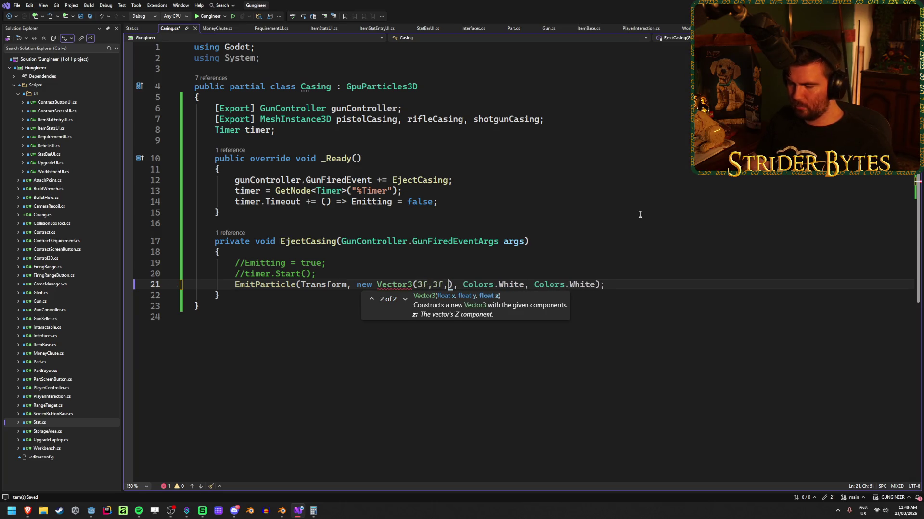
- Save Casing.cs with the new Vector3(3f,3f,0) velocity argument
{"action": "key", "text": "ctrl+s"}
{"action": "key", "text": "Escape"}
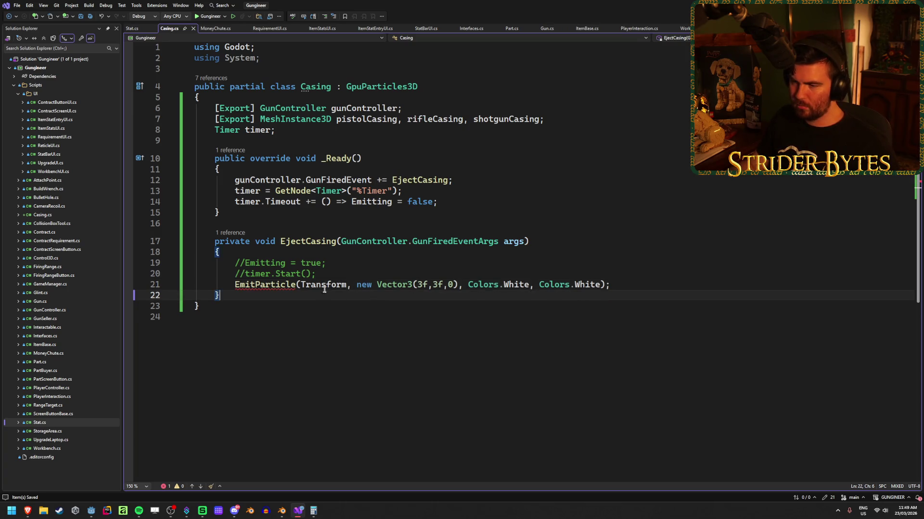
{"action": "key", "text": "Down"}
{"action": "mouse_move", "coordinate": [259, 283]}
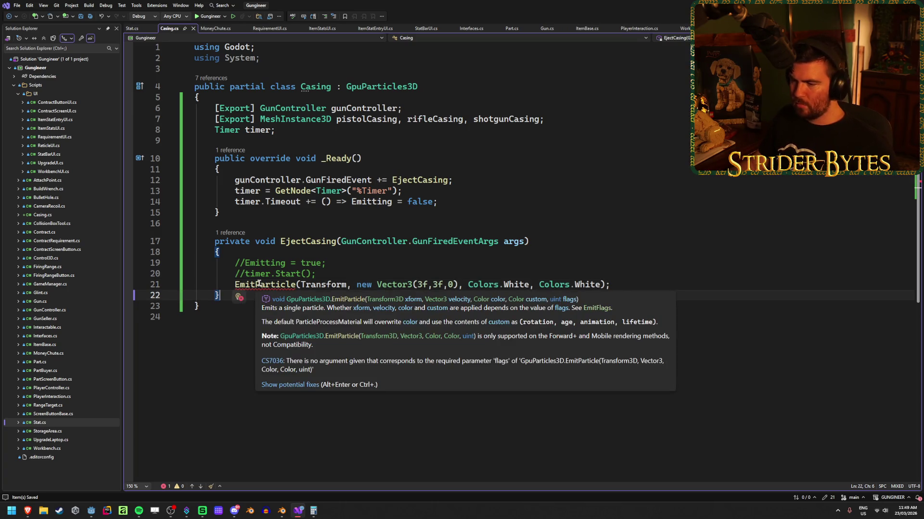
- Add EmitFlags.Position as a final EmitParticle argument and save
{"action": "left_click", "coordinate": [600, 283]}
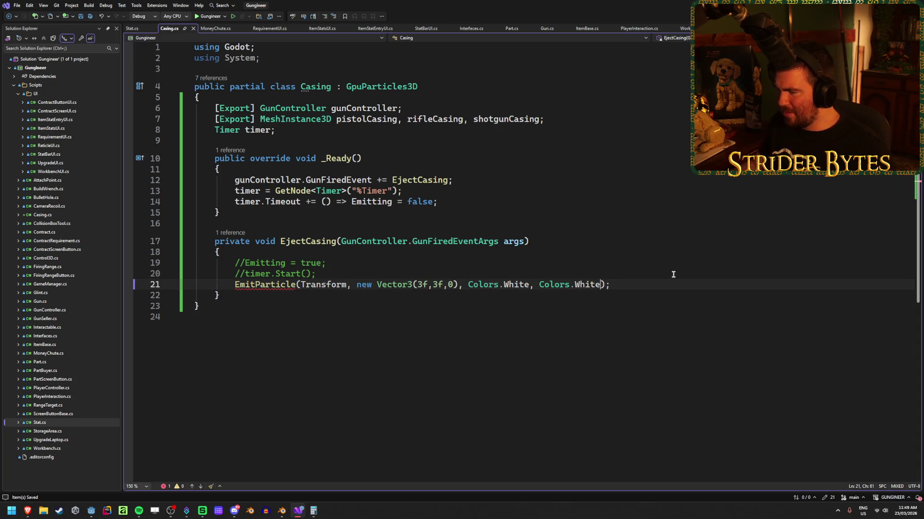
{"action": "type", "text": ","}
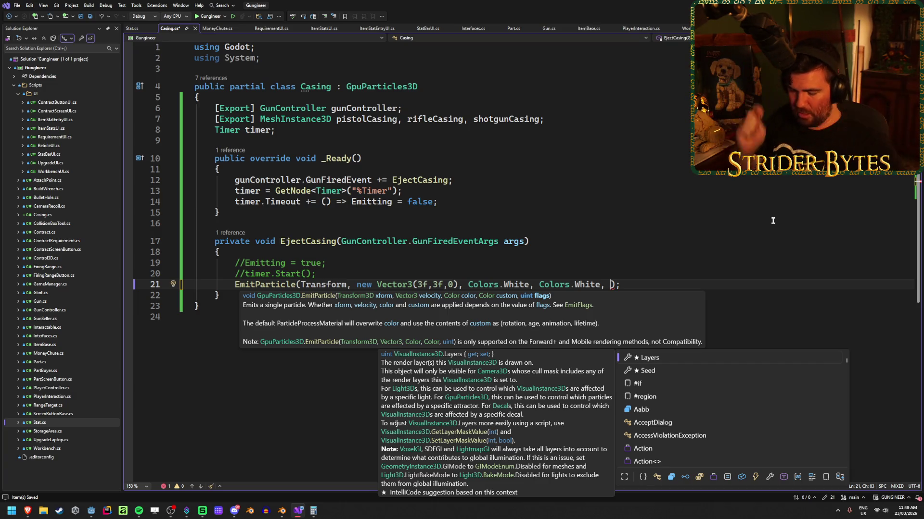
{"action": "type", "text": "EmitFla"}
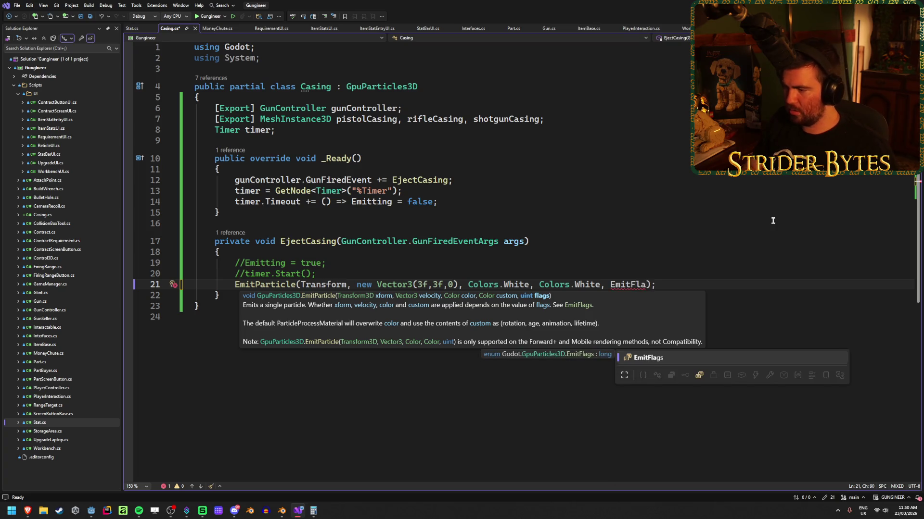
{"action": "key", "text": "Tab"}
{"action": "type", "text": "."}
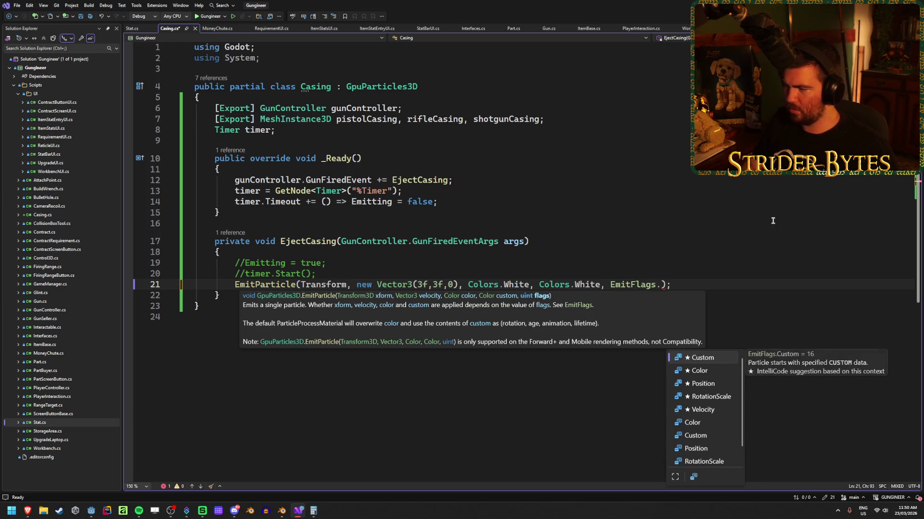
{"action": "key", "text": "Down"}
{"action": "key", "text": "Down"}
{"action": "key", "text": "Down"}
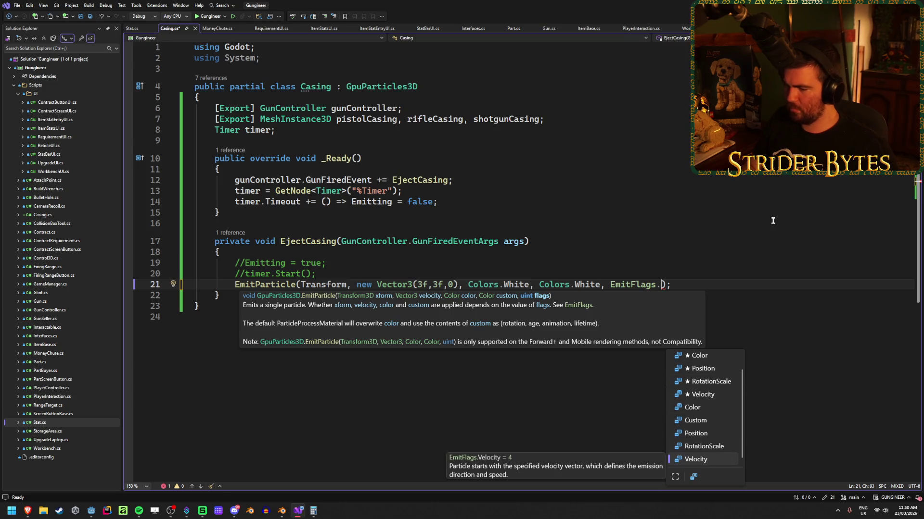
{"action": "key", "text": "Up"}
{"action": "key", "text": "Up"}
{"action": "key", "text": "Up"}
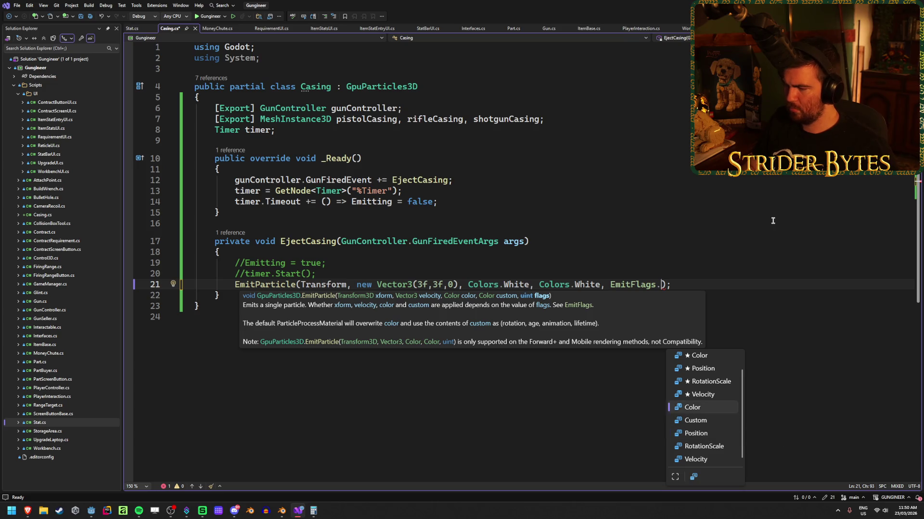
{"action": "key", "text": "Down"}
{"action": "key", "text": "Down"}
{"action": "key", "text": "Down"}
{"action": "key", "text": "Down"}
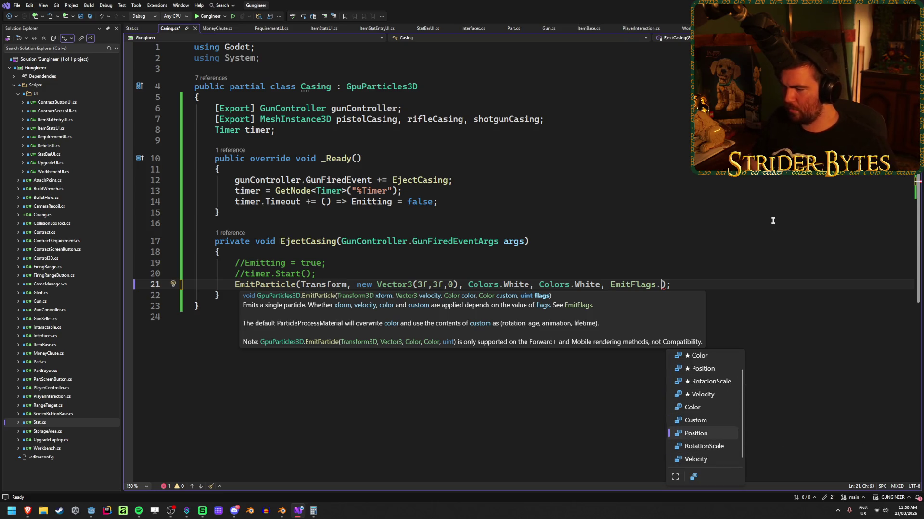
{"action": "key", "text": "Tab"}
{"action": "key", "text": "ctrl+s"}
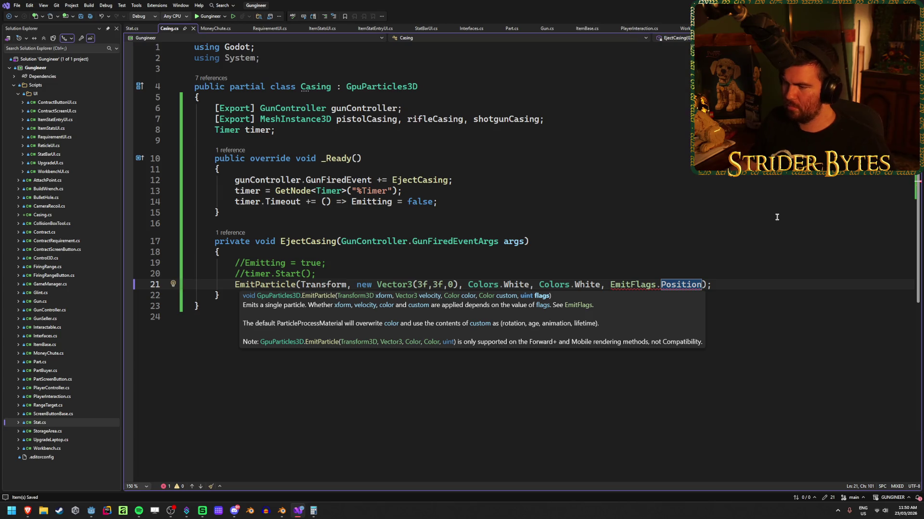
- Convert the flag to (uint)EmitFlags.Position, save, and minimise to the desktop
{"action": "type", "text": "."}
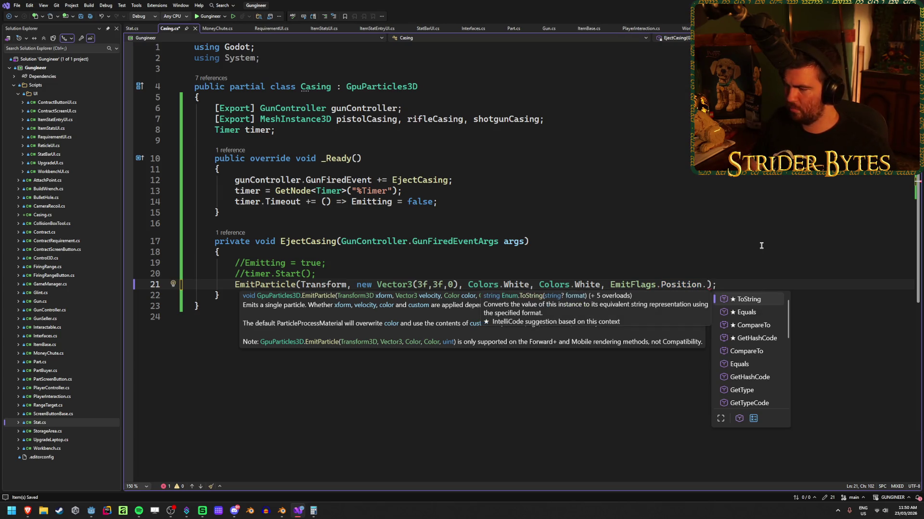
{"action": "key", "text": "Down"}
{"action": "key", "text": "Down"}
{"action": "key", "text": "Down"}
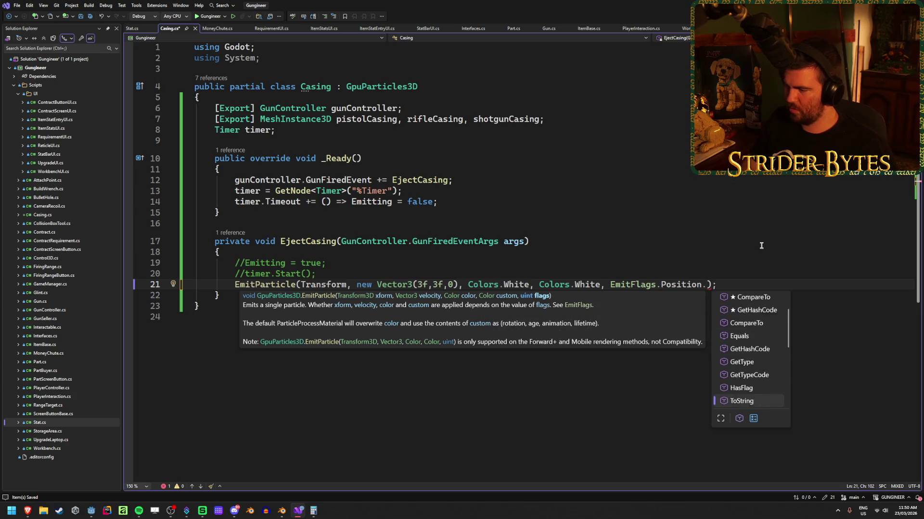
{"action": "key", "text": "Down"}
{"action": "key", "text": "Down"}
{"action": "key", "text": "Down"}
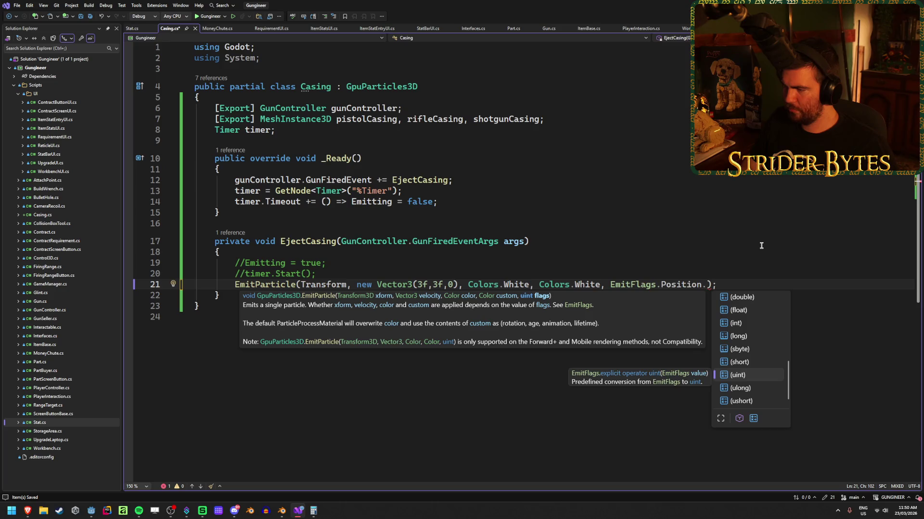
{"action": "key", "text": "Tab"}
{"action": "key", "text": "ctrl+s"}
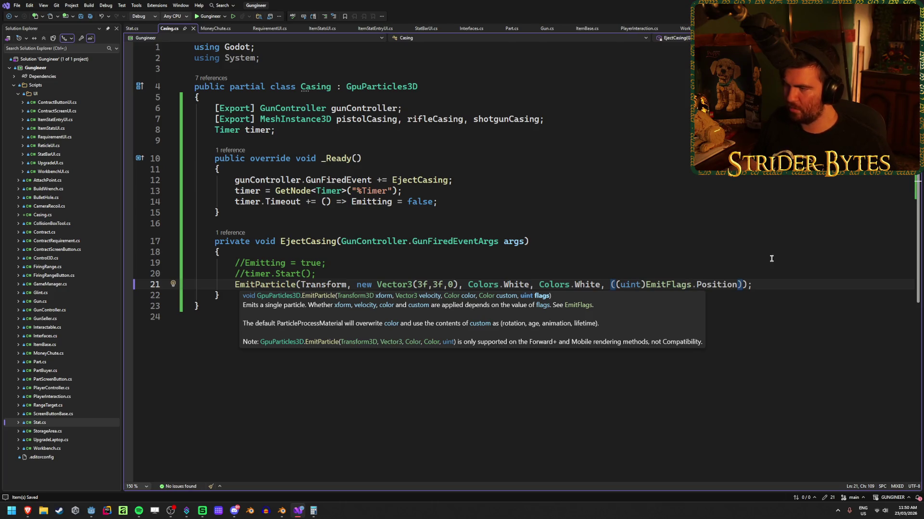
{"action": "left_click", "coordinate": [773, 290]}
{"action": "key", "text": "super+d"}
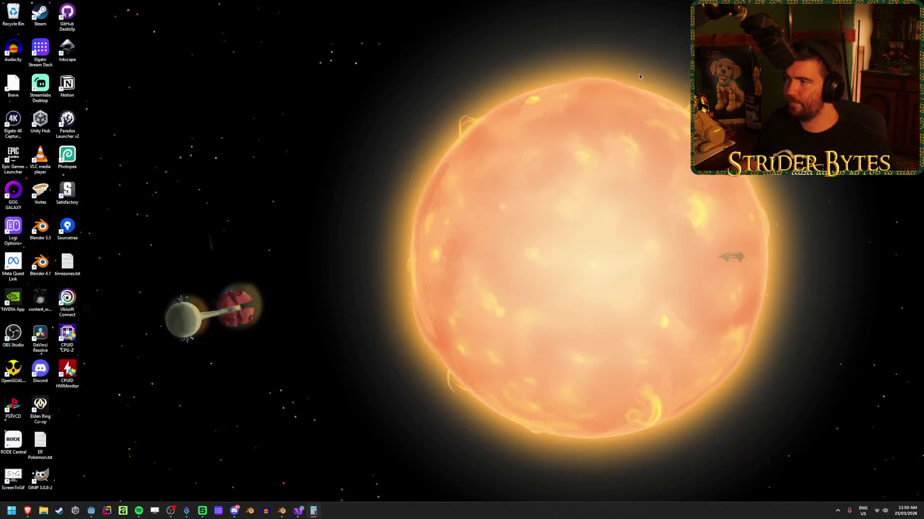
- Build and run from Godot, fire the rifle twice, stop, and return to Visual Studio
{"action": "left_click", "coordinate": [96, 515]}
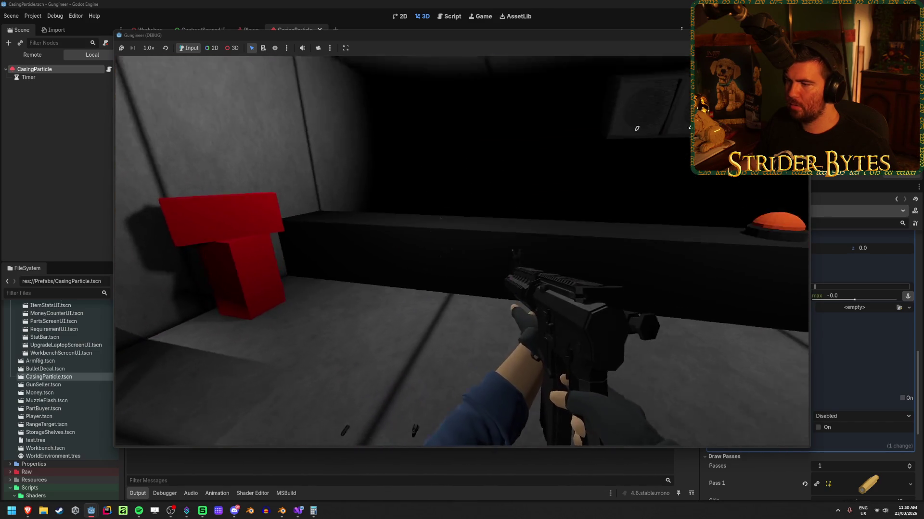
{"action": "left_click", "coordinate": [462, 251]}
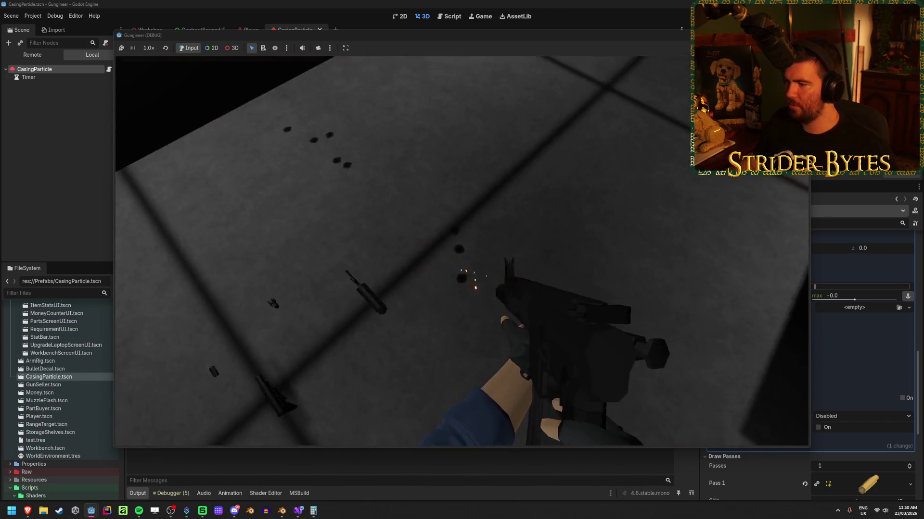
{"action": "left_click", "coordinate": [462, 260]}
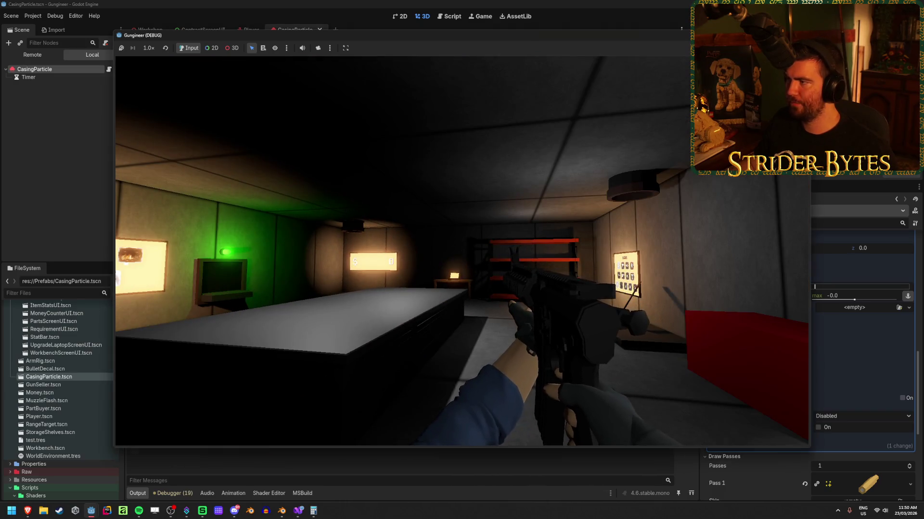
{"action": "key", "text": "F8"}
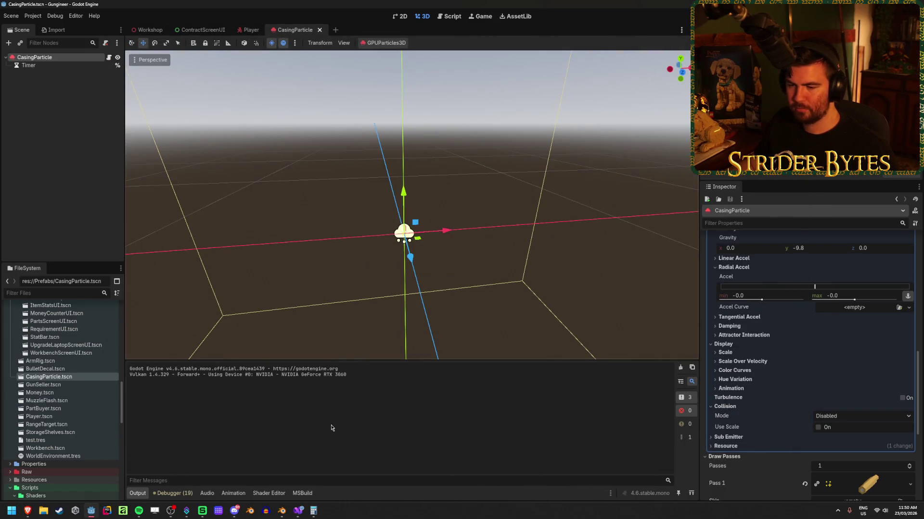
{"action": "left_click", "coordinate": [298, 513]}
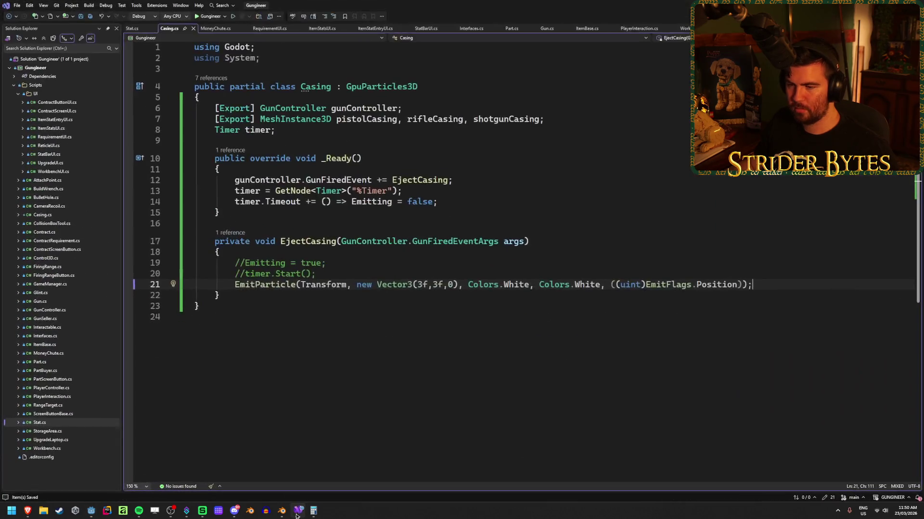
- Comment out the EmitParticle line in Casing.cs, then show the Workshop scene in Godot
{"action": "left_click", "coordinate": [325, 274]}
{"action": "key", "text": "Return"}
{"action": "left_click", "coordinate": [233, 295]}
{"action": "type", "text": "//"}
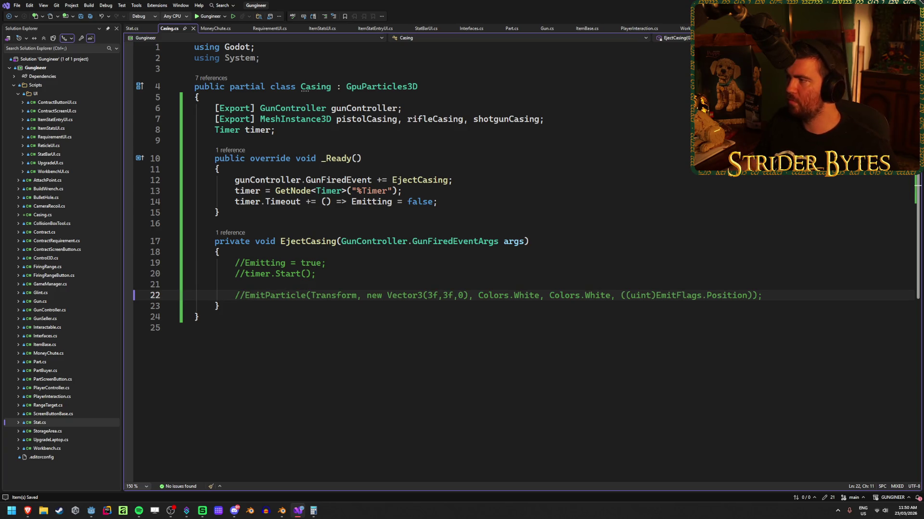
{"action": "key", "text": "alt+Tab"}
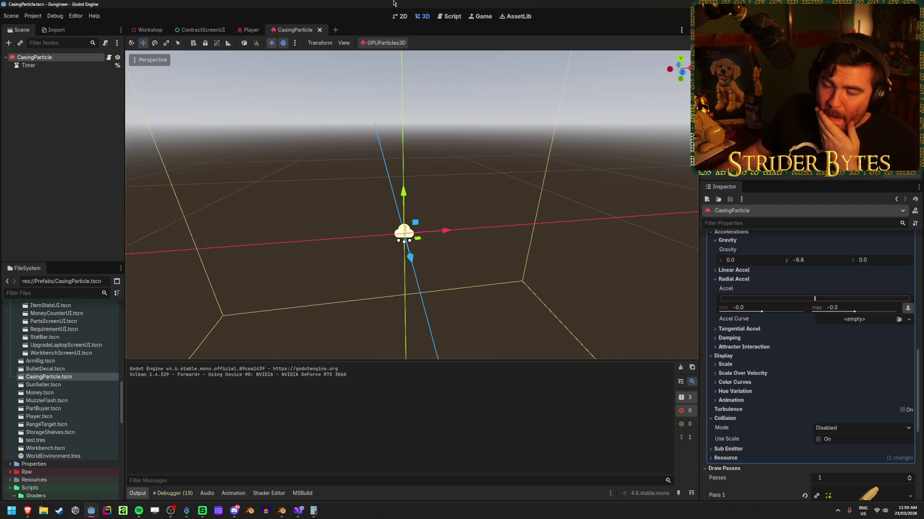
{"action": "left_click", "coordinate": [150, 30]}
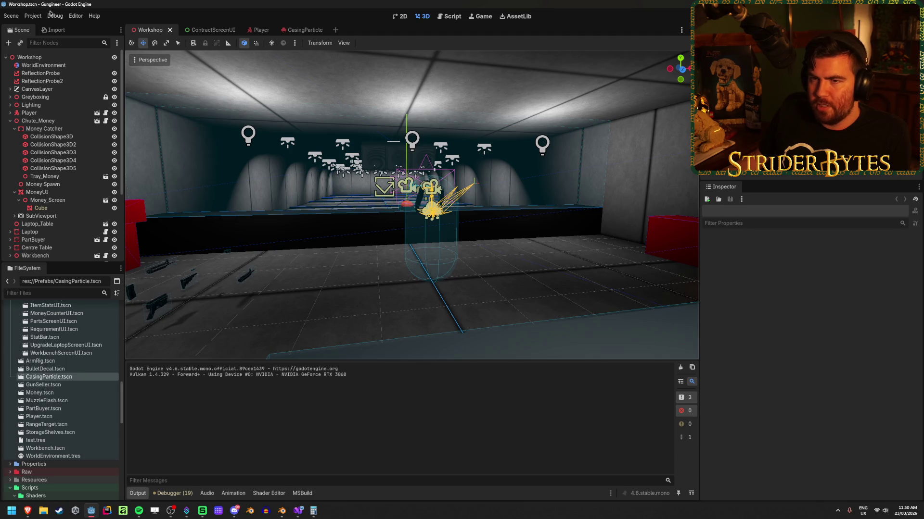
- Browse Godot's Debug and Project menus, then close them without choosing anything
{"action": "left_click", "coordinate": [52, 15]}
{"action": "left_click", "coordinate": [29, 16]}
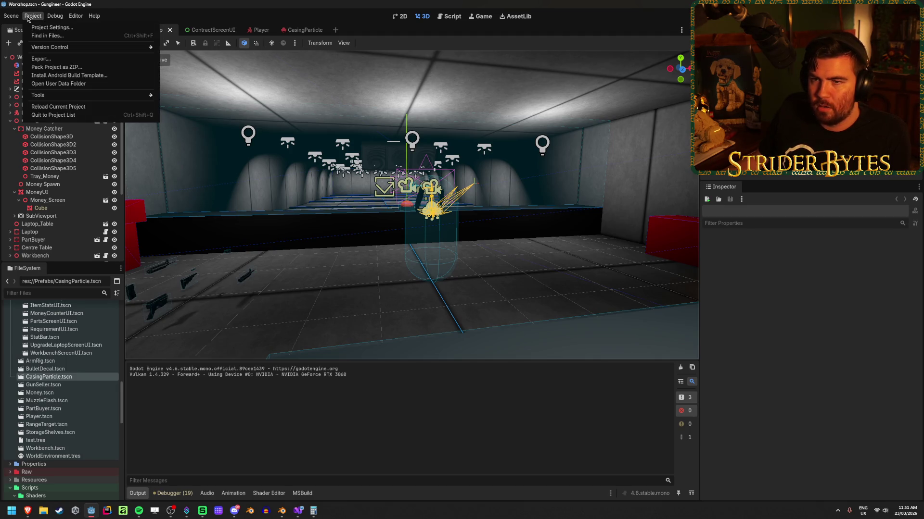
{"action": "mouse_move", "coordinate": [75, 20]}
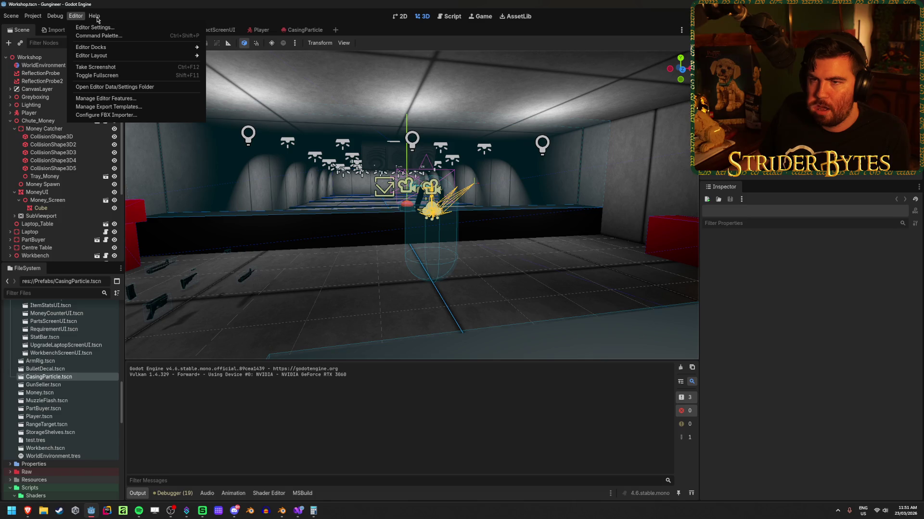
{"action": "left_click", "coordinate": [231, 33]}
- Glance at the Godot Profiler documentation in the browser and return to Godot
{"action": "key", "text": "alt+Tab"}
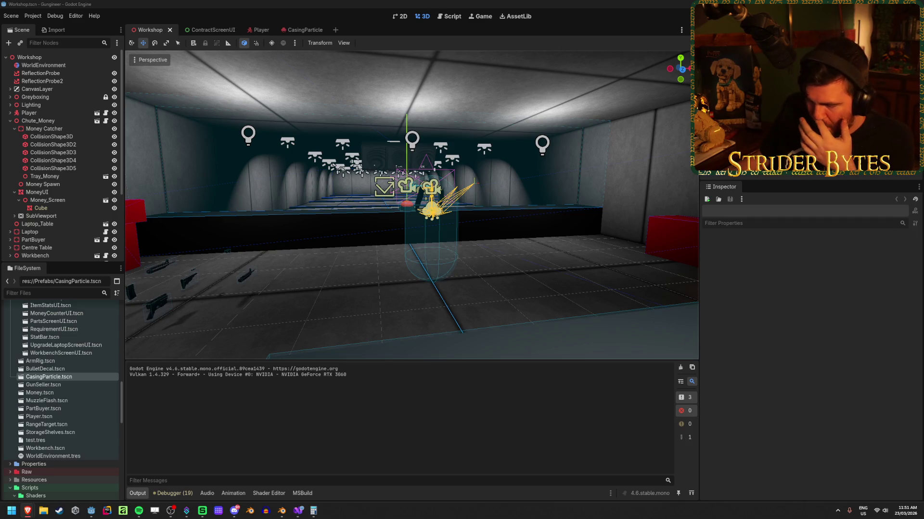
{"action": "key", "text": "alt+Tab"}
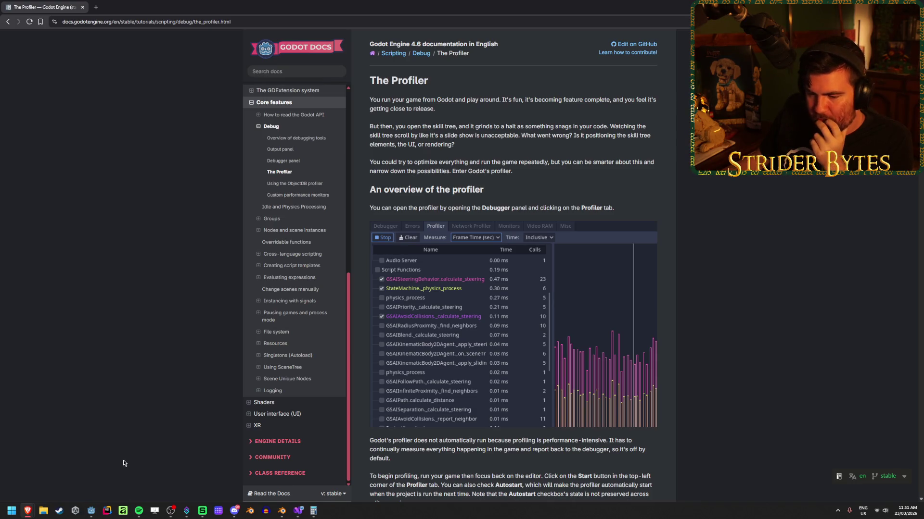
{"action": "left_click", "coordinate": [91, 510]}
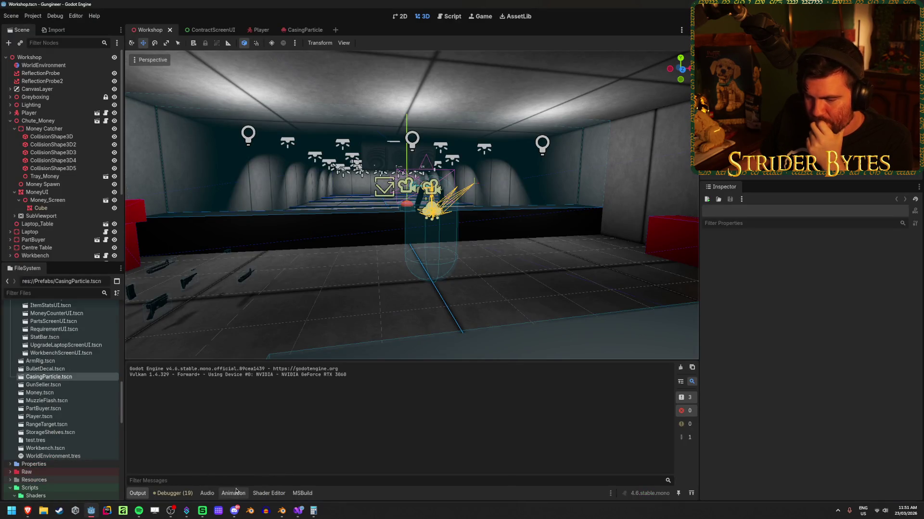
- Review the debugger's 19 colinear-vector errors, dismiss the scene alert, and open GunController.cs in Visual Studio
{"action": "left_click", "coordinate": [174, 493]}
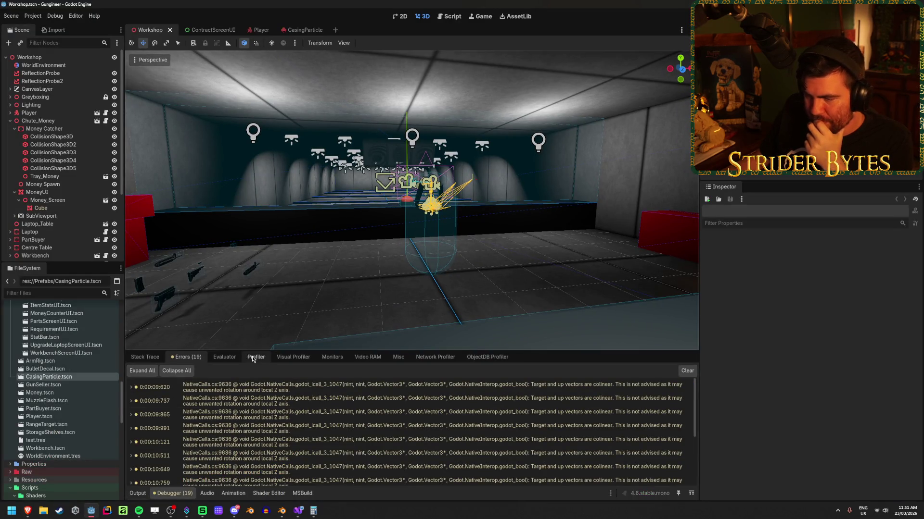
{"action": "left_click", "coordinate": [266, 360]}
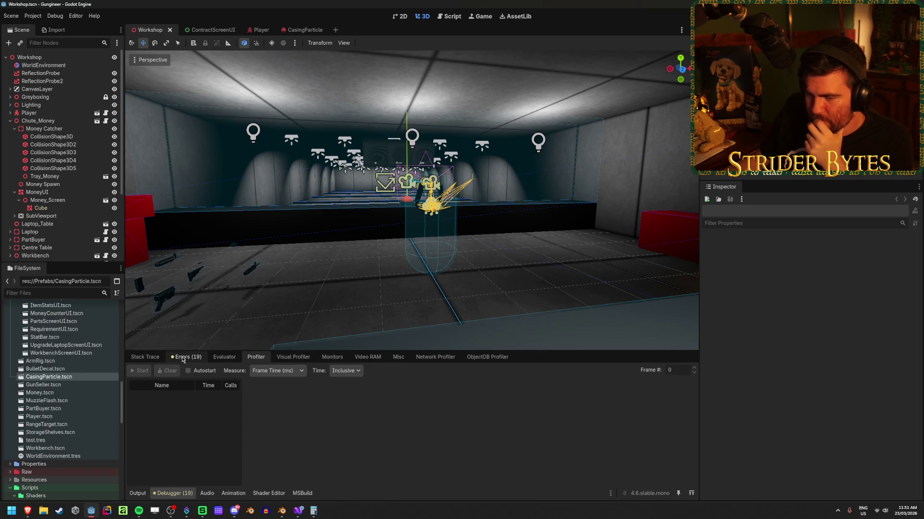
{"action": "left_click", "coordinate": [187, 357]}
{"action": "double_click", "coordinate": [491, 387]}
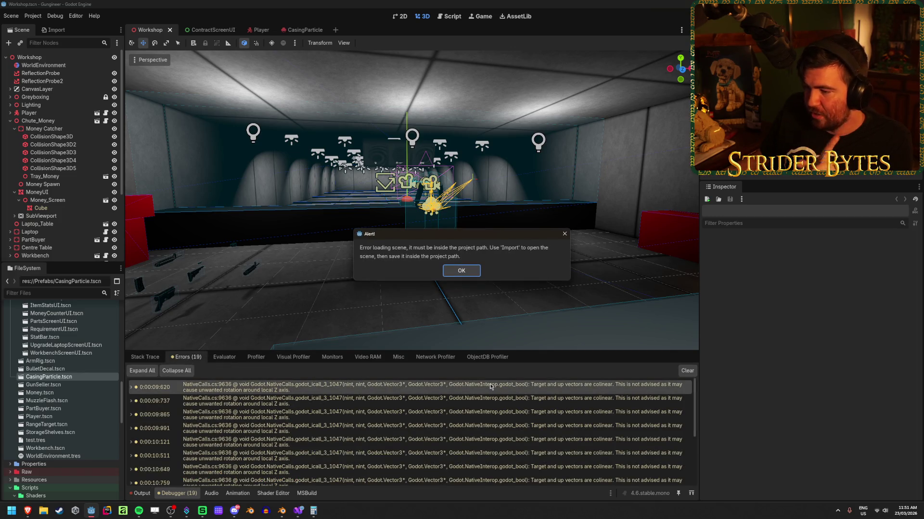
{"action": "left_click", "coordinate": [457, 272]}
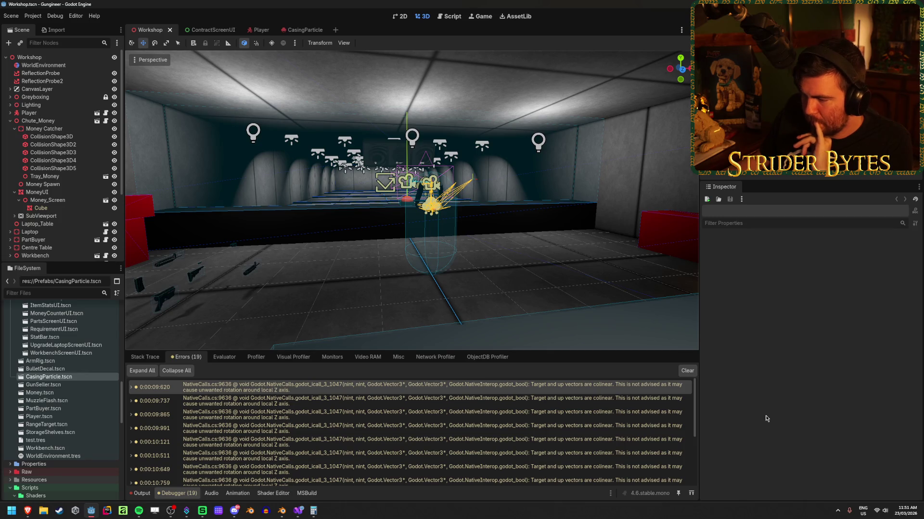
{"action": "left_click", "coordinate": [299, 512]}
{"action": "double_click", "coordinate": [61, 311]}
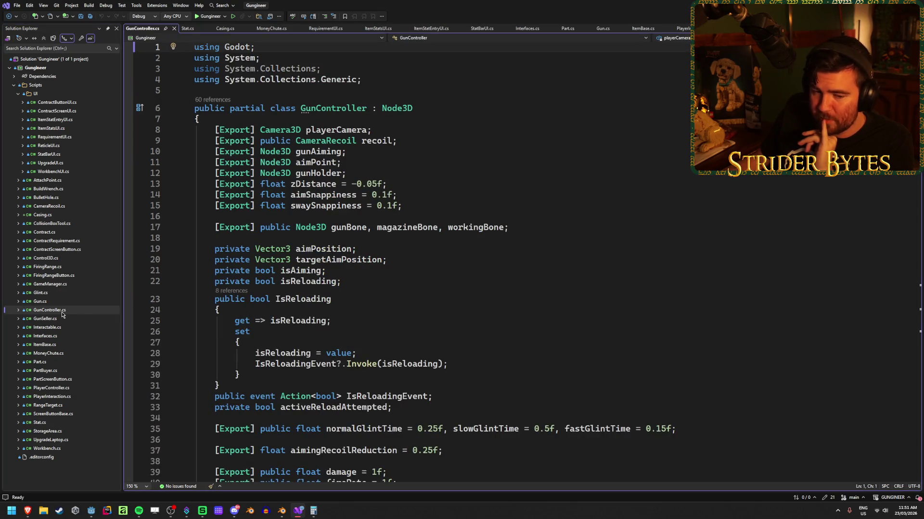
- Scroll through GunController.cs to find the Fire() method
{"action": "left_click", "coordinate": [425, 259]}
{"action": "scroll", "coordinate": [425, 255], "scroll_direction": "down", "scroll_amount": 1}
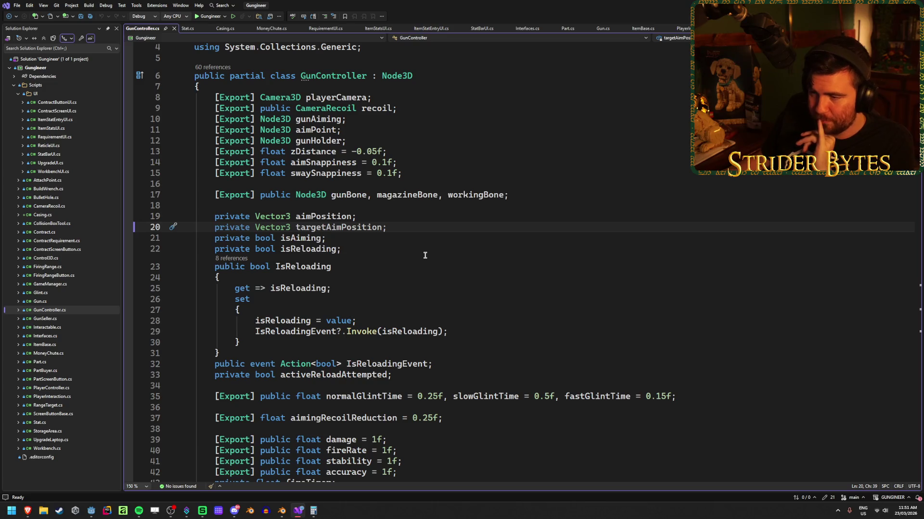
{"action": "scroll", "coordinate": [424, 254], "scroll_direction": "down", "scroll_amount": 20}
{"action": "scroll", "coordinate": [422, 250], "scroll_direction": "up", "scroll_amount": 20}
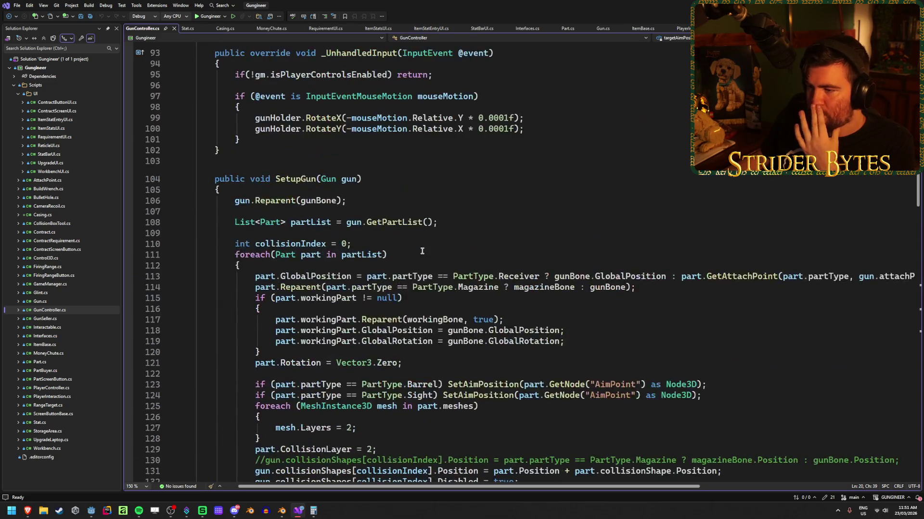
{"action": "scroll", "coordinate": [422, 250], "scroll_direction": "down", "scroll_amount": 20}
{"action": "scroll", "coordinate": [422, 251], "scroll_direction": "down", "scroll_amount": 20}
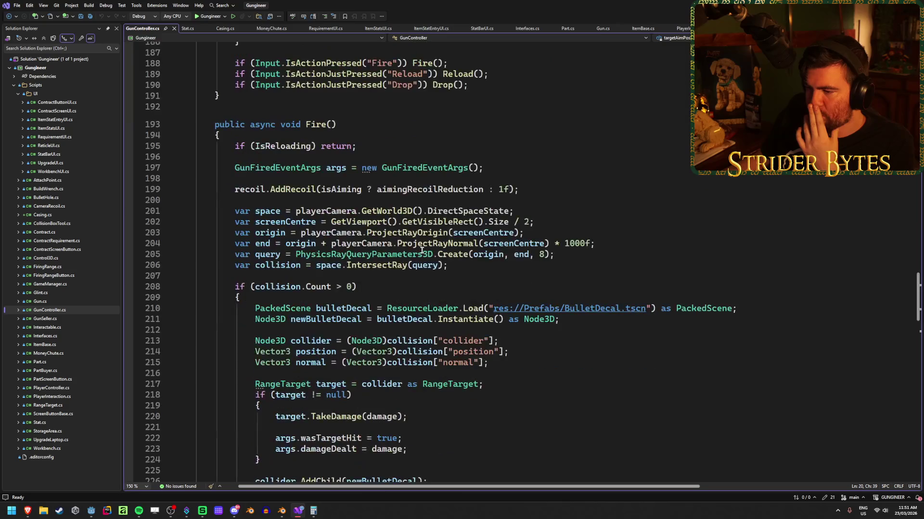
{"action": "scroll", "coordinate": [422, 250], "scroll_direction": "down", "scroll_amount": 20}
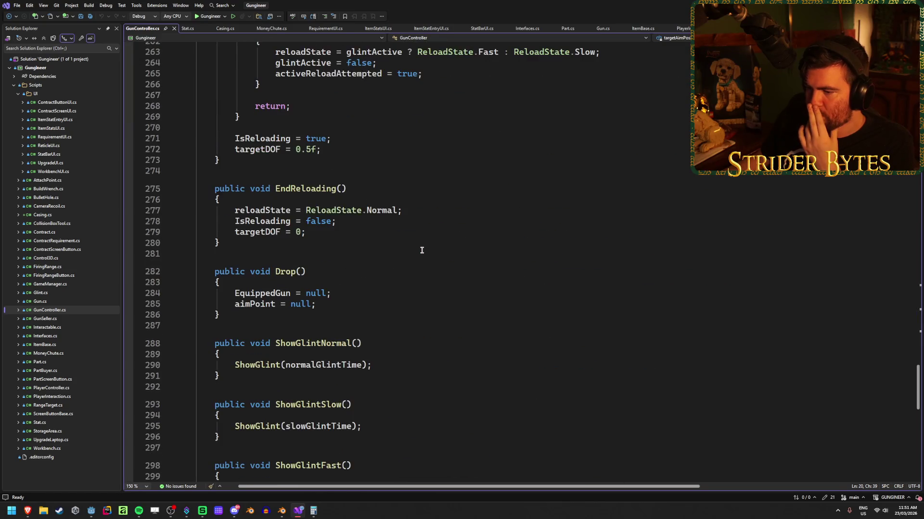
{"action": "scroll", "coordinate": [422, 250], "scroll_direction": "up", "scroll_amount": 19}
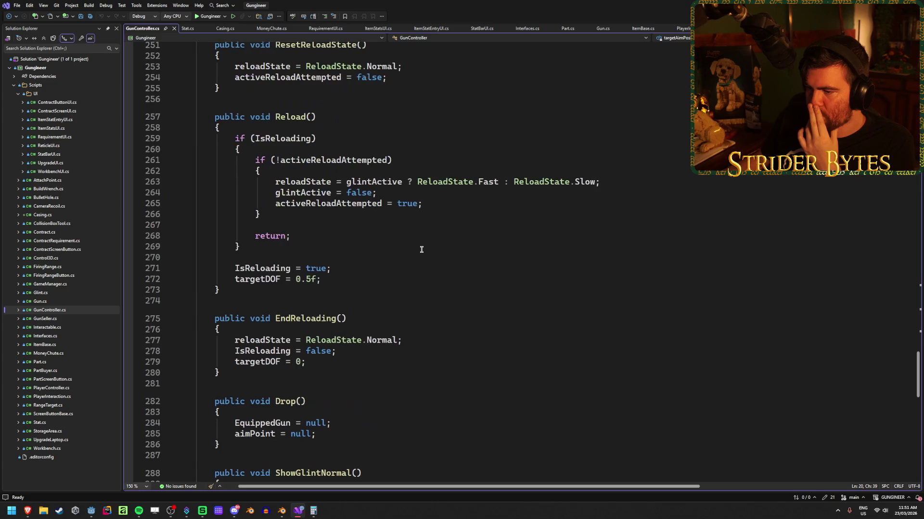
{"action": "scroll", "coordinate": [421, 250], "scroll_direction": "up", "scroll_amount": 20}
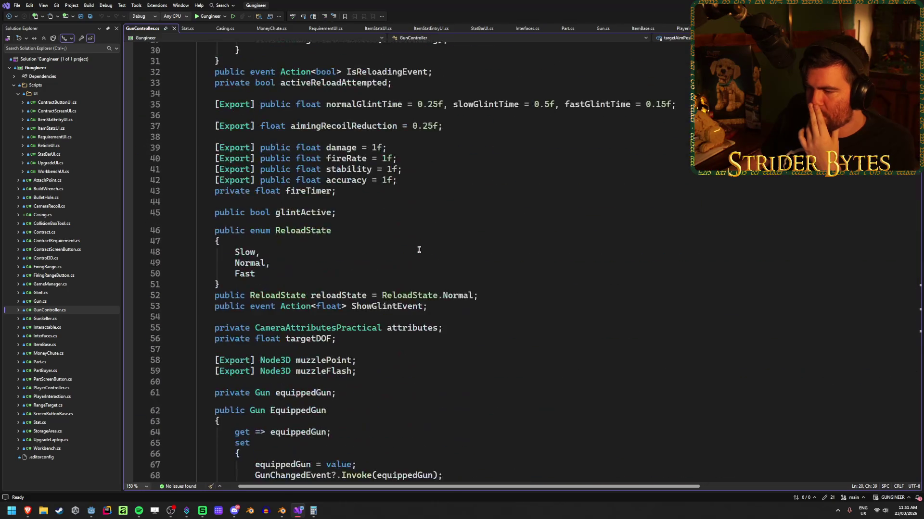
{"action": "scroll", "coordinate": [438, 302], "scroll_direction": "down", "scroll_amount": 15}
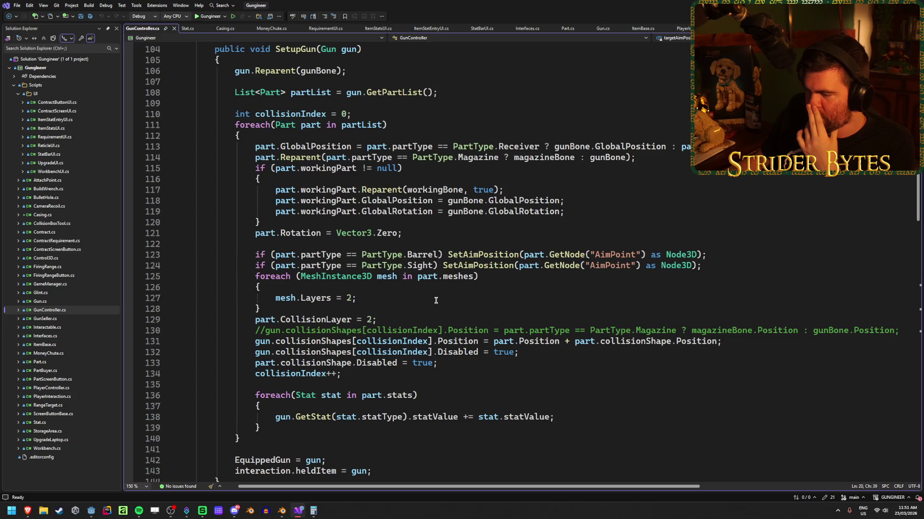
{"action": "scroll", "coordinate": [436, 299], "scroll_direction": "up", "scroll_amount": 8}
{"action": "scroll", "coordinate": [434, 295], "scroll_direction": "down", "scroll_amount": 20}
{"action": "scroll", "coordinate": [433, 295], "scroll_direction": "down", "scroll_amount": 9}
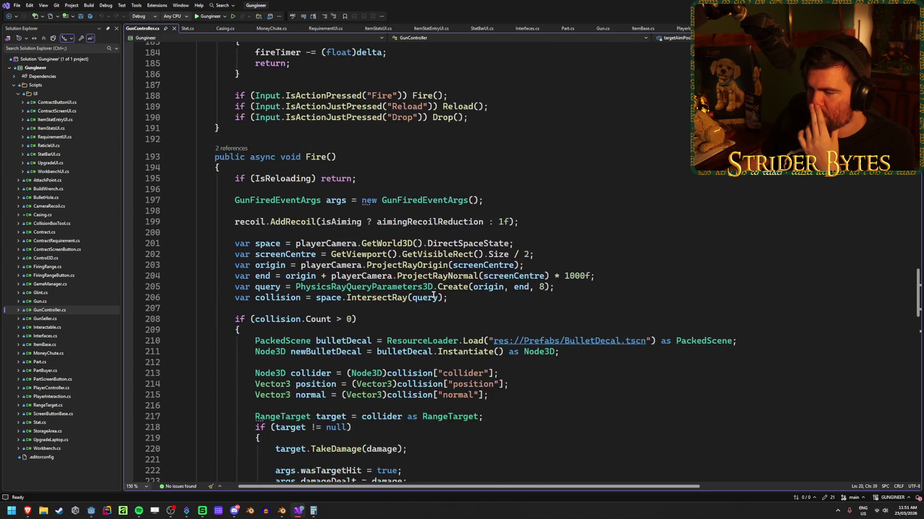
- Inspect Fire()'s bullet decal loading, hit collider and hit normal lines, then return to Godot
{"action": "left_click", "coordinate": [601, 222]}
{"action": "left_click", "coordinate": [778, 211]}
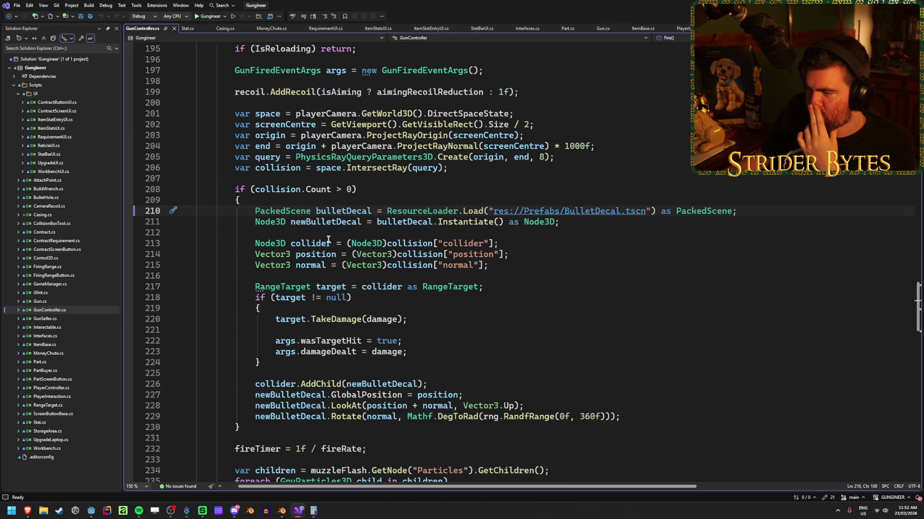
{"action": "left_click", "coordinate": [585, 248]}
{"action": "left_click", "coordinate": [584, 270]}
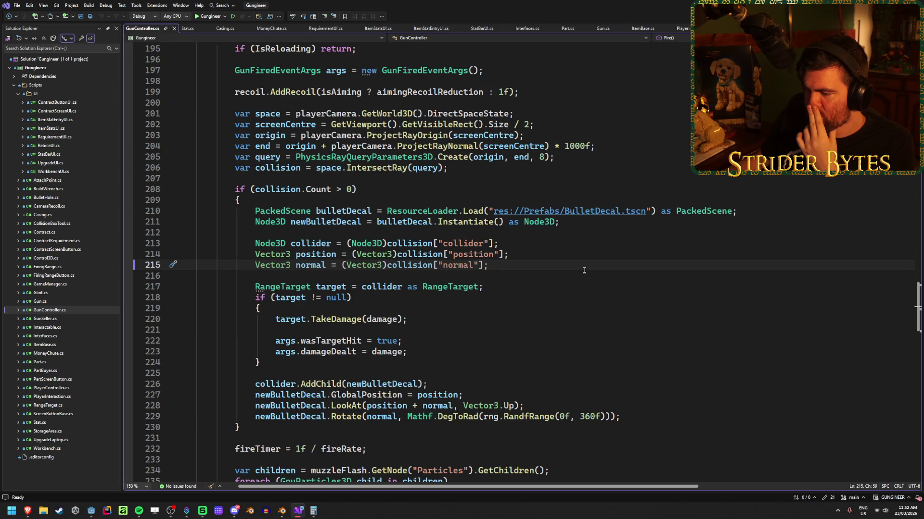
{"action": "scroll", "coordinate": [584, 270], "scroll_direction": "down", "scroll_amount": 2}
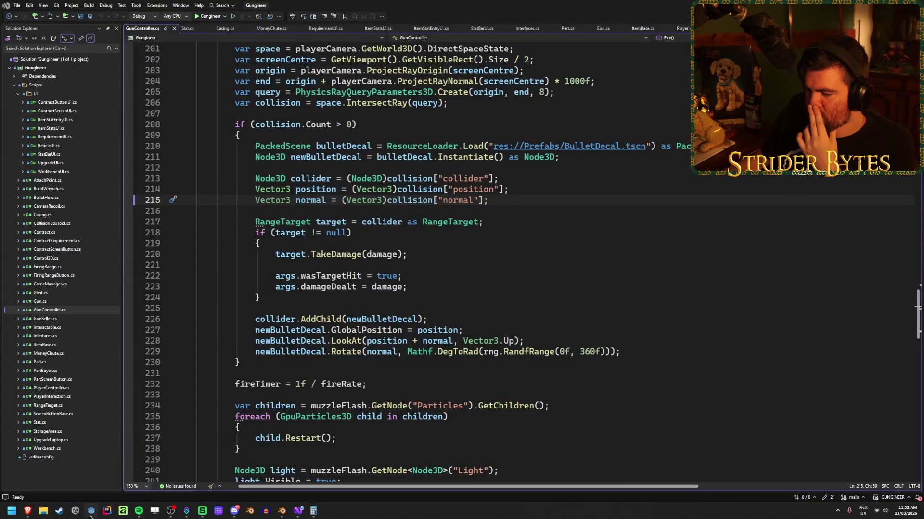
{"action": "left_click", "coordinate": [90, 514]}
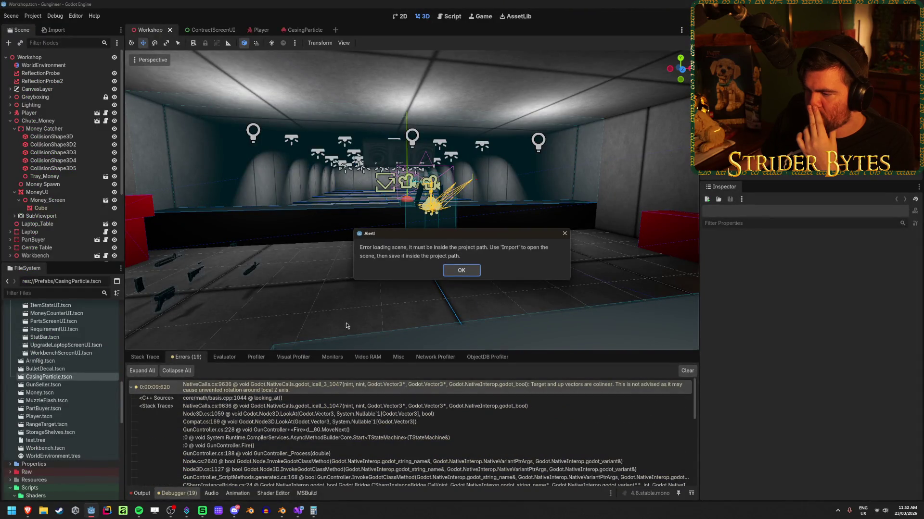
- Trace the colinear error's stack trace to the LookAt call on GunController.cs line 228
{"action": "left_click", "coordinate": [458, 271]}
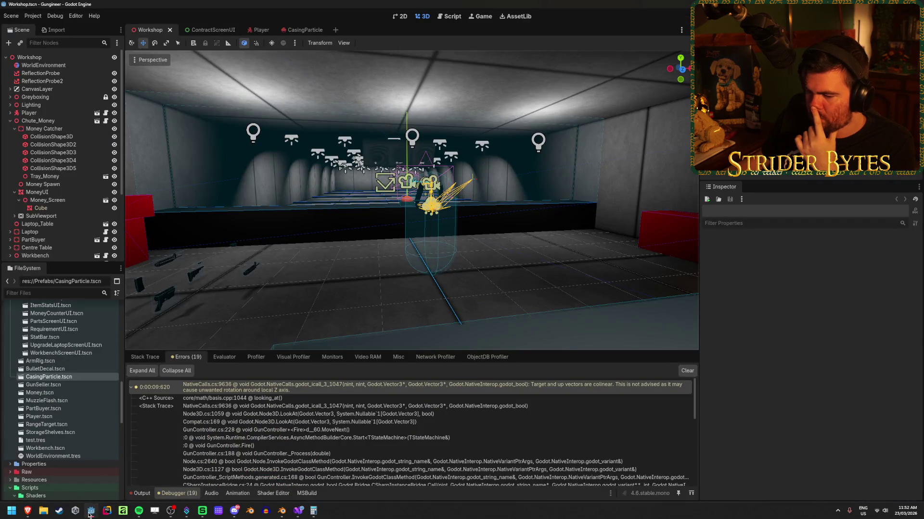
{"action": "left_click", "coordinate": [90, 515]}
{"action": "left_click", "coordinate": [662, 342]}
{"action": "left_click", "coordinate": [611, 330]}
{"action": "left_click", "coordinate": [383, 340]}
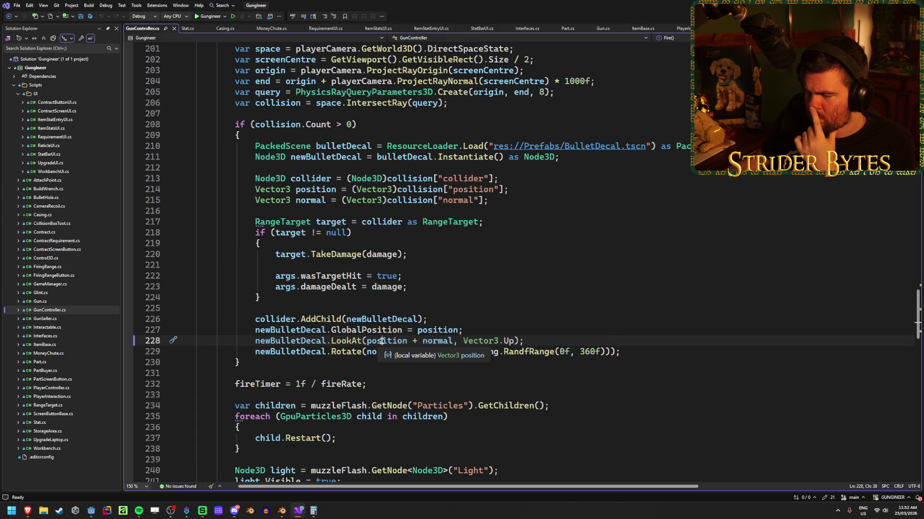
- Show LookAt's Quick Info on line 228: the target direction must not parallel the up vector
{"action": "left_click", "coordinate": [437, 341]}
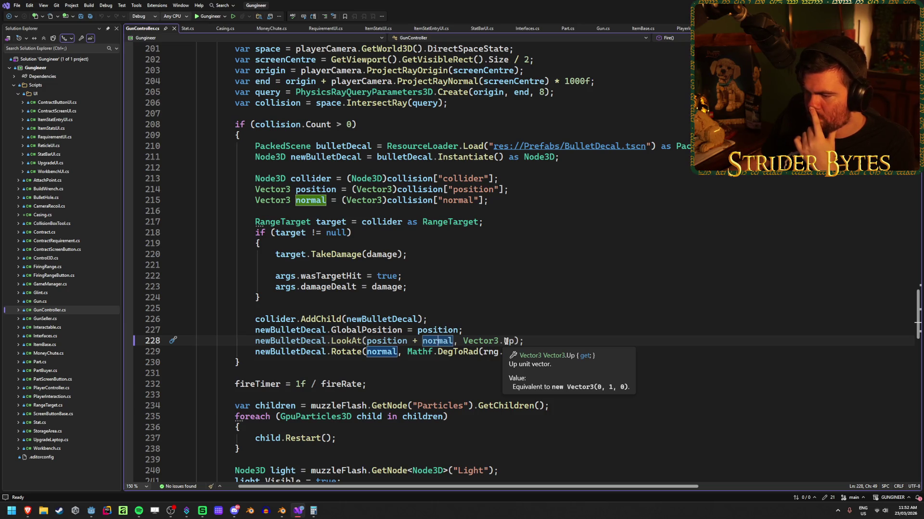
{"action": "mouse_move", "coordinate": [344, 341]}
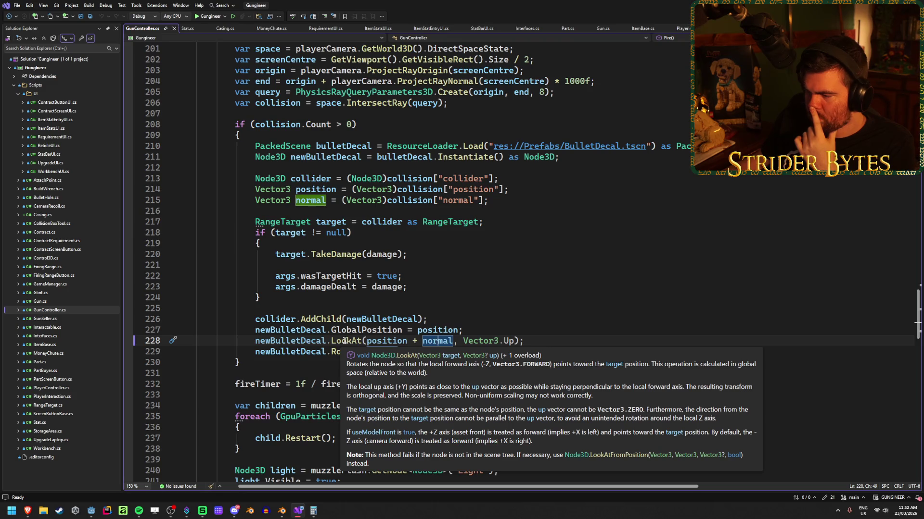